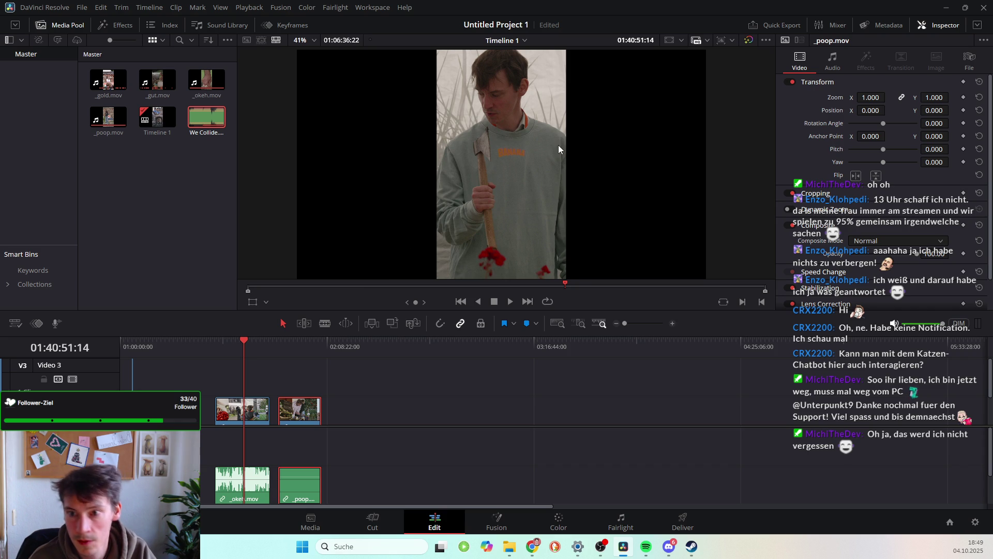
Play, pause and scrub back and forth through the _okeh.mov and _poop.mov clips
{"action": "key", "text": "space"}
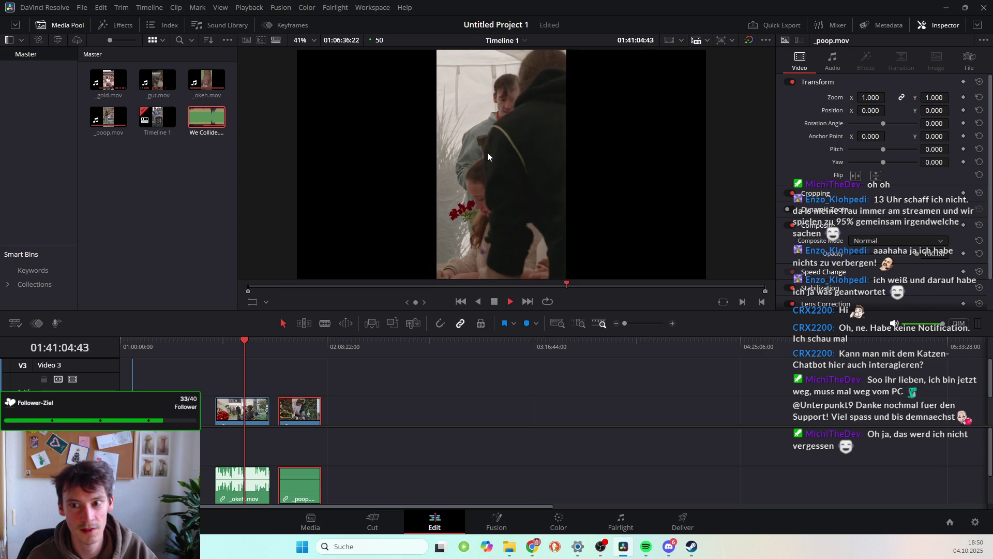
{"action": "key", "text": "space"}
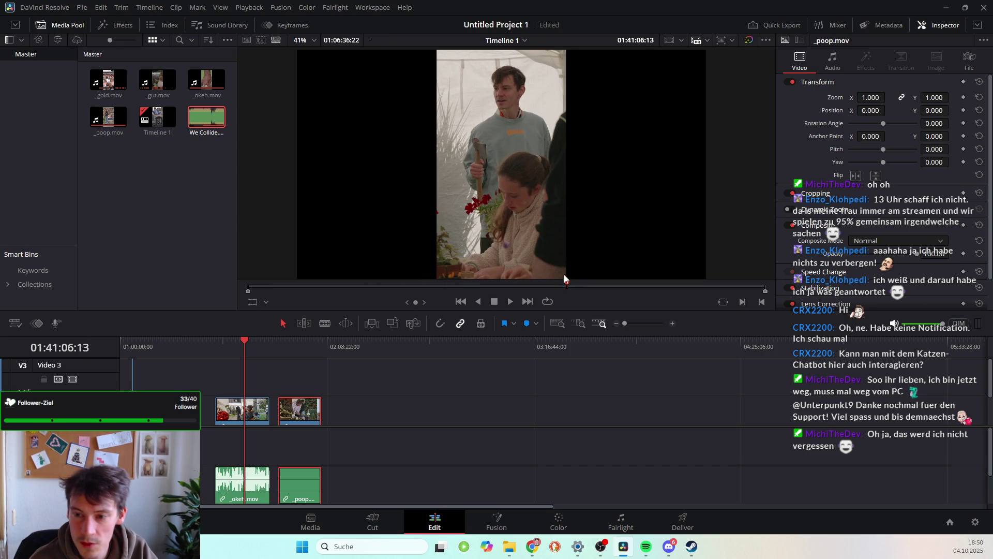
{"action": "key", "text": "space"}
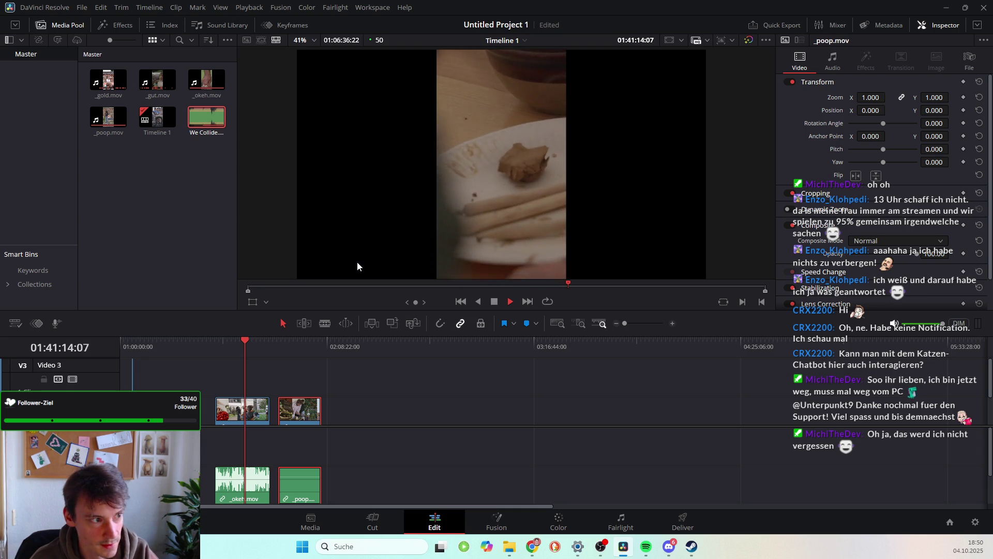
{"action": "left_click_drag", "start_coordinate": [246, 340], "coordinate": [250, 344]}
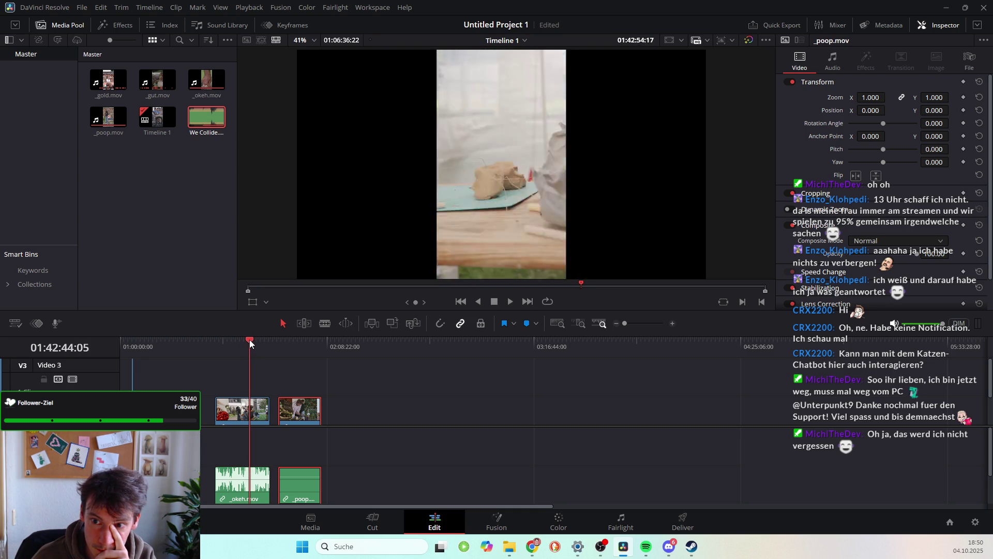
{"action": "key", "text": "space"}
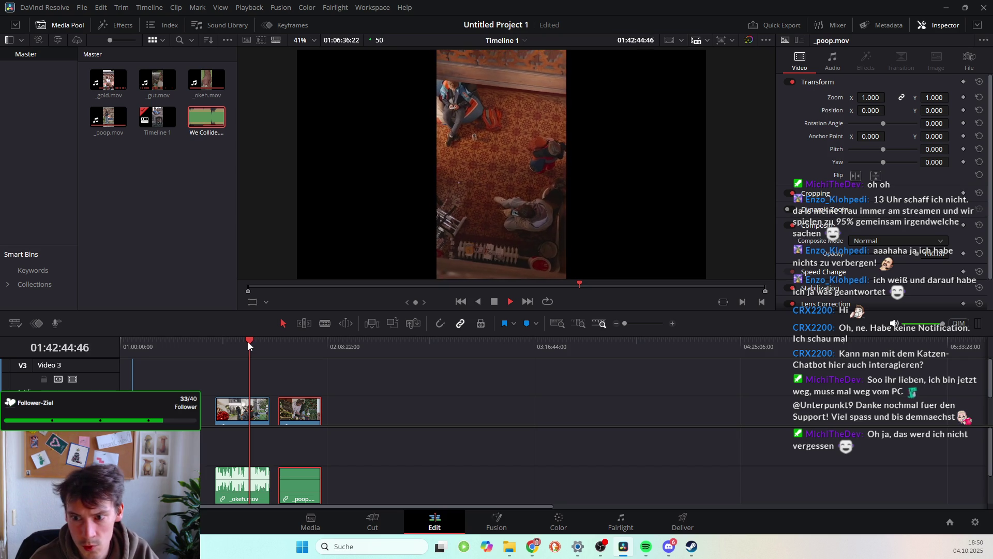
{"action": "key", "text": "space"}
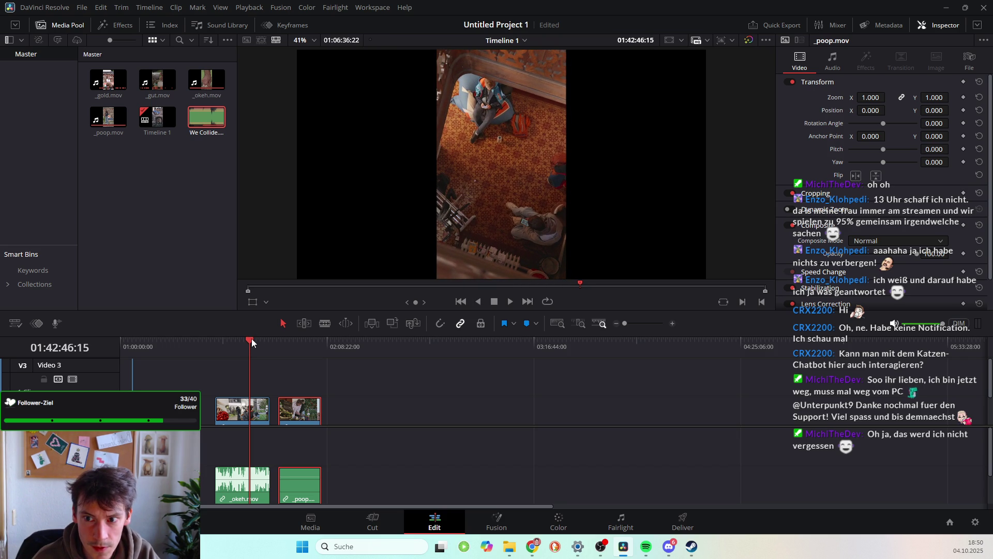
{"action": "left_click_drag", "start_coordinate": [251, 343], "coordinate": [249, 344]}
{"action": "key", "text": "space"}
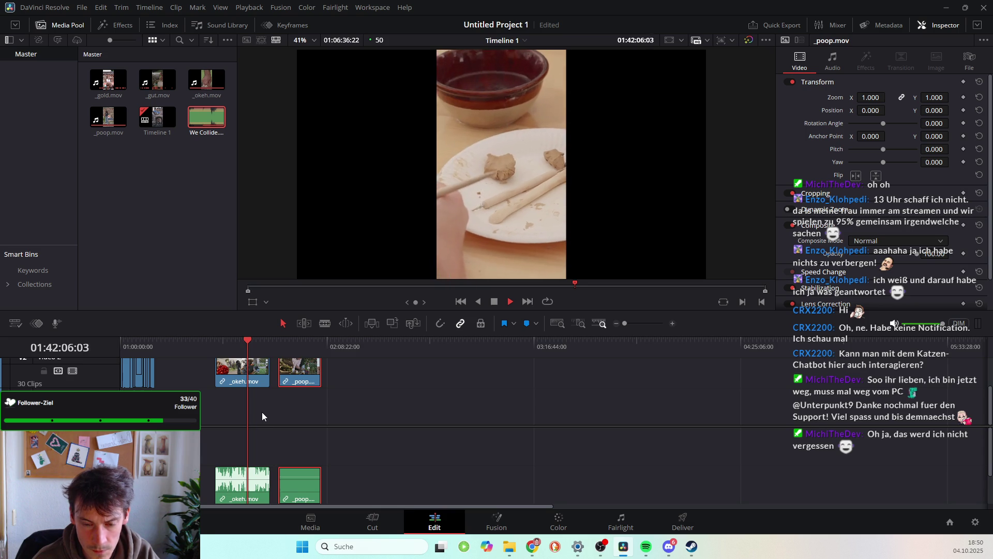
Zoom the timeline in on the clips with Shift+Z
{"action": "key", "text": "shift+z"}
{"action": "scroll", "coordinate": [354, 419], "scroll_direction": "up", "scroll_amount": 2}
{"action": "scroll", "coordinate": [355, 417], "scroll_direction": "left", "scroll_amount": 4}
Play from the middle of the _okeh clip, then jump back to around 01:33:14
{"action": "scroll", "coordinate": [356, 420], "scroll_direction": "left", "scroll_amount": 1}
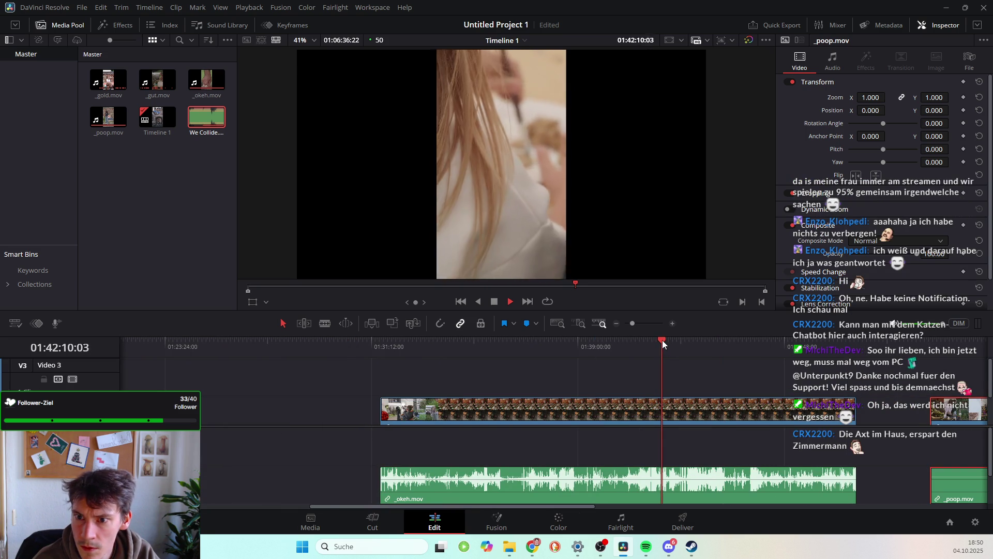
{"action": "mouse_move", "coordinate": [660, 340]}
{"action": "left_mouse_down"}
{"action": "mouse_move", "coordinate": [525, 344]}
{"action": "mouse_move", "coordinate": [456, 364]}
{"action": "mouse_move", "coordinate": [461, 371]}
{"action": "left_mouse_up"}
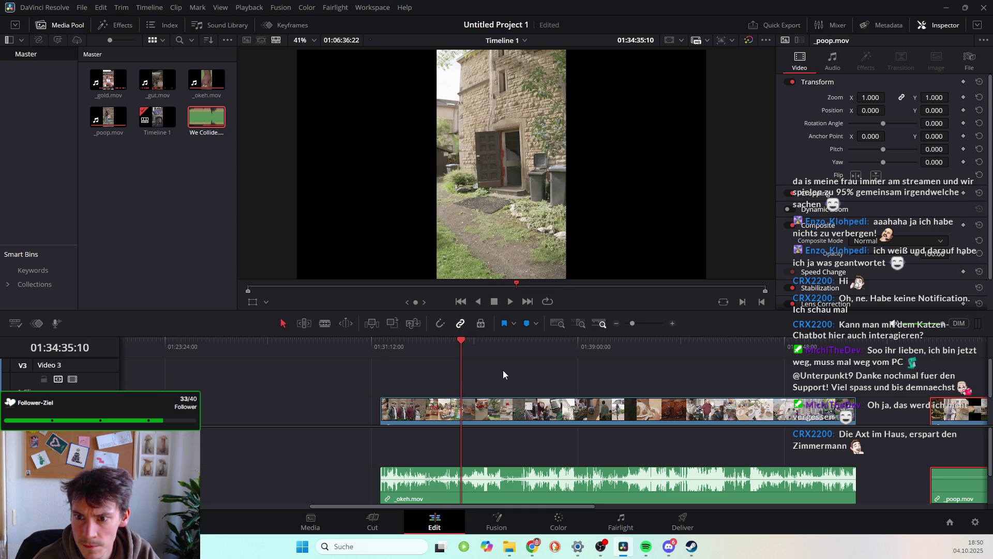
{"action": "key", "text": "space"}
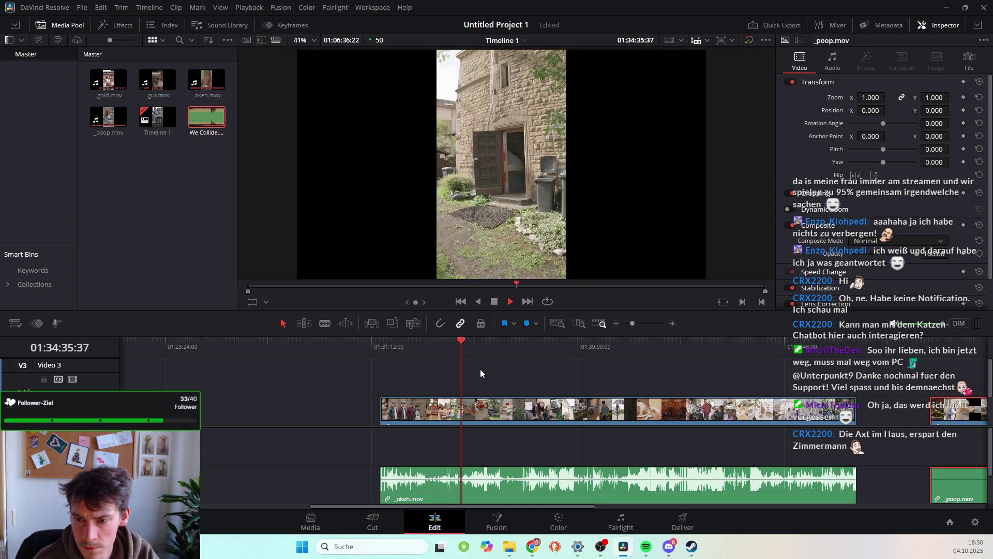
{"action": "left_click", "coordinate": [454, 341]}
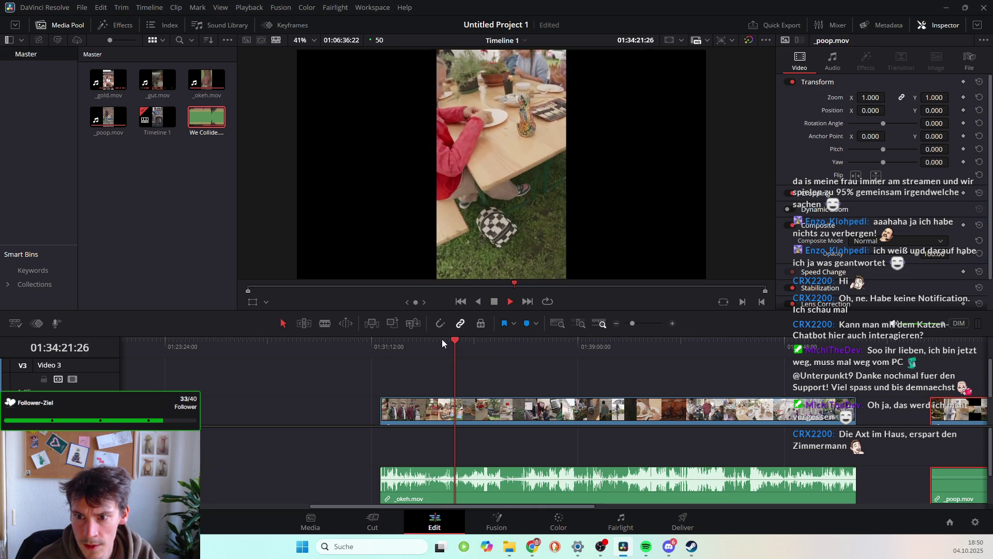
{"action": "left_click", "coordinate": [443, 340]}
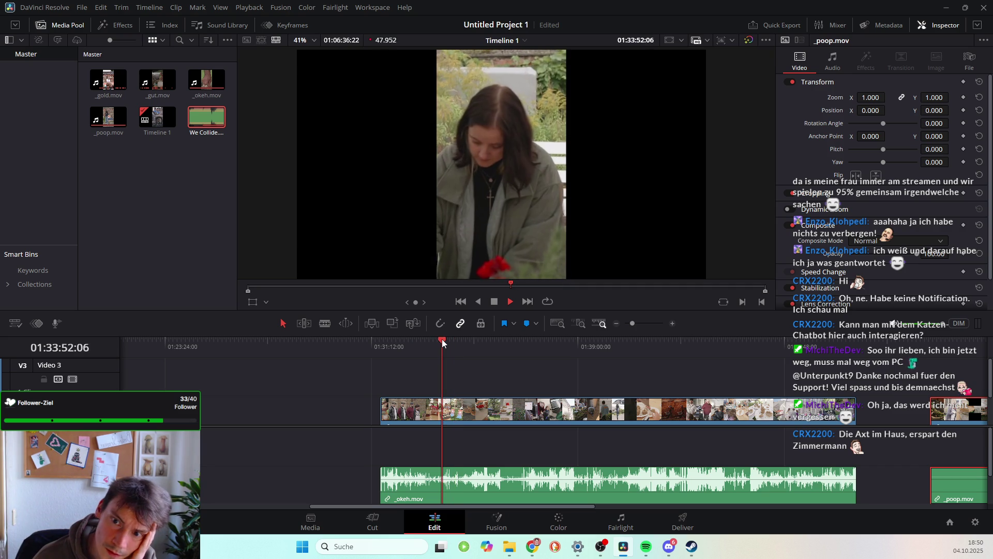
{"action": "left_click", "coordinate": [426, 340]}
Scrub the _okeh clip from 01:31:24 to about 01:33:37 and play it forward
{"action": "right_click", "coordinate": [427, 342]}
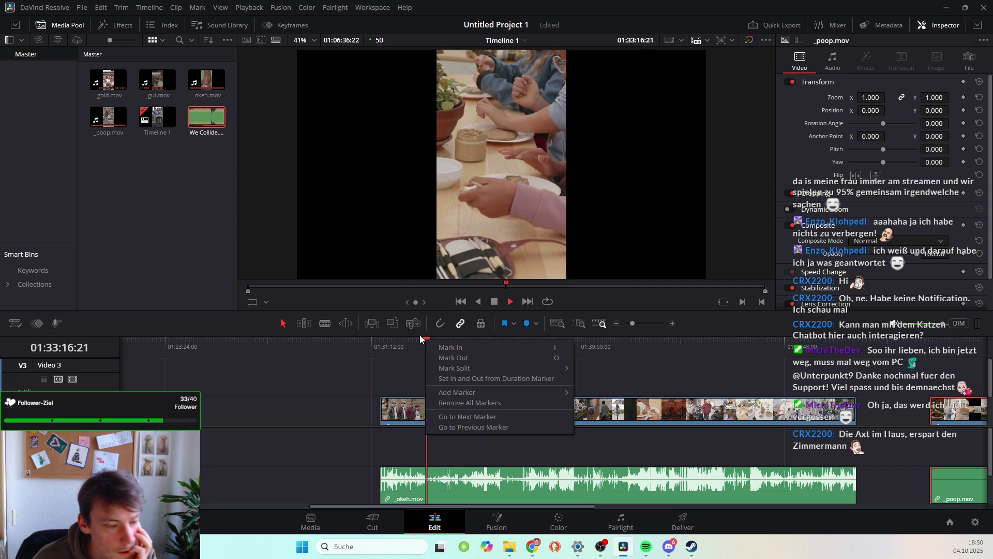
{"action": "left_click", "coordinate": [376, 351]}
{"action": "left_click_drag", "start_coordinate": [392, 349], "coordinate": [405, 347]}
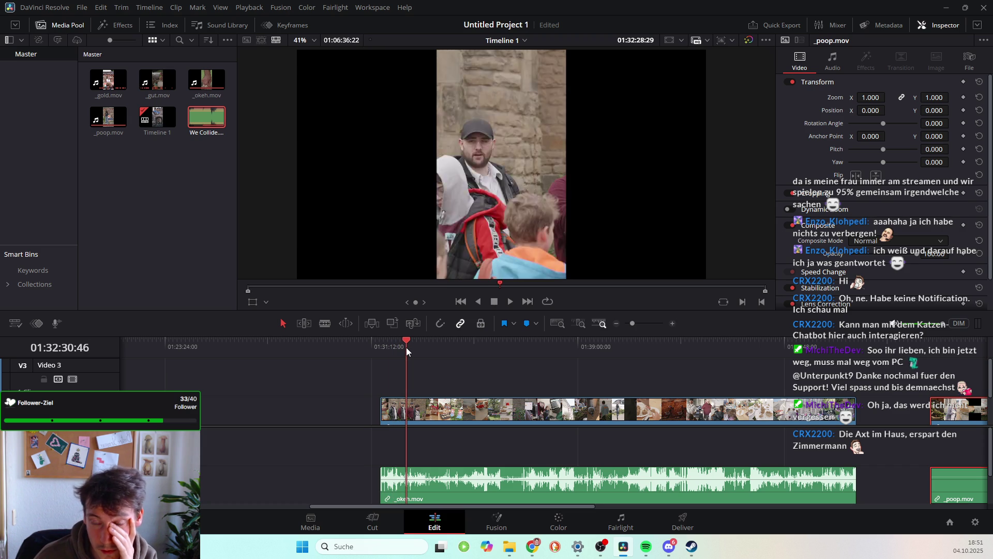
{"action": "left_click_drag", "start_coordinate": [406, 346], "coordinate": [458, 352]}
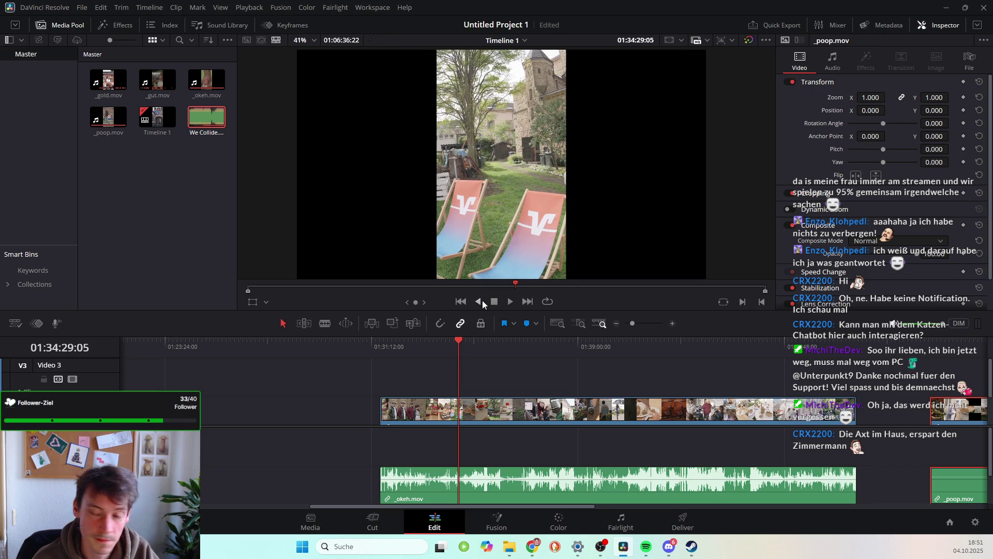
{"action": "left_click", "coordinate": [510, 301]}
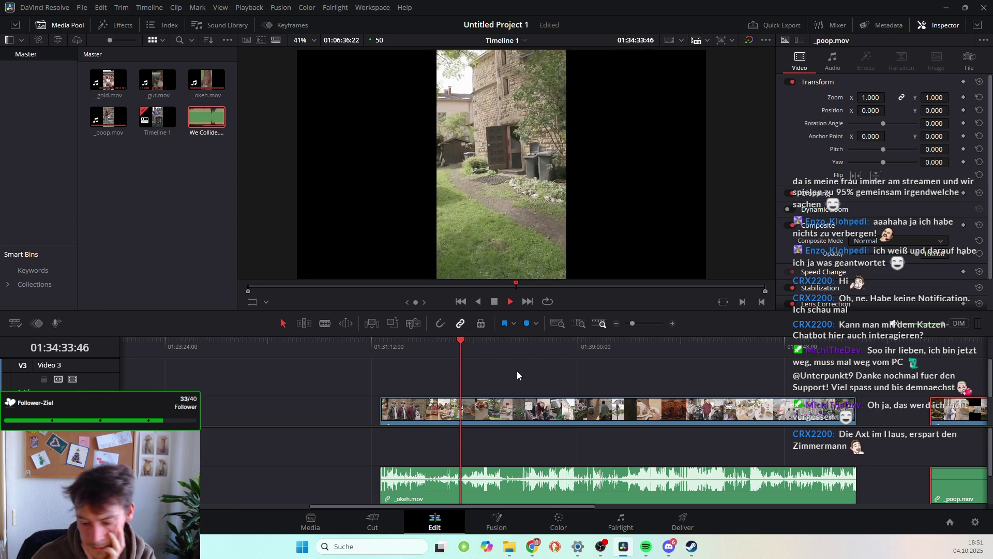
{"action": "key", "text": "space"}
Jump to the _okeh clip's end, then scrub to the man with the orange lanyard
{"action": "left_click", "coordinate": [530, 302]}
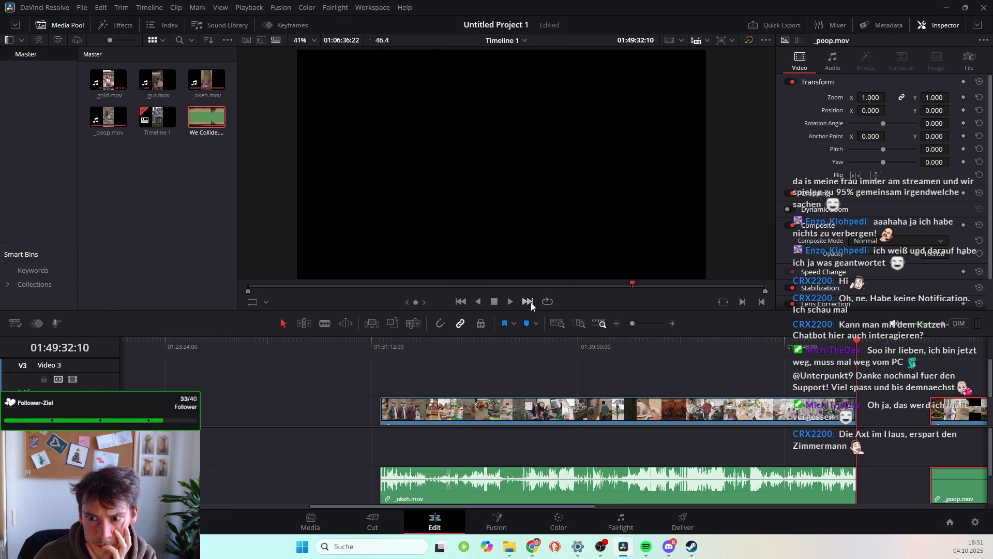
{"action": "left_click", "coordinate": [460, 302]}
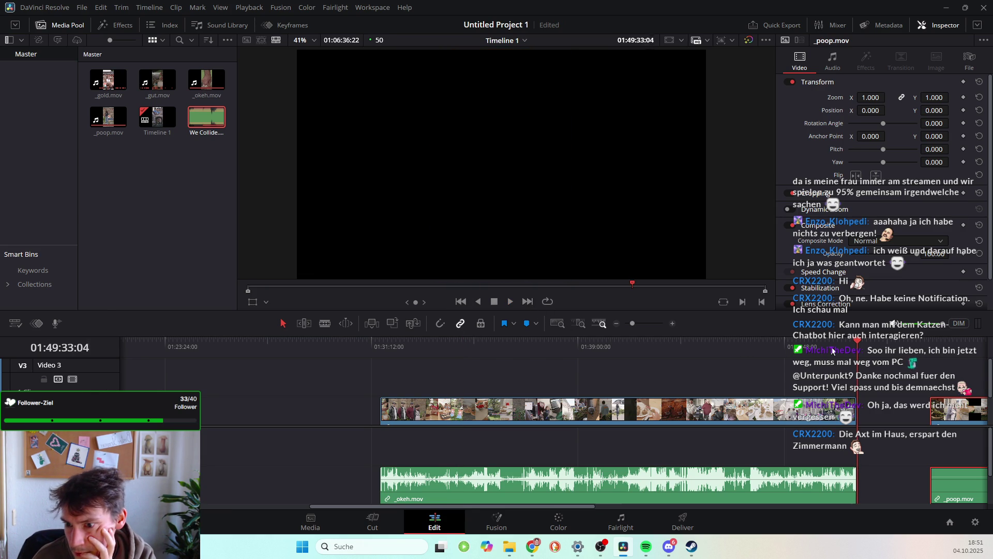
{"action": "mouse_move", "coordinate": [597, 365]}
{"action": "left_mouse_down"}
{"action": "mouse_move", "coordinate": [463, 382]}
{"action": "mouse_move", "coordinate": [518, 401]}
{"action": "left_mouse_up"}
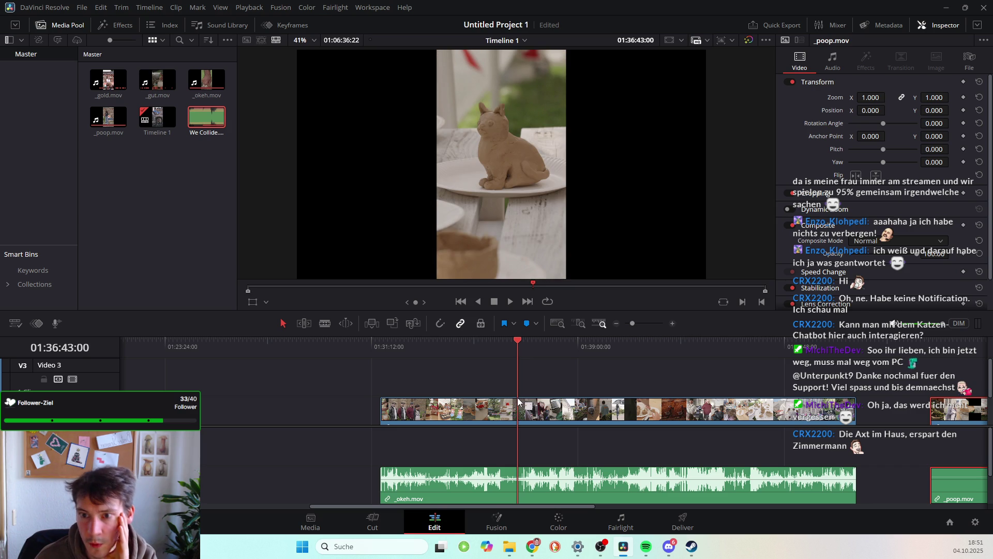
{"action": "left_click_drag", "start_coordinate": [519, 341], "coordinate": [527, 341]}
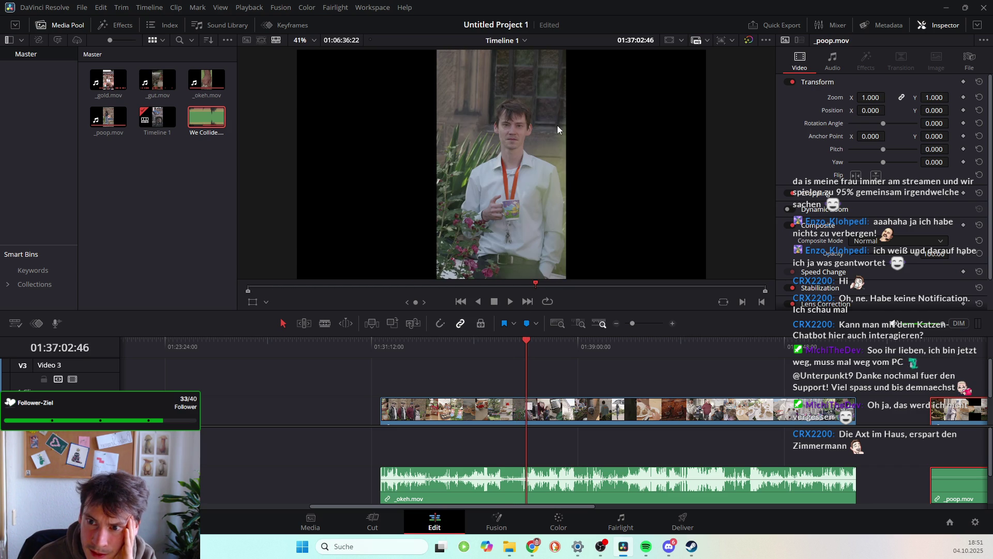
{"action": "scroll", "coordinate": [526, 119], "scroll_direction": "up", "scroll_amount": 5}
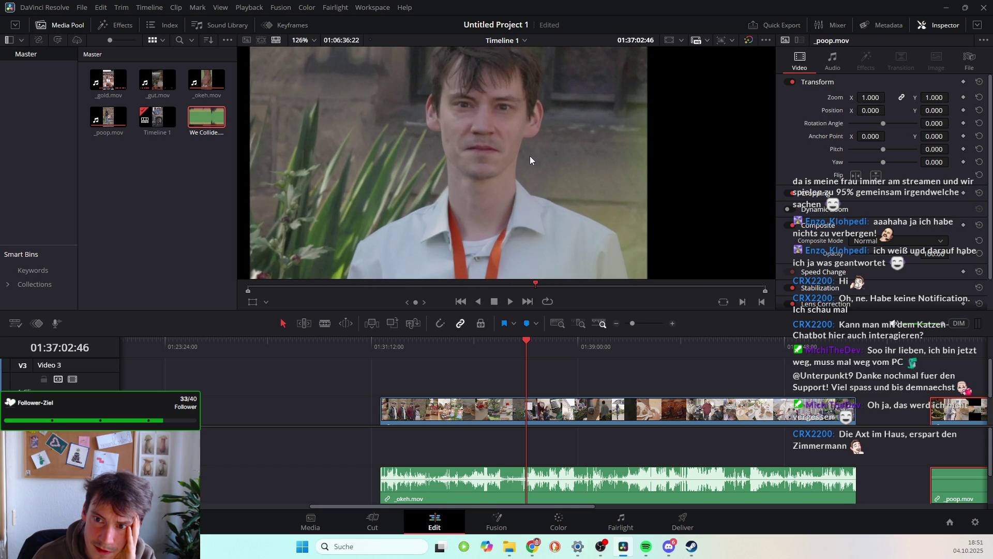
Frame the man's face in the preview, replay the lanyard shot and zoom the viewer
{"action": "left_click_drag", "start_coordinate": [535, 149], "coordinate": [531, 172]}
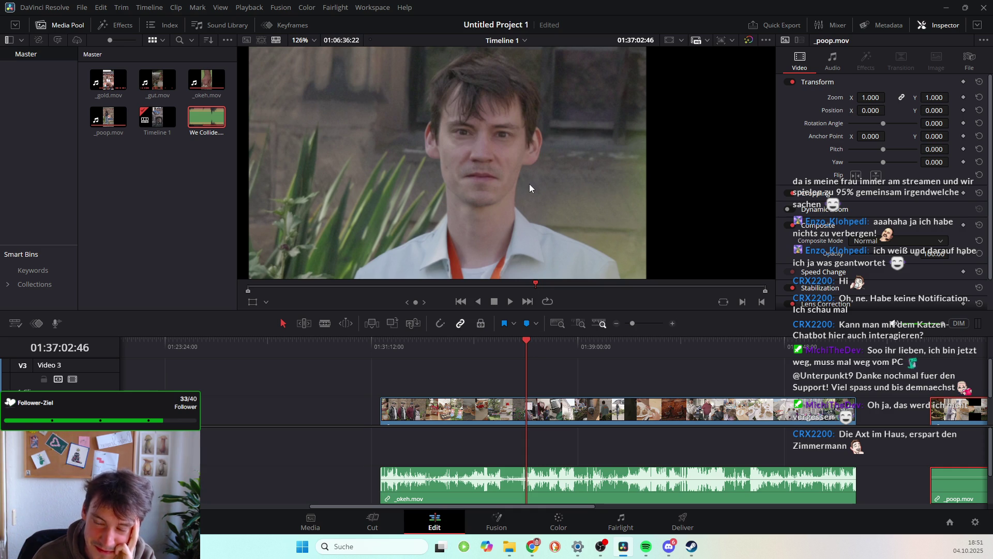
{"action": "key", "text": "space"}
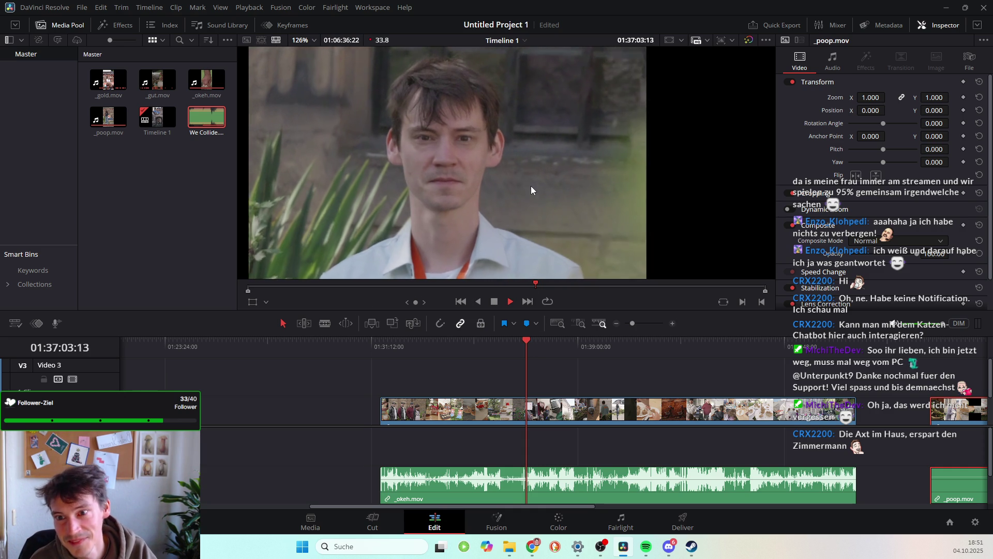
{"action": "key", "text": "space"}
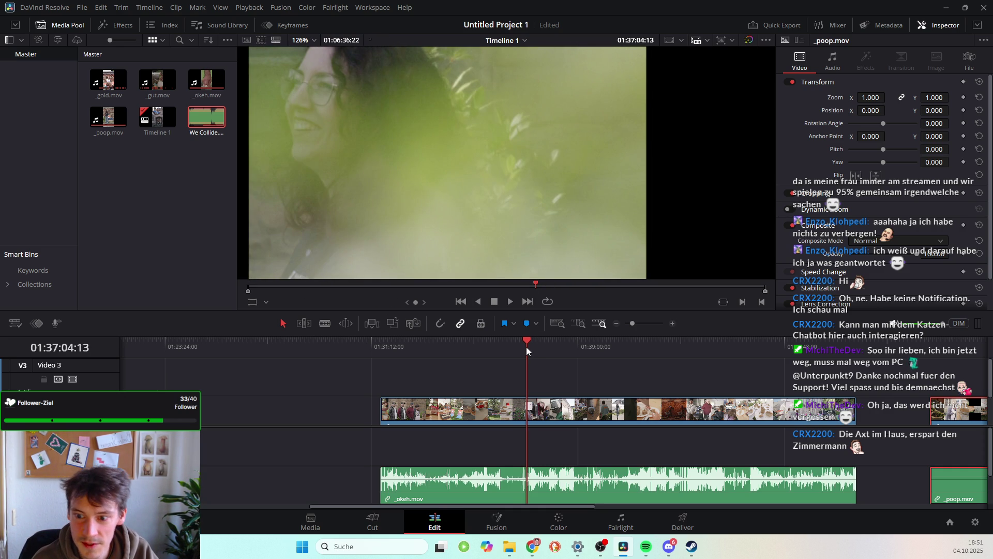
{"action": "left_click_drag", "start_coordinate": [526, 347], "coordinate": [519, 341]}
{"action": "key", "text": "space"}
{"action": "scroll", "coordinate": [538, 238], "scroll_direction": "down", "scroll_amount": 2}
{"action": "scroll", "coordinate": [532, 214], "scroll_direction": "down", "scroll_amount": 2}
{"action": "scroll", "coordinate": [530, 206], "scroll_direction": "down", "scroll_amount": 2}
{"action": "scroll", "coordinate": [527, 210], "scroll_direction": "down", "scroll_amount": 2}
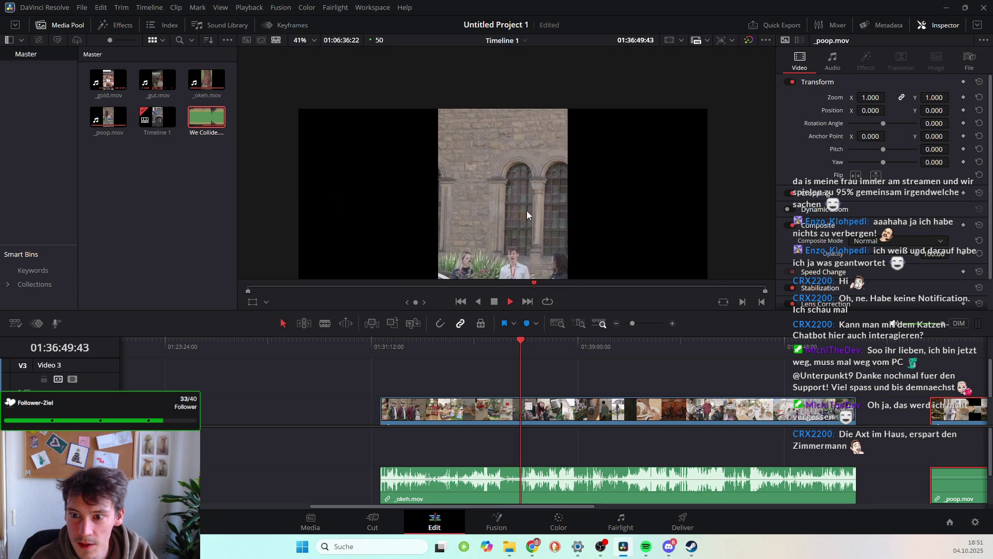
{"action": "key", "text": "space"}
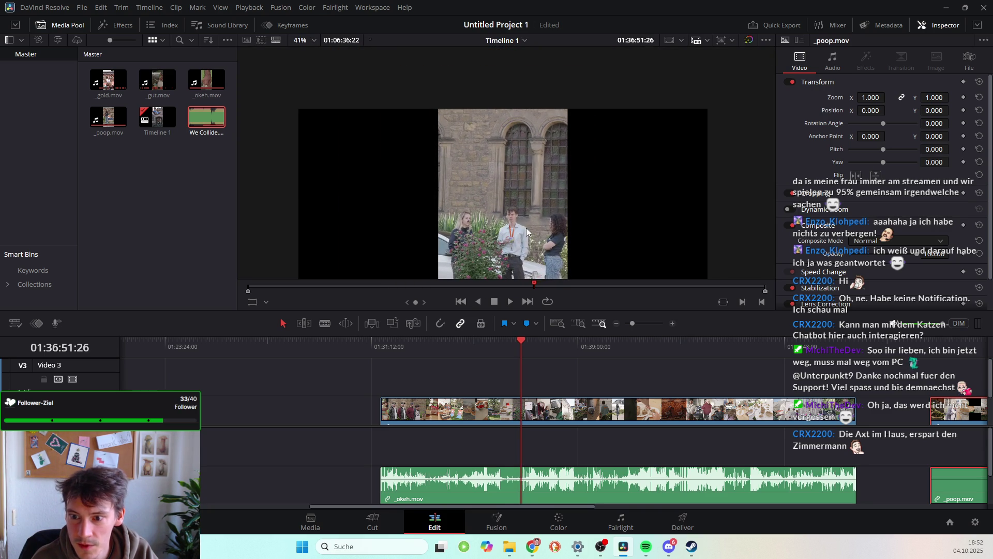
Adjust the viewer zoom while replaying, then drag the divider down to heighten the viewer
{"action": "scroll", "coordinate": [541, 168], "scroll_direction": "up", "scroll_amount": 2}
{"action": "scroll", "coordinate": [536, 129], "scroll_direction": "down", "scroll_amount": 2}
{"action": "scroll", "coordinate": [536, 145], "scroll_direction": "up", "scroll_amount": 1}
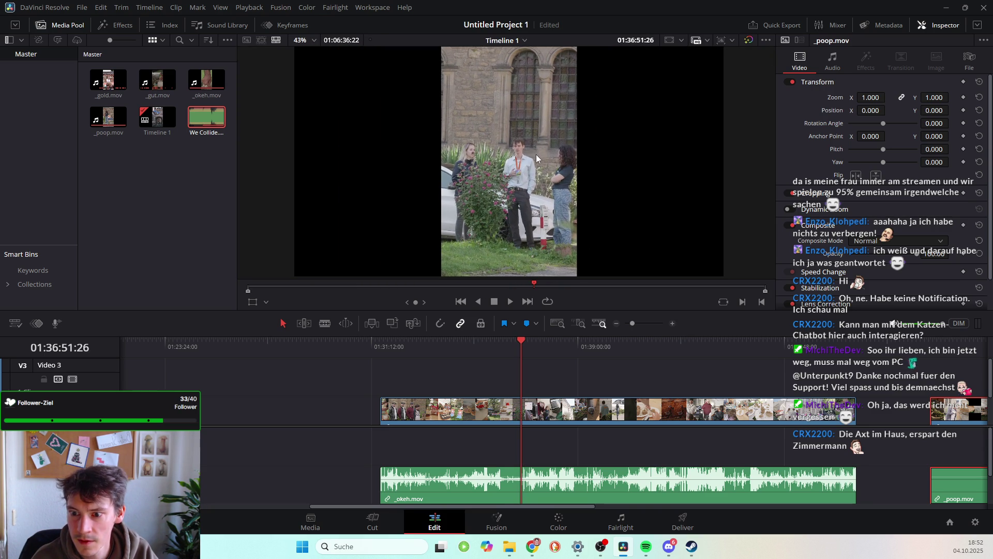
{"action": "key", "text": "space"}
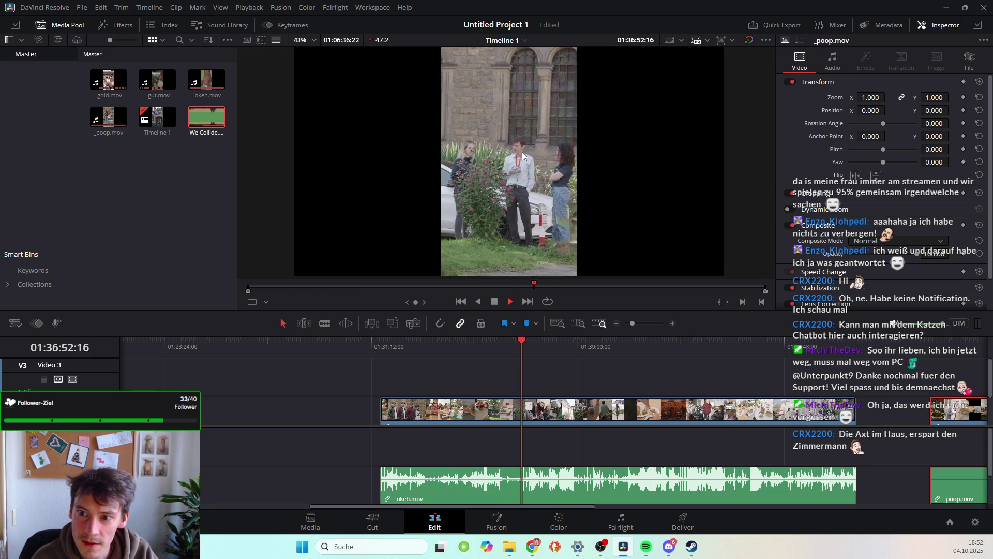
{"action": "scroll", "coordinate": [537, 220], "scroll_direction": "up", "scroll_amount": 1}
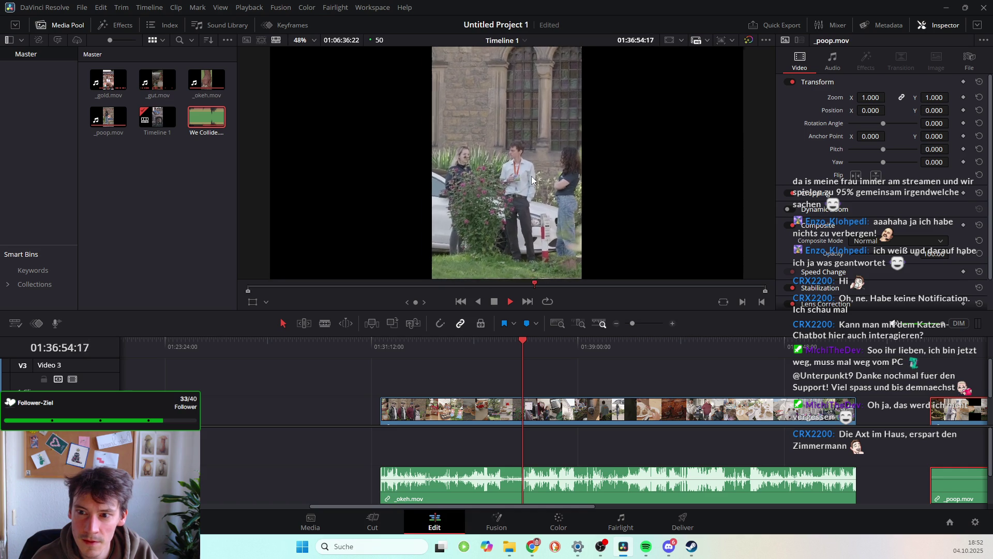
{"action": "scroll", "coordinate": [537, 219], "scroll_direction": "up", "scroll_amount": 3}
{"action": "scroll", "coordinate": [538, 222], "scroll_direction": "up", "scroll_amount": 3}
{"action": "scroll", "coordinate": [538, 221], "scroll_direction": "down", "scroll_amount": 2}
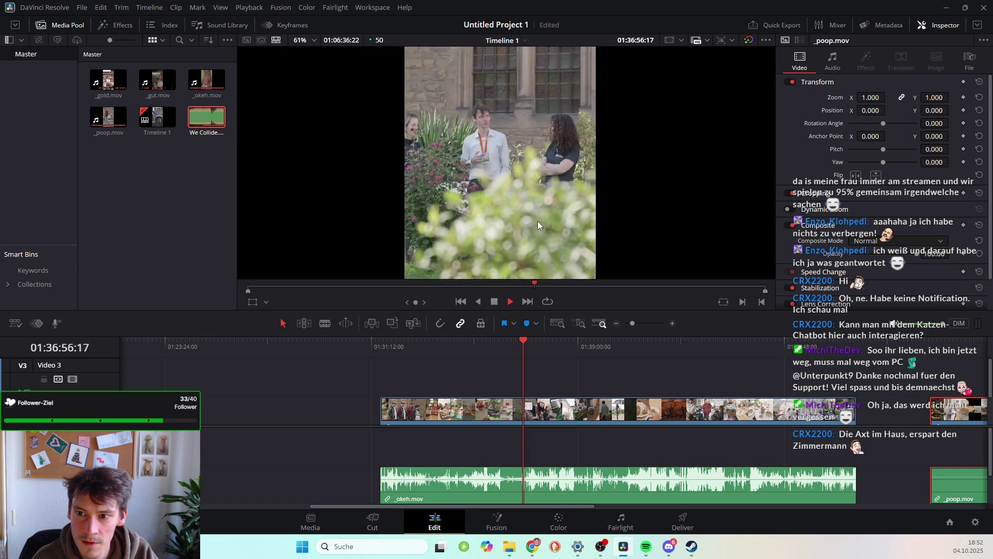
{"action": "scroll", "coordinate": [523, 163], "scroll_direction": "up", "scroll_amount": 1}
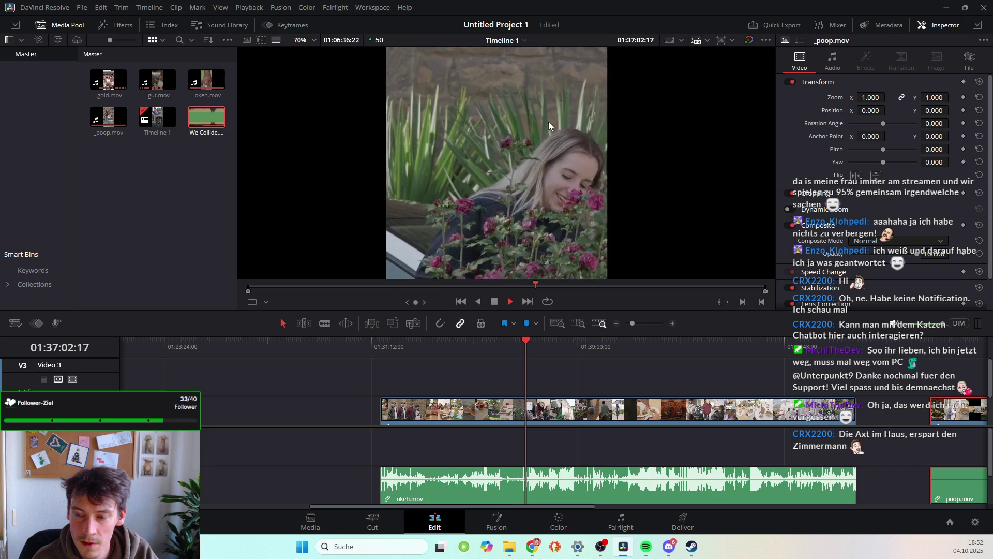
{"action": "key", "text": "space"}
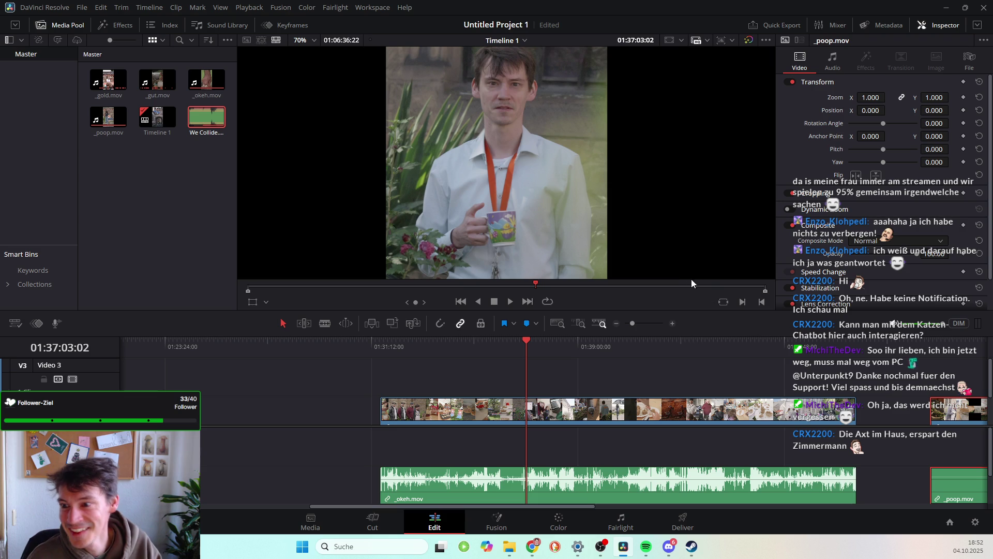
{"action": "left_click_drag", "start_coordinate": [702, 311], "coordinate": [707, 440]}
Zoom the preview, play the lanyard shot and jump back to an earlier frame
{"action": "scroll", "coordinate": [553, 254], "scroll_direction": "down", "scroll_amount": 2}
{"action": "scroll", "coordinate": [553, 254], "scroll_direction": "down", "scroll_amount": 1}
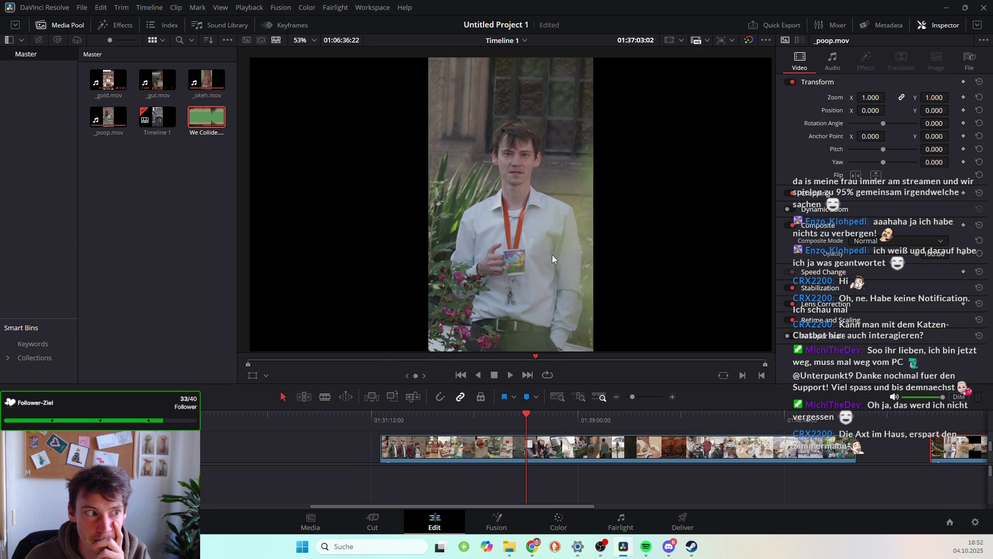
{"action": "scroll", "coordinate": [553, 257], "scroll_direction": "up", "scroll_amount": 1}
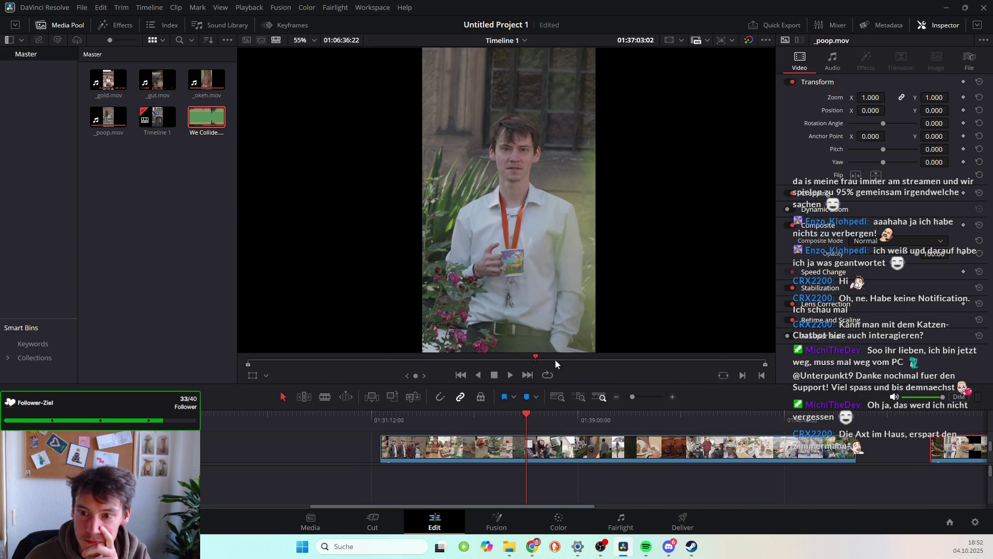
{"action": "key", "text": "space"}
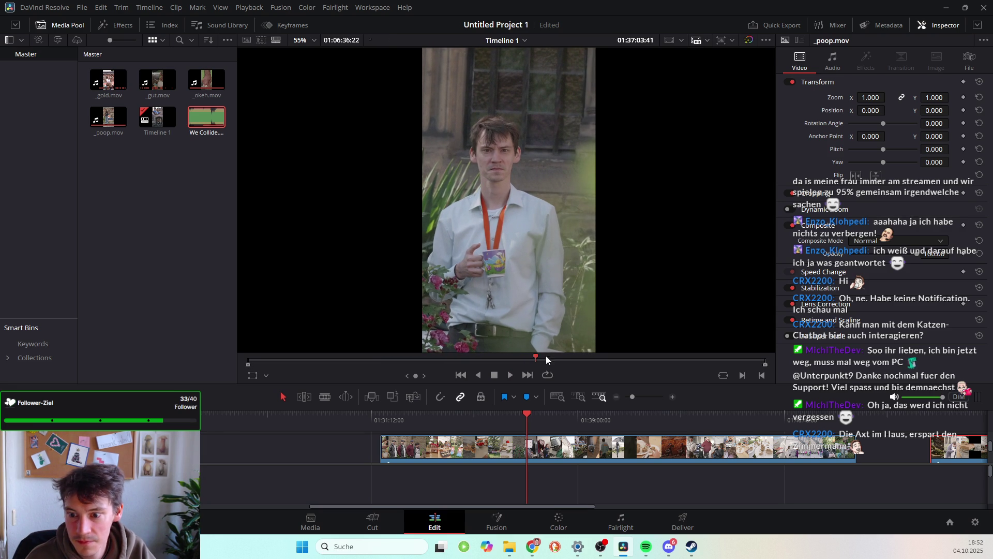
{"action": "left_click", "coordinate": [535, 356]}
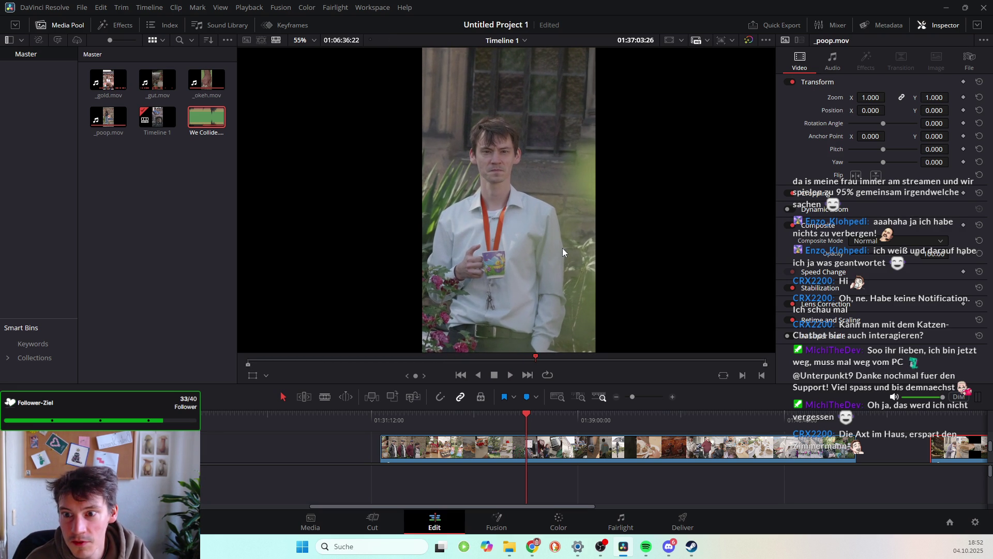
Step with J, L and Left to the mug-holding frame and zoom the viewer to about 64%
{"action": "key", "text": "j"}
{"action": "key", "text": "/"}
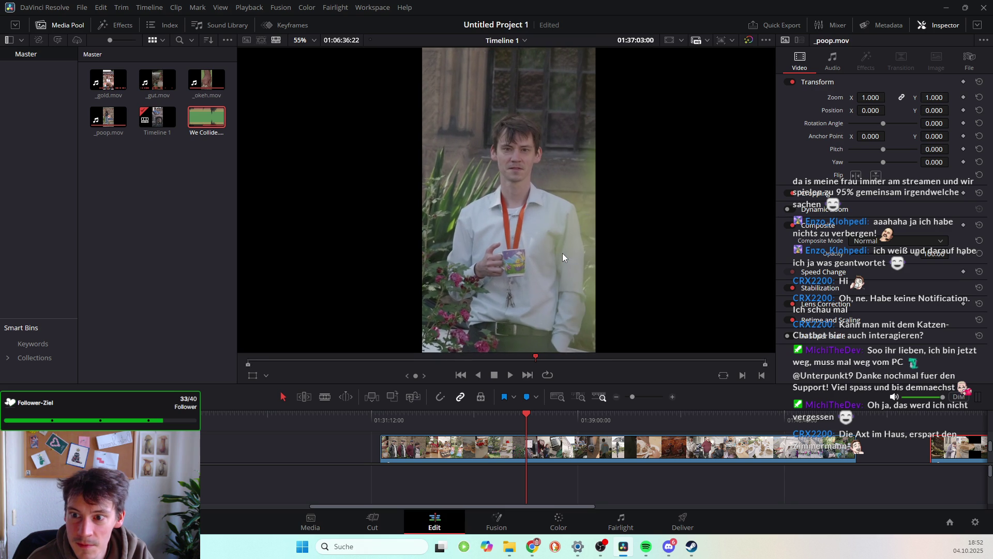
{"action": "key", "text": "l"}
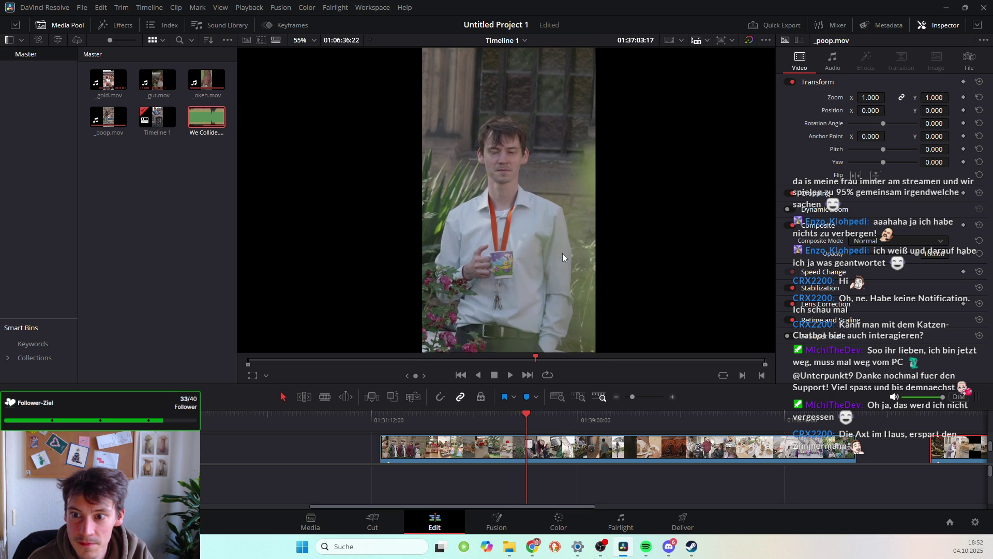
{"action": "key", "text": "Left"}
{"action": "key", "text": "Left"}
{"action": "key", "text": "Left"}
{"action": "key", "text": "Left"}
{"action": "key", "text": "Left"}
{"action": "key", "text": "Left"}
{"action": "key", "text": "Left"}
{"action": "key", "text": "Left"}
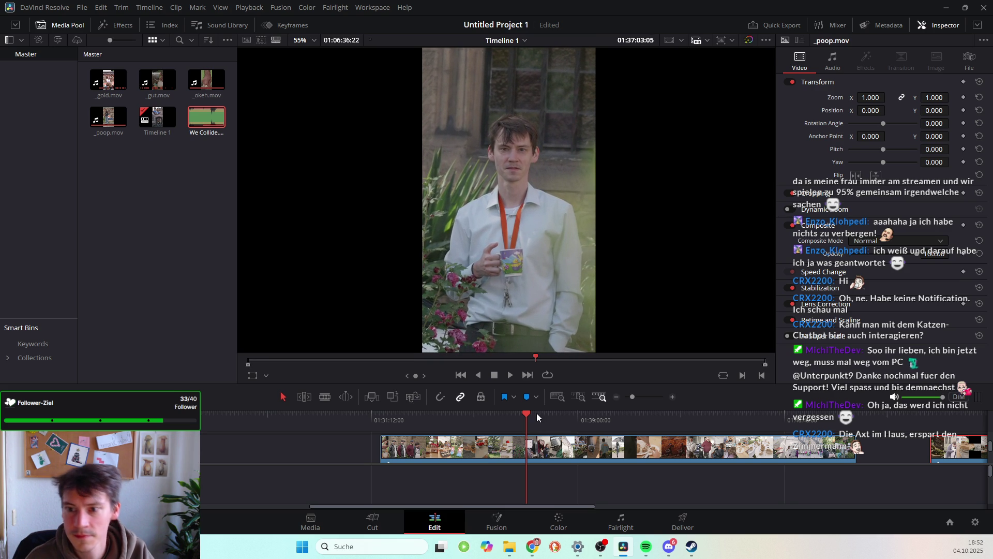
{"action": "scroll", "coordinate": [523, 292], "scroll_direction": "down", "scroll_amount": 2}
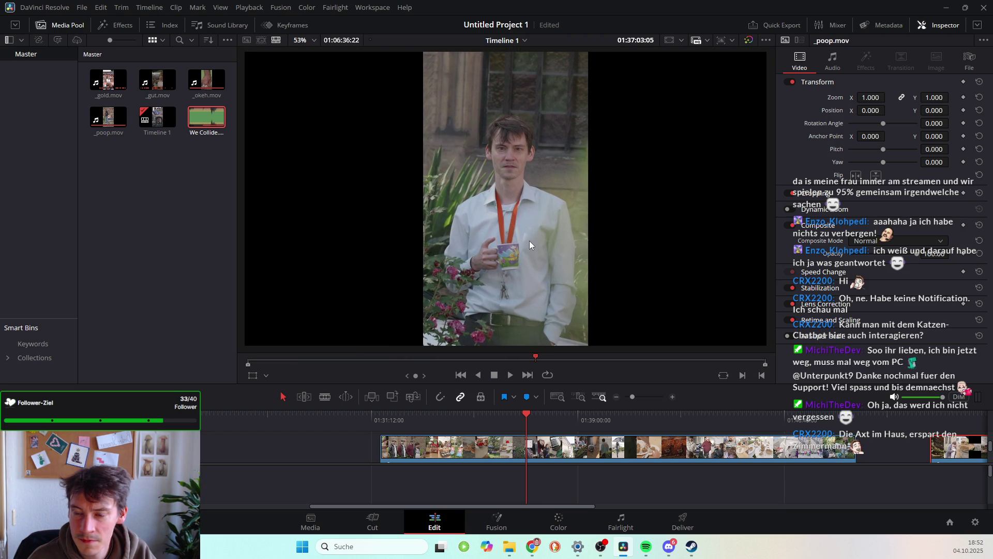
{"action": "scroll", "coordinate": [513, 187], "scroll_direction": "up", "scroll_amount": 3}
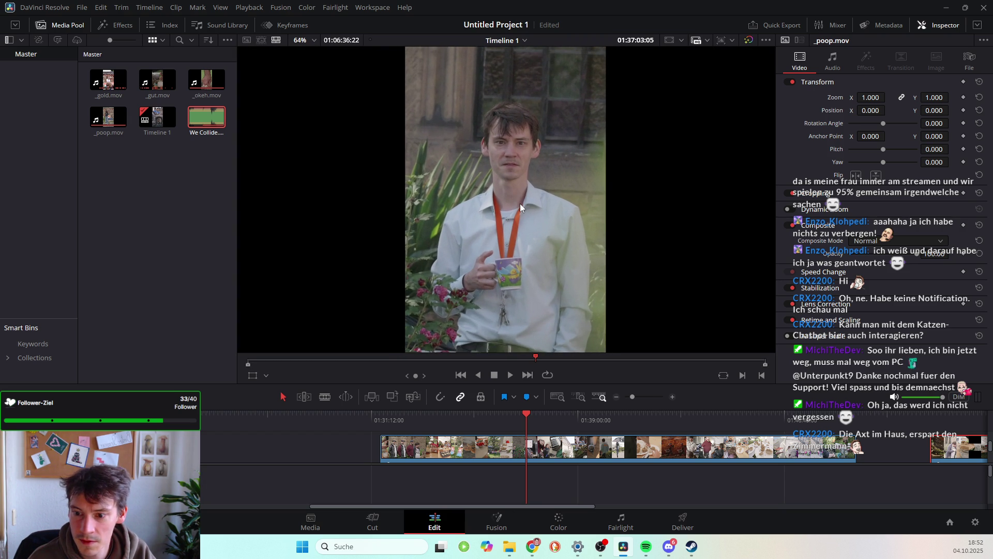
{"action": "left_click", "coordinate": [337, 551]}
Snip the viewer's mug-holding frame and save it to the Desktop as Emote2 PNG
{"action": "type", "text": "sni"}
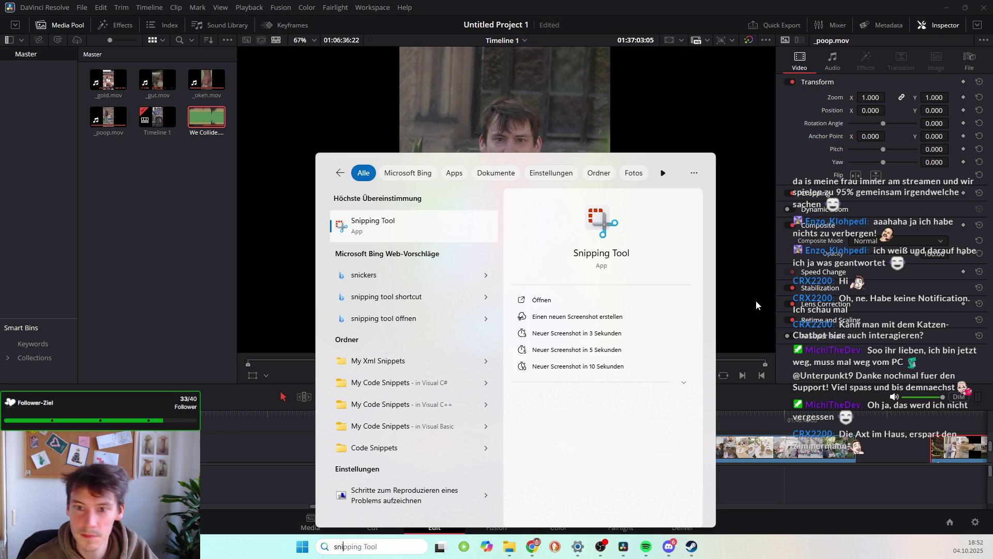
{"action": "left_click", "coordinate": [366, 229]}
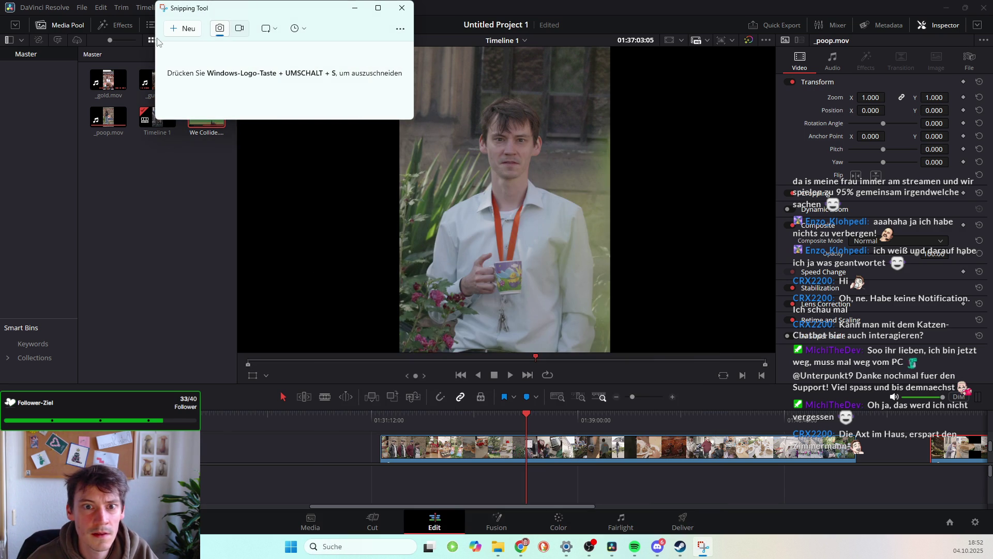
{"action": "left_click", "coordinate": [182, 29]}
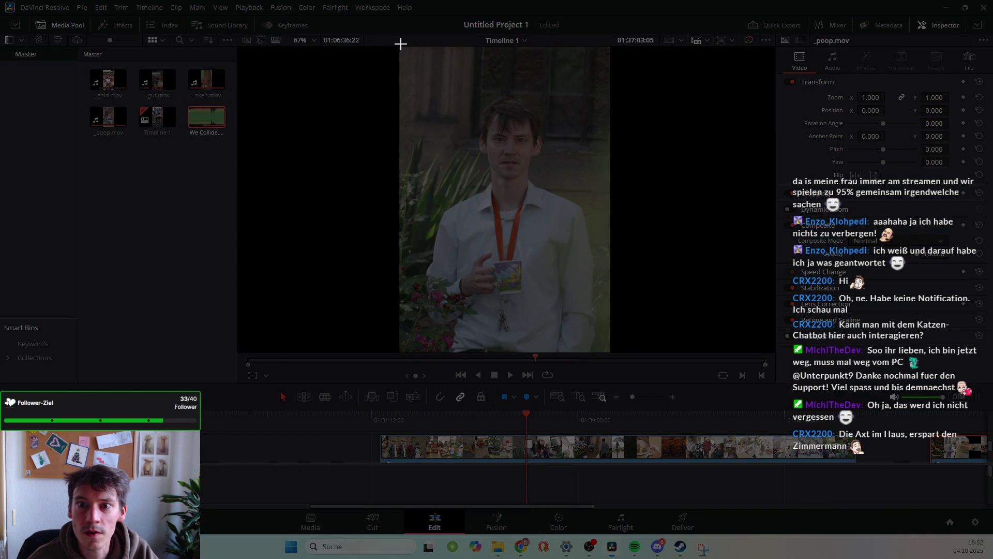
{"action": "left_click_drag", "start_coordinate": [398, 46], "coordinate": [611, 356]}
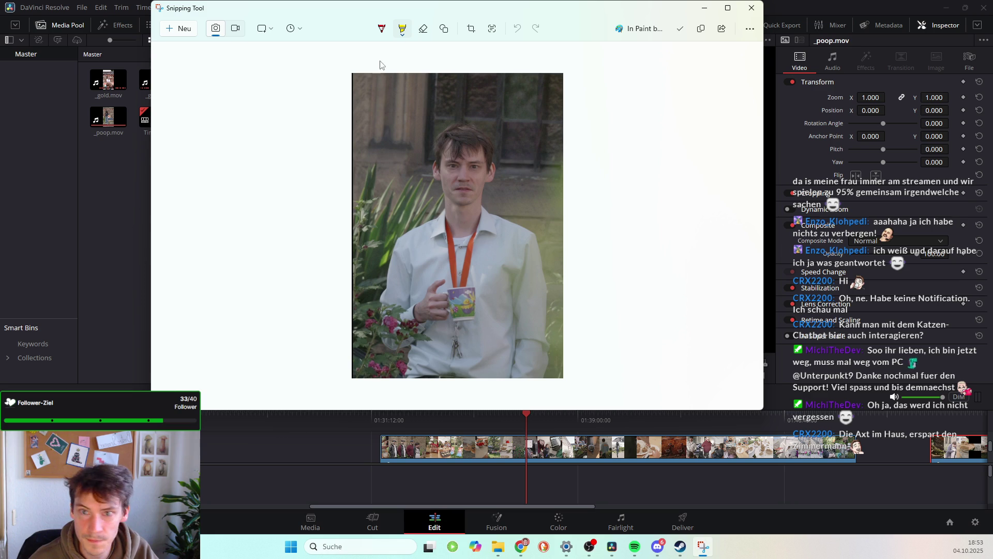
{"action": "key", "text": "ctrl+s"}
{"action": "type", "text": "Emote"}
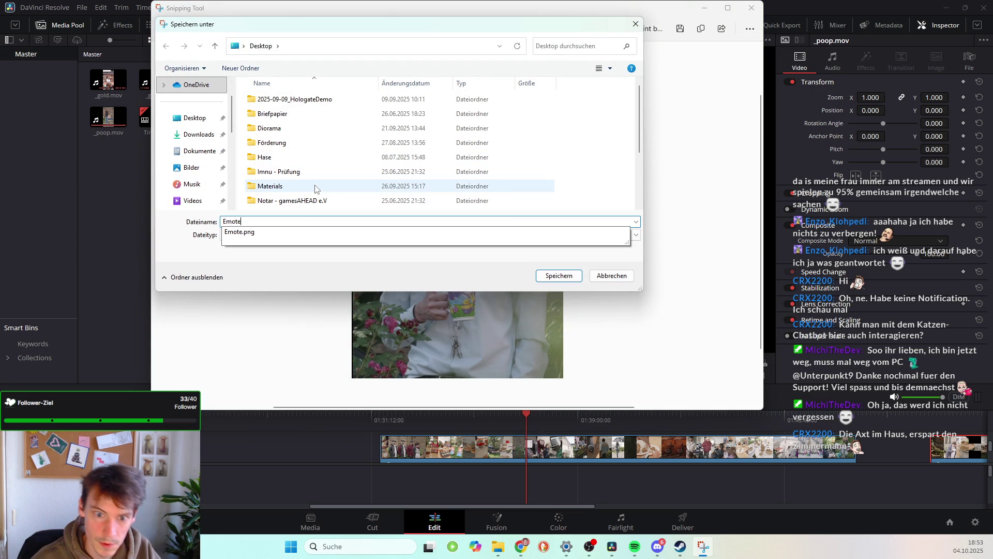
{"action": "key", "text": "Return"}
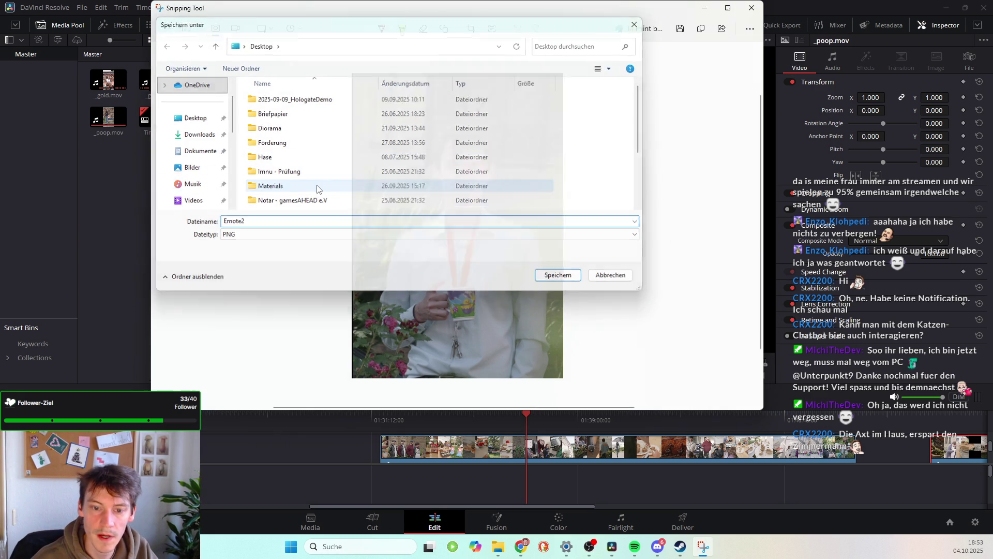
{"action": "left_click", "coordinate": [753, 8]}
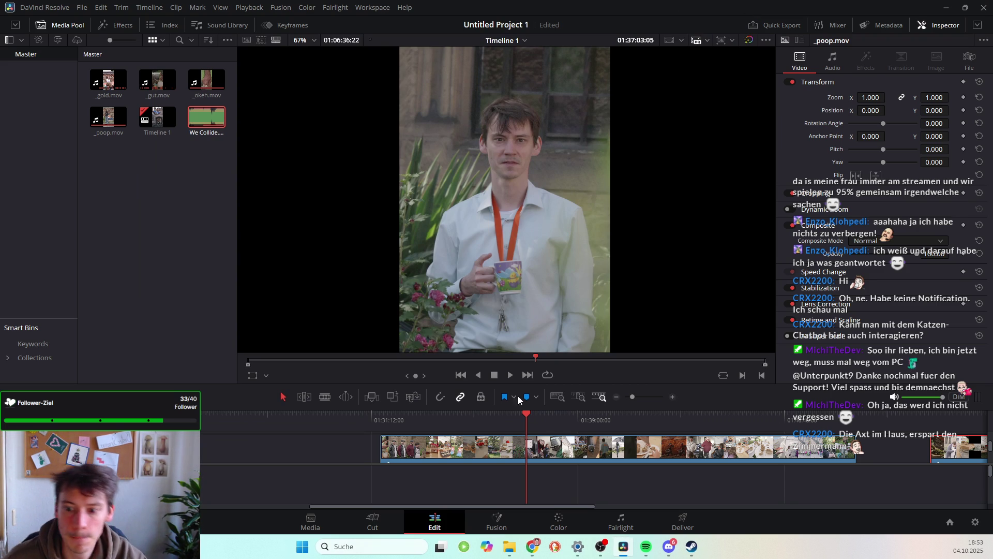
Scrub and play _poop.mov, stepping frames to settle on the man modelling a small block
{"action": "left_click_drag", "start_coordinate": [526, 413], "coordinate": [535, 411]}
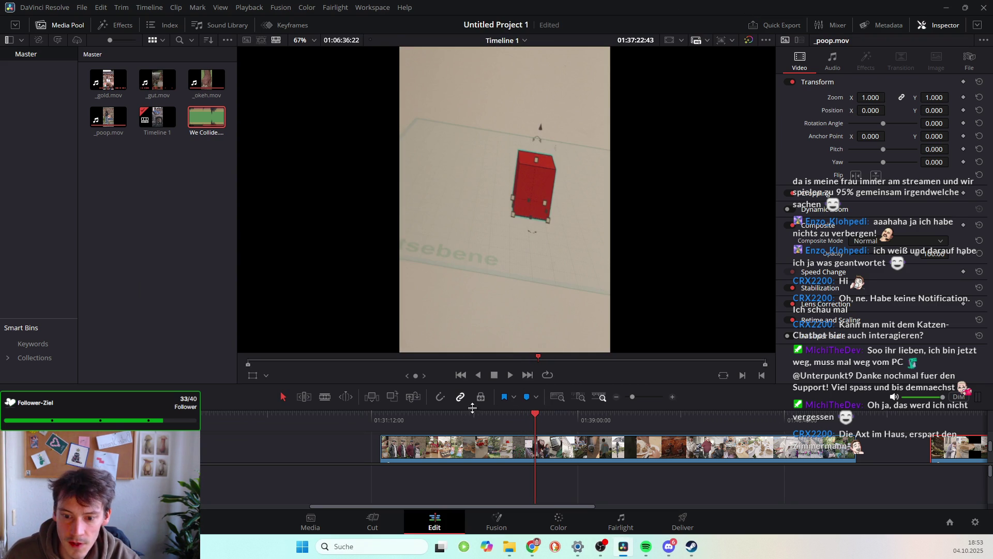
{"action": "key", "text": "space"}
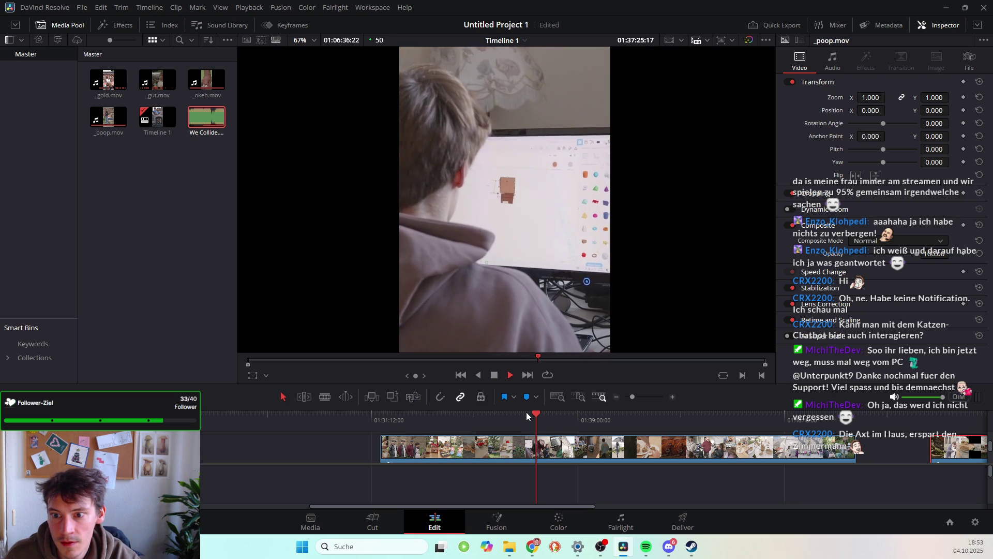
{"action": "key", "text": "space"}
{"action": "left_click_drag", "start_coordinate": [533, 413], "coordinate": [529, 412]}
{"action": "key", "text": "space"}
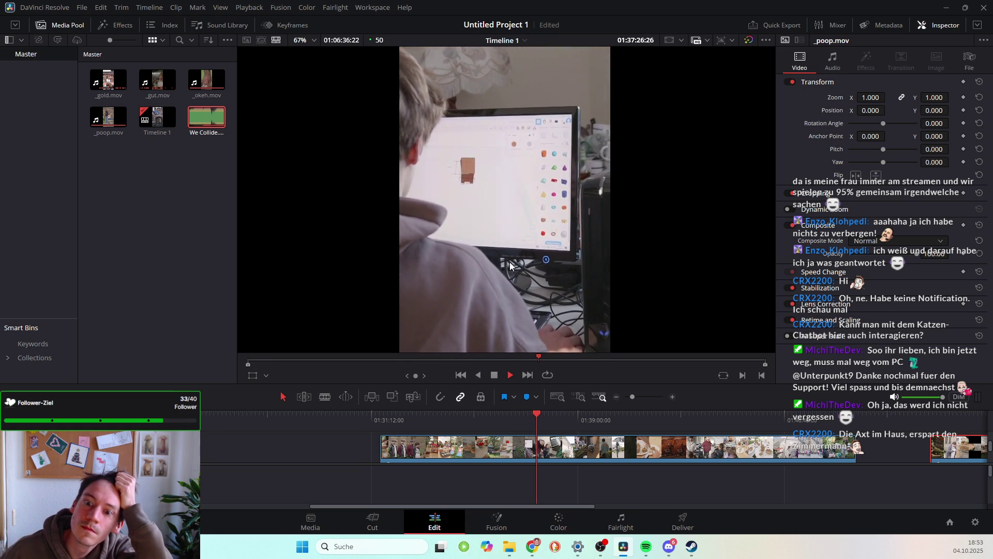
{"action": "key", "text": "space"}
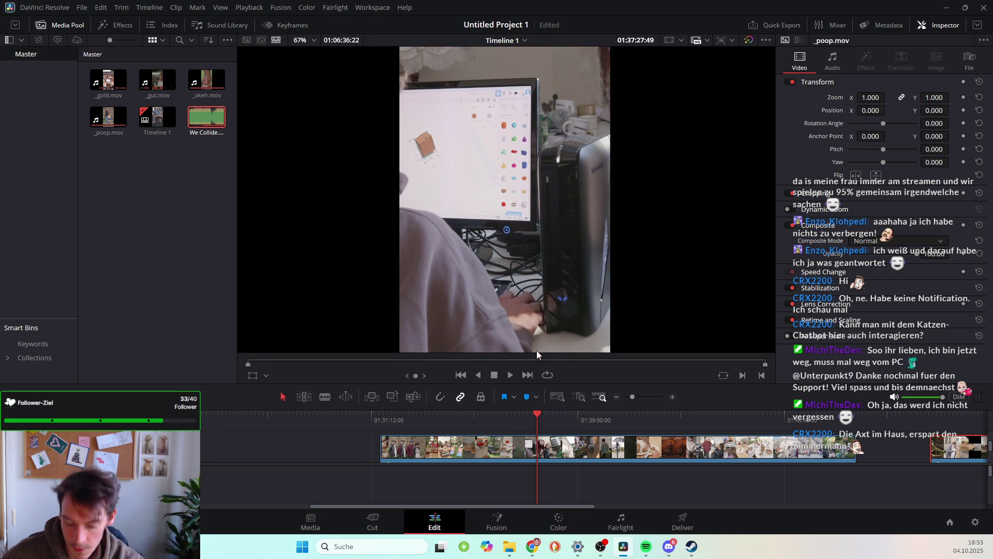
{"action": "key", "text": "Left"}
{"action": "key", "text": "Left"}
{"action": "key", "text": "Left"}
{"action": "key", "text": "Left"}
{"action": "key", "text": "Left"}
{"action": "key", "text": "Left"}
{"action": "key", "text": "Left"}
{"action": "key", "text": "Left"}
{"action": "key", "text": "Left"}
{"action": "key", "text": "Left"}
{"action": "key", "text": "Left"}
{"action": "key", "text": "Left"}
{"action": "key", "text": "Left"}
{"action": "key", "text": "Left"}
{"action": "key", "text": "Left"}
{"action": "key", "text": "Left"}
{"action": "key", "text": "Left"}
{"action": "key", "text": "Left"}
{"action": "key", "text": "Left"}
{"action": "key", "text": "Left"}
{"action": "key", "text": "Left"}
{"action": "key", "text": "Left"}
{"action": "key", "text": "Left"}
{"action": "key", "text": "Left"}
{"action": "key", "text": "Left"}
{"action": "key", "text": "Left"}
{"action": "key", "text": "Left"}
{"action": "key", "text": "Left"}
{"action": "key", "text": "Right"}
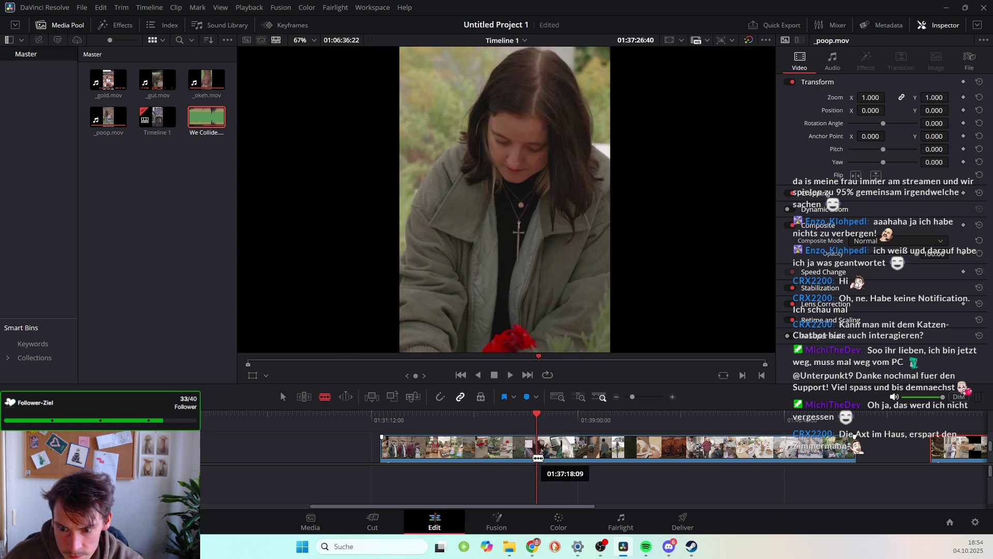
Replay the footage around the edit point near 01:37:40 several times
{"action": "key", "text": "space"}
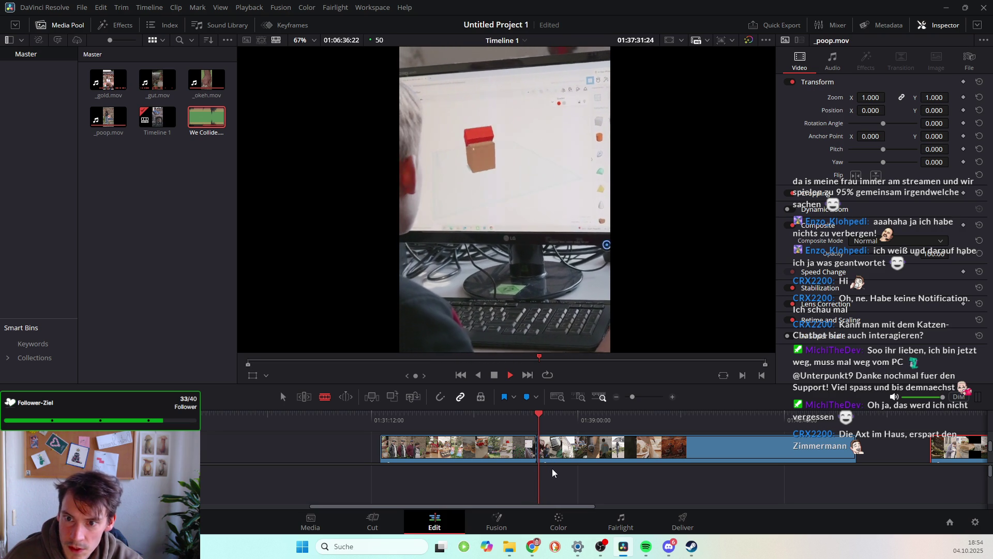
{"action": "key", "text": "space"}
{"action": "left_click", "coordinate": [532, 417]}
{"action": "left_click_drag", "start_coordinate": [532, 417], "coordinate": [536, 418]}
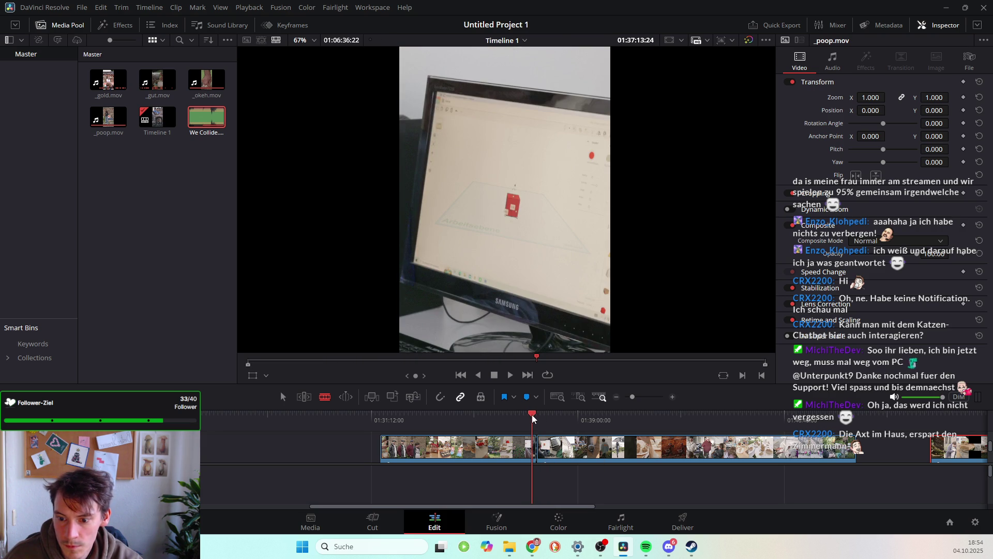
{"action": "key", "text": "space"}
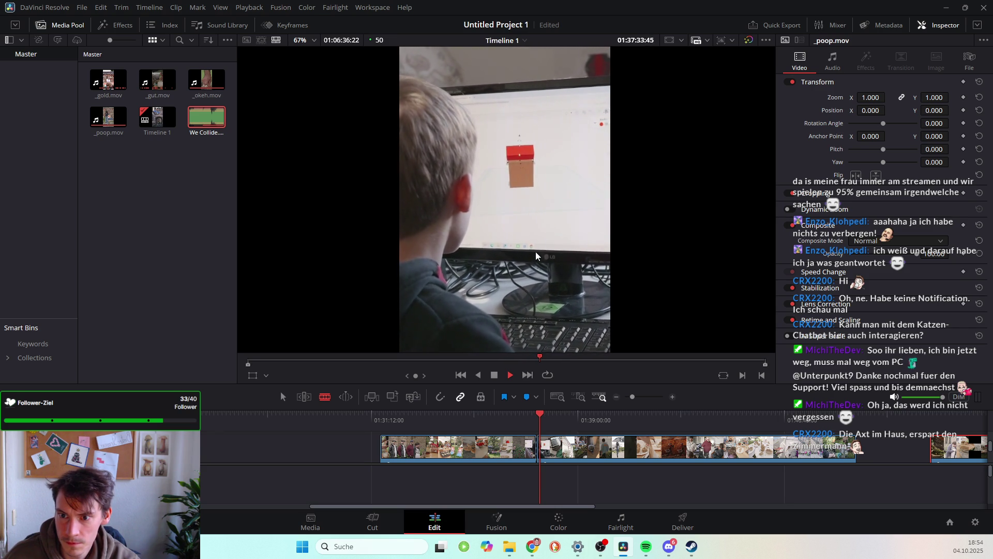
{"action": "left_click", "coordinate": [538, 417]}
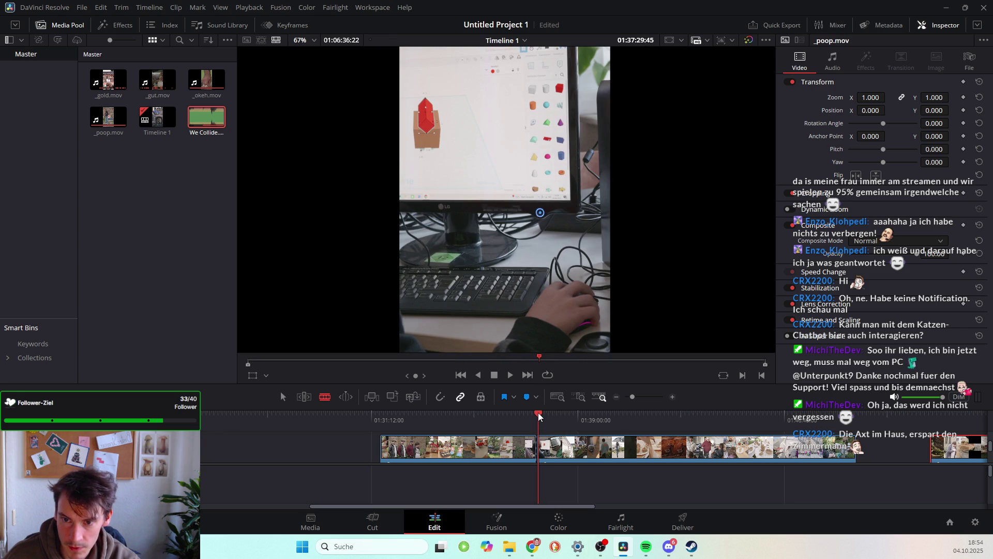
{"action": "key", "text": "space"}
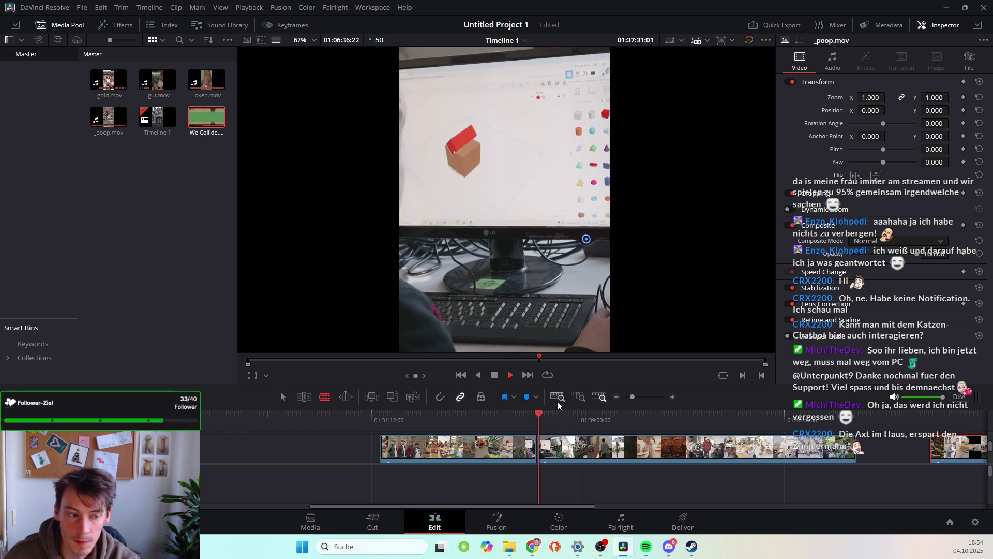
{"action": "key", "text": "space"}
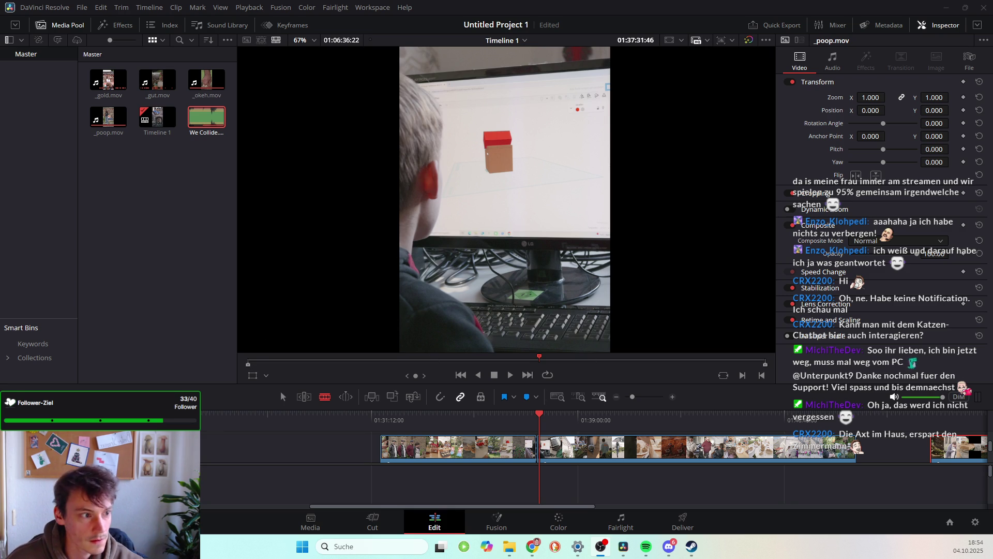
{"action": "key", "text": "space"}
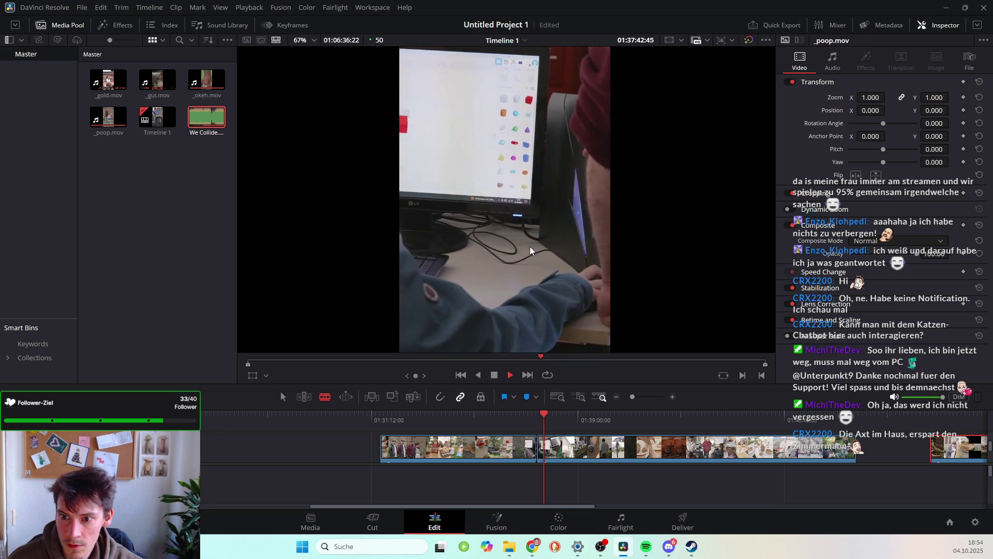
{"action": "key", "text": "space"}
Step frames to the cut at about 01:37:40:22, trim it, and return to the Selection tool
{"action": "key", "text": "Left"}
{"action": "key", "text": "Left"}
{"action": "key", "text": "Left"}
{"action": "key", "text": "Left"}
{"action": "key", "text": "Left"}
{"action": "key", "text": "Left"}
{"action": "key", "text": "Left"}
{"action": "key", "text": "Left"}
{"action": "key", "text": "Left"}
{"action": "key", "text": "Left"}
{"action": "key", "text": "Left"}
{"action": "key", "text": "Left"}
{"action": "key", "text": "Left"}
{"action": "key", "text": "Left"}
{"action": "key", "text": "Left"}
{"action": "key", "text": "Left"}
{"action": "key", "text": "Left"}
{"action": "key", "text": "Left"}
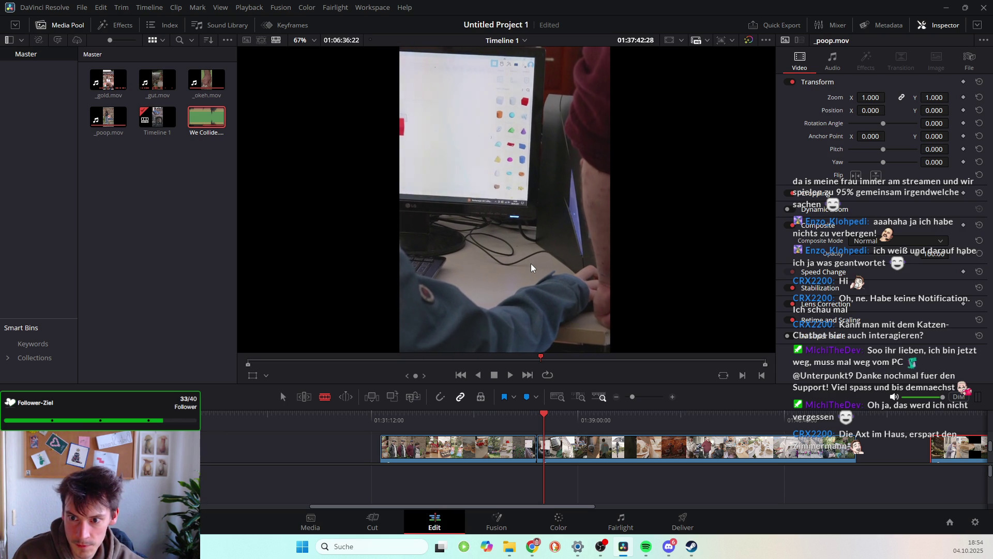
{"action": "key", "text": "Left"}
{"action": "key", "text": "Left"}
{"action": "key", "text": "Left"}
{"action": "key", "text": "Left"}
{"action": "key", "text": "Left"}
{"action": "key", "text": "Left"}
{"action": "key", "text": "Left"}
{"action": "key", "text": "Left"}
{"action": "key", "text": "Left"}
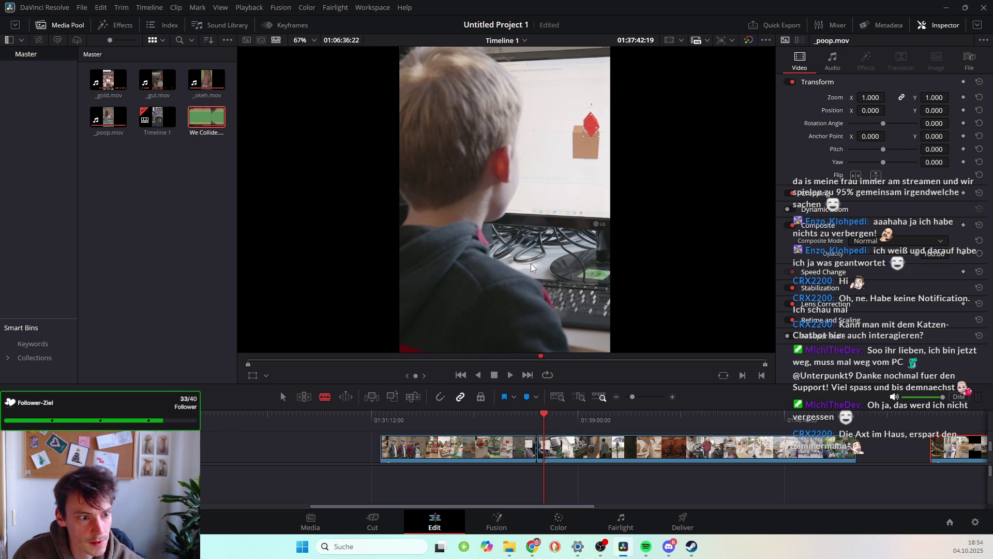
{"action": "key", "text": "Right"}
{"action": "key", "text": "Right"}
{"action": "key", "text": "Right"}
{"action": "key", "text": "Right"}
{"action": "key", "text": "Left"}
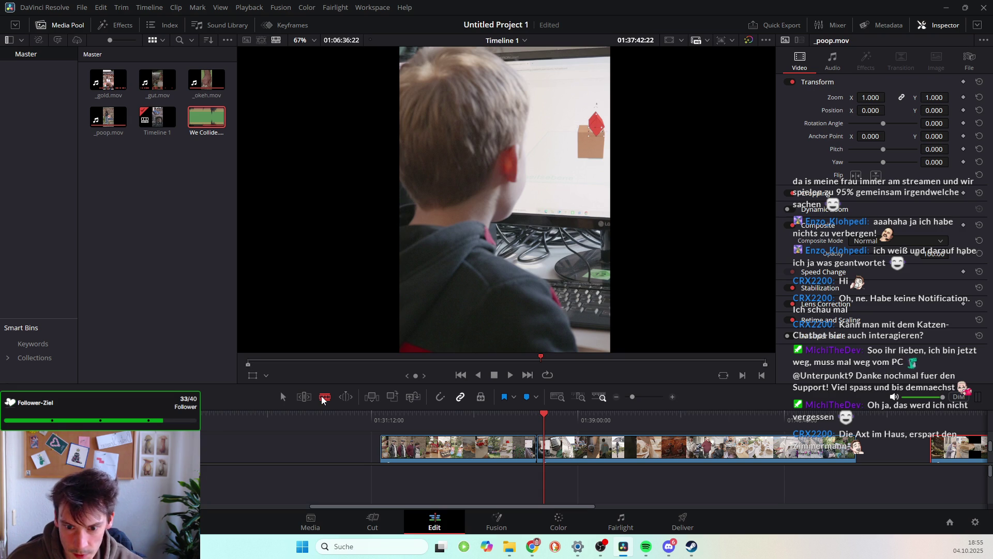
{"action": "left_click_drag", "start_coordinate": [538, 451], "coordinate": [547, 454]}
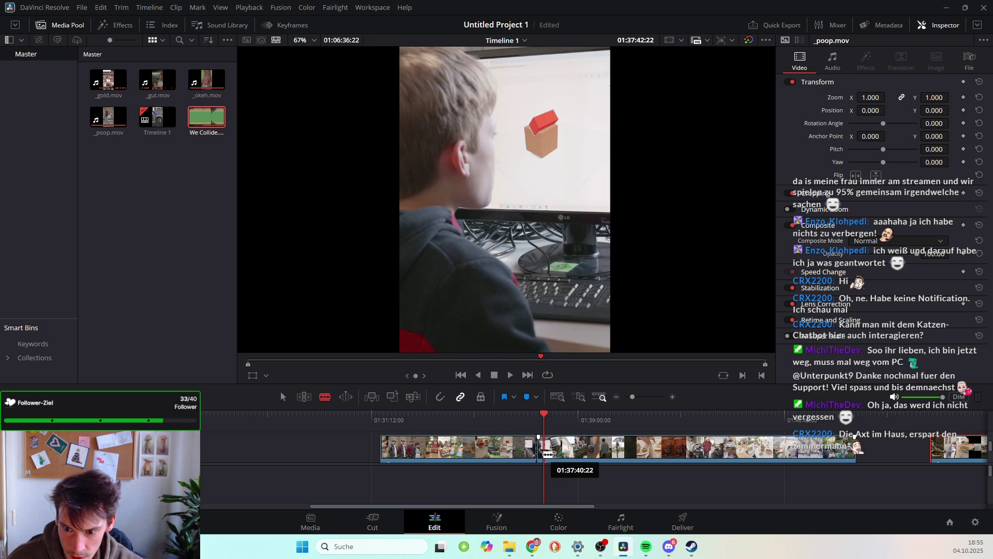
{"action": "key", "text": "a"}
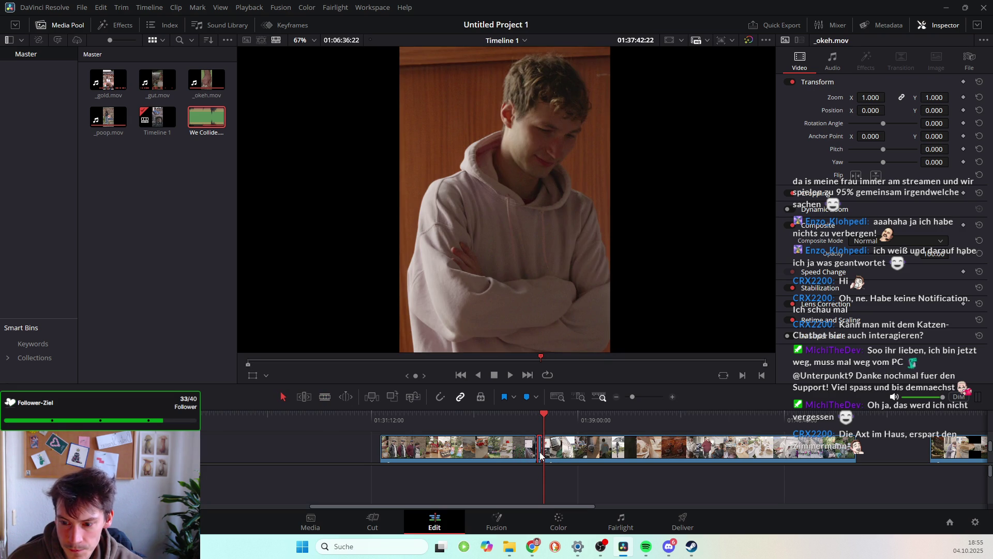
Drag the leftover sliver clip far left, then scrub ahead to the classroom and stairwell shots near 01:45:18
{"action": "left_click_drag", "start_coordinate": [537, 456], "coordinate": [224, 462]}
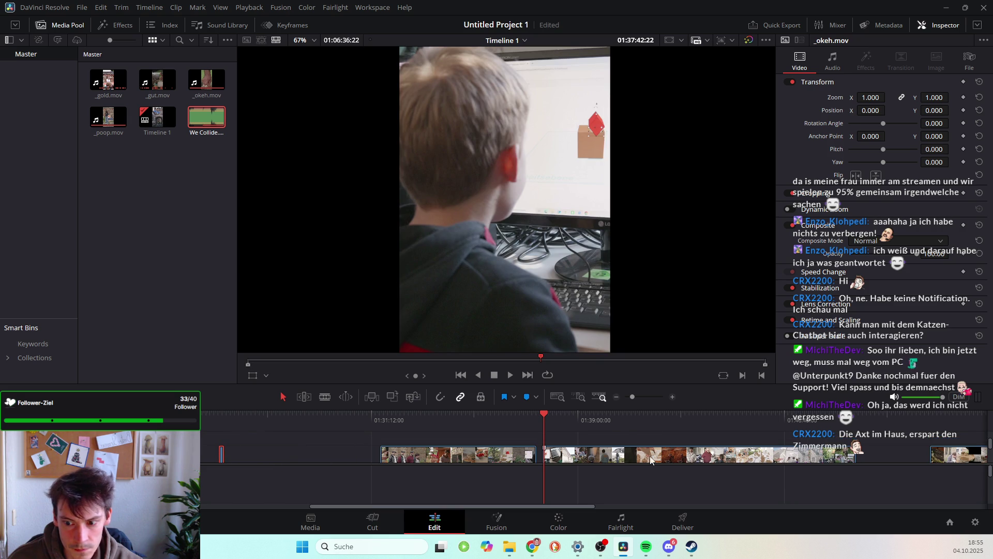
{"action": "key", "text": "space"}
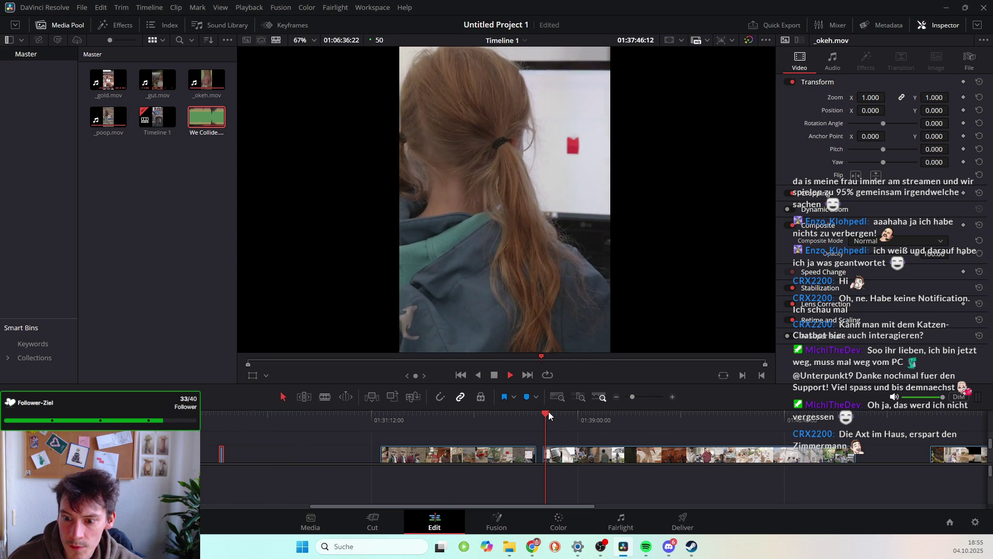
{"action": "left_click_drag", "start_coordinate": [547, 414], "coordinate": [670, 446]}
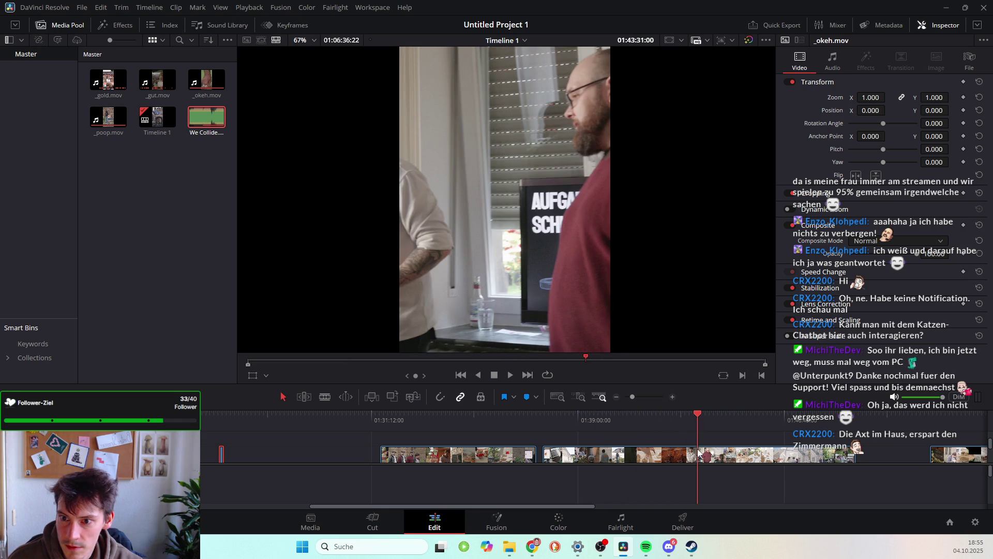
{"action": "left_click_drag", "start_coordinate": [734, 454], "coordinate": [755, 457]}
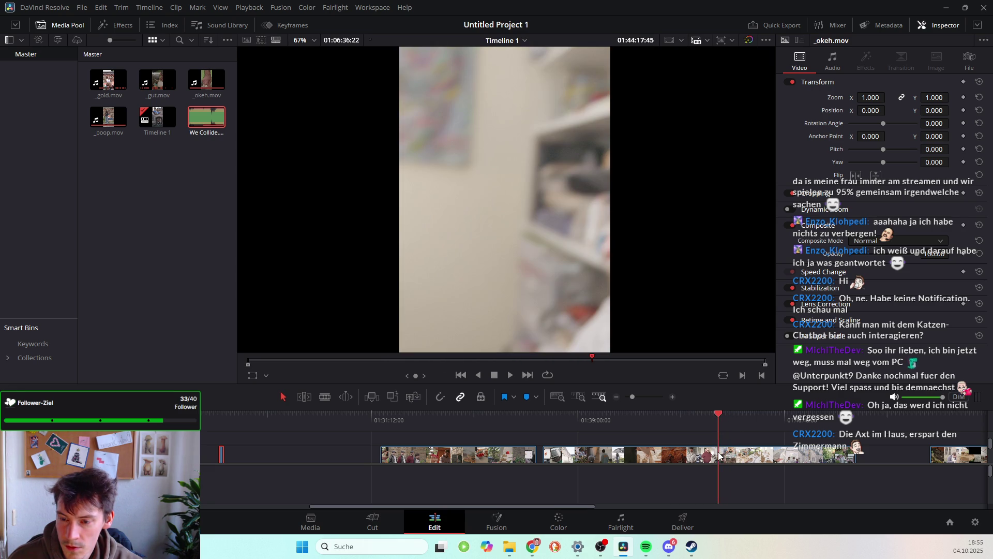
{"action": "mouse_move", "coordinate": [716, 454]}
{"action": "left_mouse_down"}
{"action": "mouse_move", "coordinate": [700, 454]}
{"action": "mouse_move", "coordinate": [743, 463]}
{"action": "left_mouse_up"}
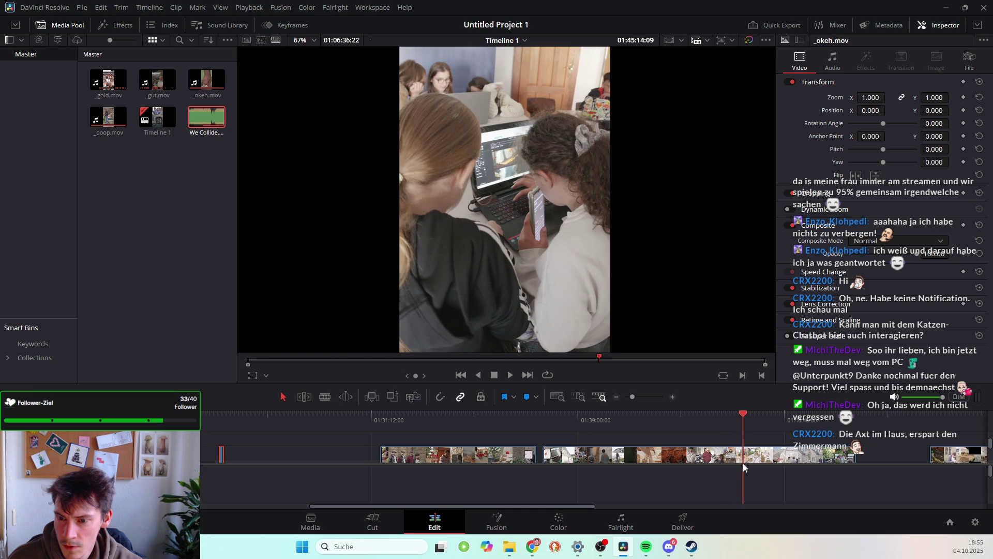
{"action": "left_click_drag", "start_coordinate": [743, 463], "coordinate": [745, 465]}
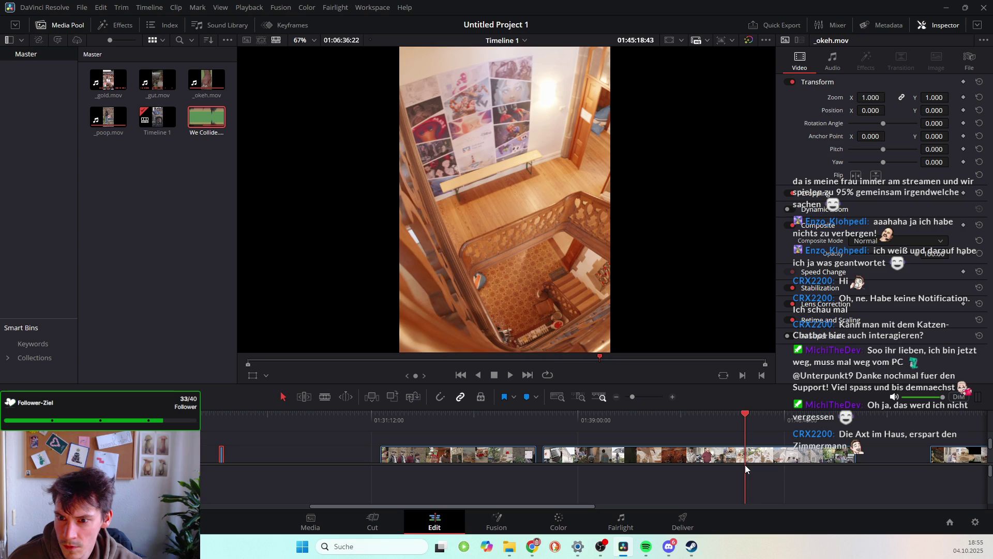
Play, scrub and step frames to land on the first clay-plates frame near 01:45:47
{"action": "key", "text": "space"}
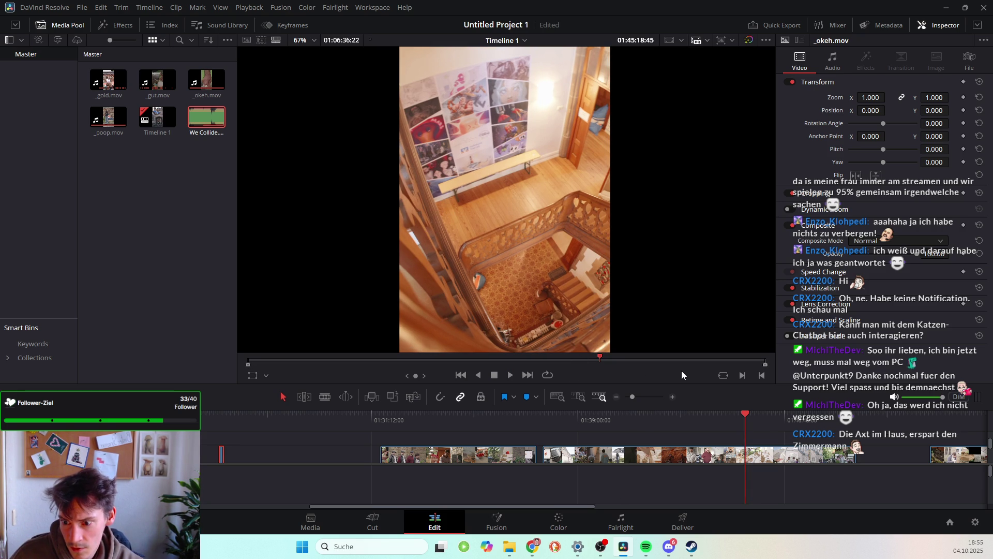
{"action": "key", "text": "space"}
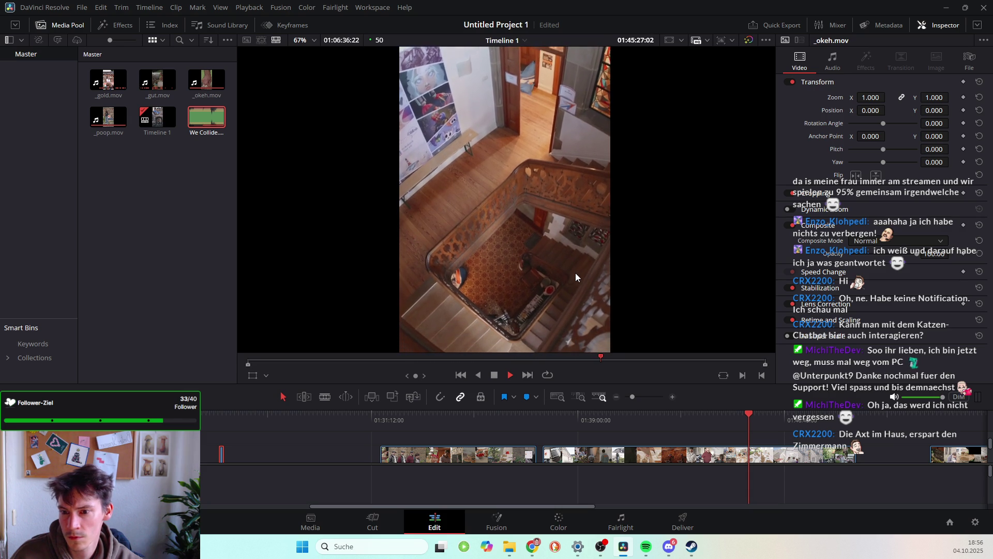
{"action": "key", "text": "space"}
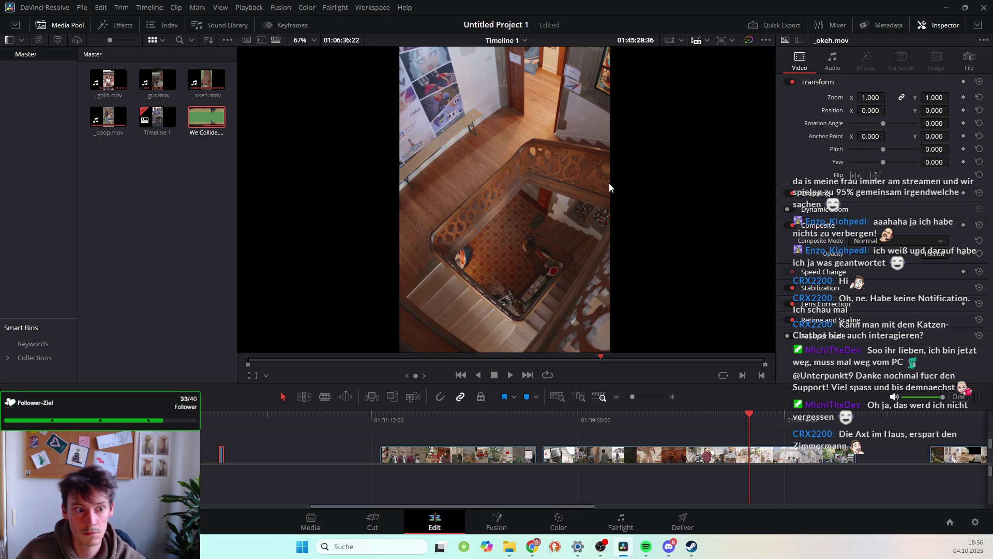
{"action": "key", "text": "space"}
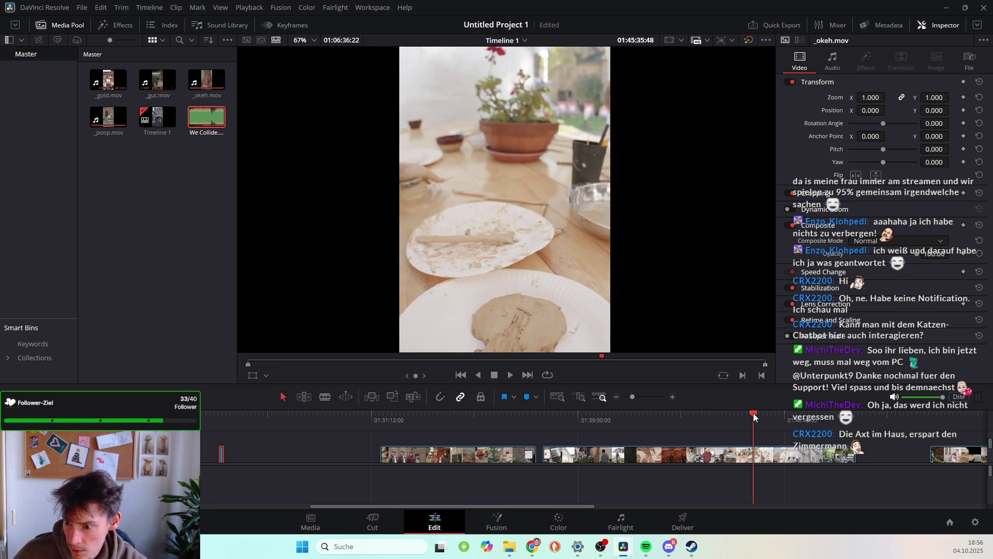
{"action": "mouse_move", "coordinate": [754, 413]}
{"action": "left_mouse_down"}
{"action": "mouse_move", "coordinate": [777, 416]}
{"action": "mouse_move", "coordinate": [759, 414]}
{"action": "left_mouse_up"}
{"action": "key", "text": "space"}
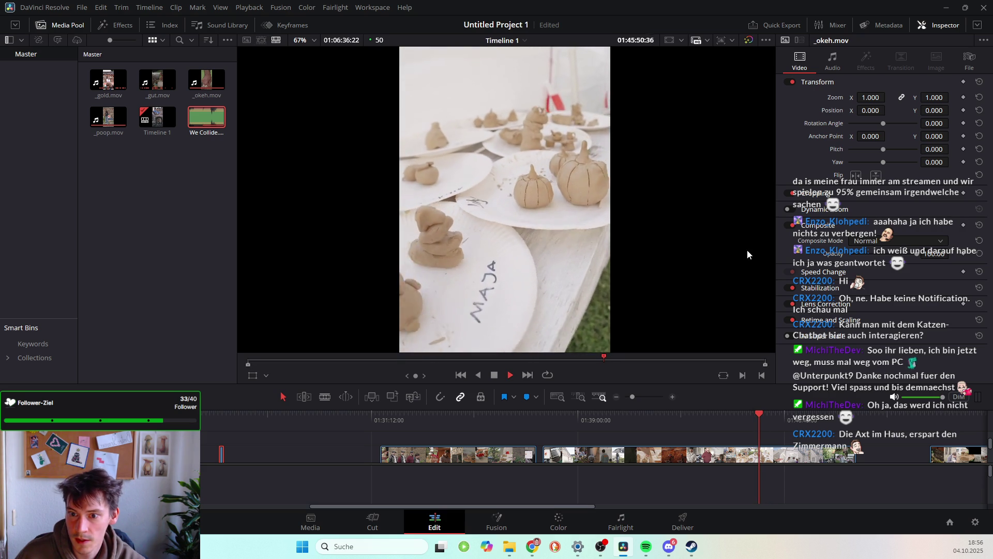
{"action": "key", "text": "space"}
{"action": "left_click_drag", "start_coordinate": [757, 418], "coordinate": [758, 413]}
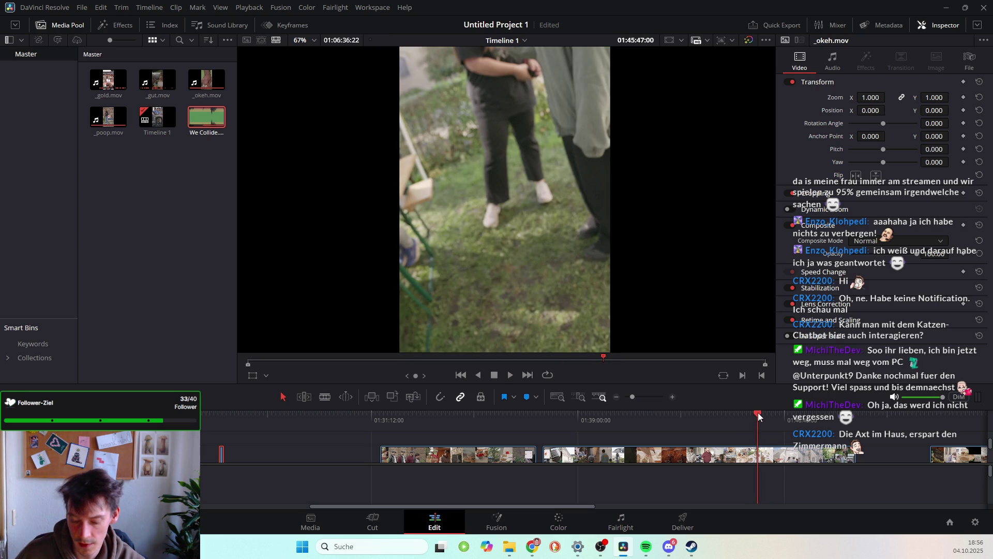
{"action": "key", "text": "space"}
{"action": "key", "text": "space"}
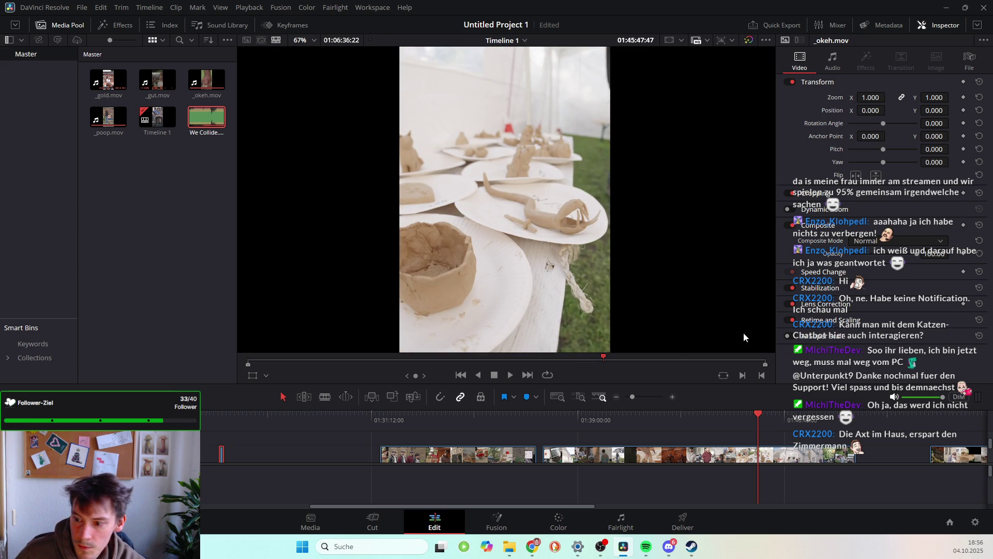
{"action": "key", "text": "Left"}
{"action": "key", "text": "Left"}
{"action": "key", "text": "Left"}
{"action": "key", "text": "Left"}
{"action": "key", "text": "Left"}
{"action": "key", "text": "Left"}
{"action": "key", "text": "Left"}
{"action": "key", "text": "Left"}
{"action": "key", "text": "Left"}
{"action": "key", "text": "Left"}
{"action": "key", "text": "Left"}
{"action": "key", "text": "Left"}
{"action": "key", "text": "Left"}
{"action": "key", "text": "Left"}
{"action": "key", "text": "Left"}
{"action": "key", "text": "Left"}
{"action": "key", "text": "Left"}
{"action": "key", "text": "Left"}
{"action": "key", "text": "Left"}
{"action": "key", "text": "Left"}
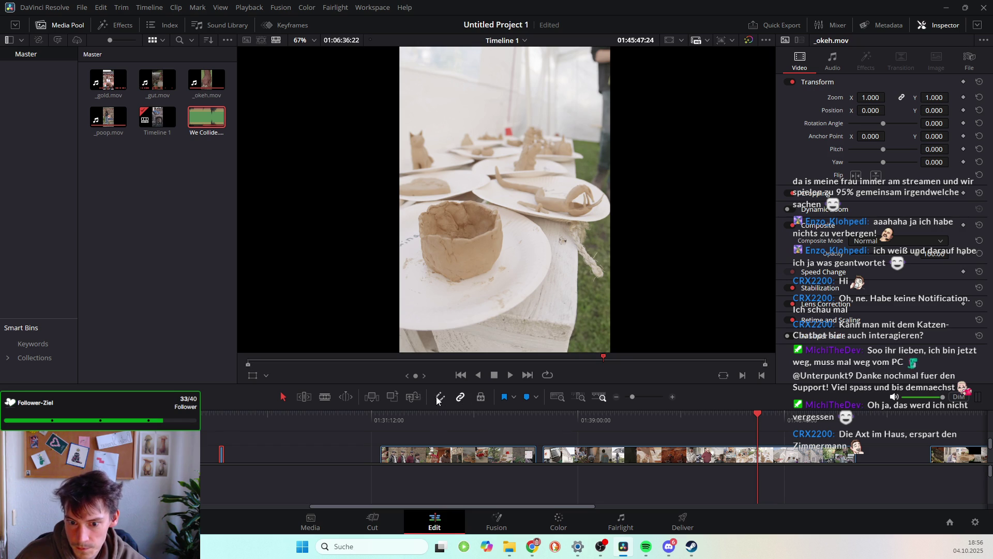
Blade-cut the clip at the start of the clay-plates shot and play the footage after it
{"action": "left_click", "coordinate": [329, 398]}
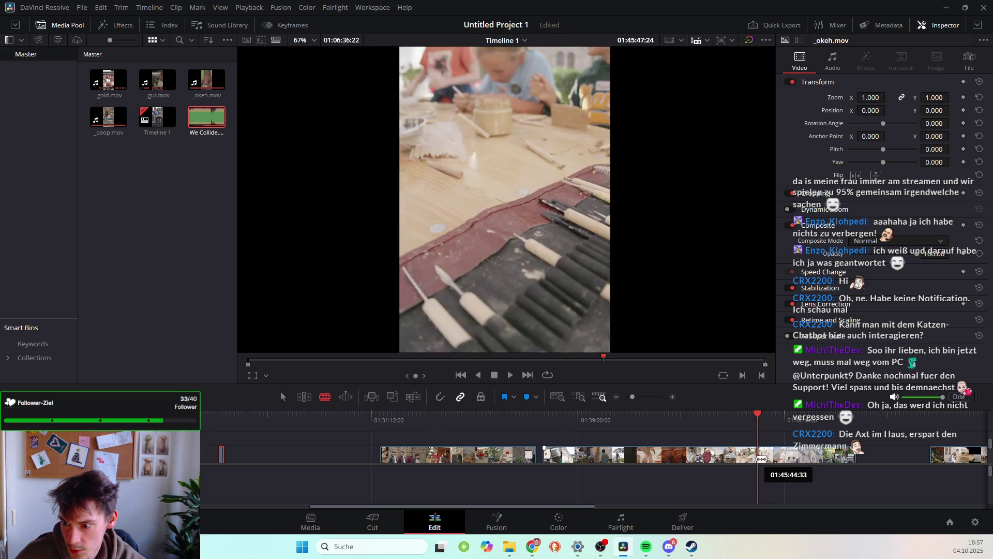
{"action": "left_click", "coordinate": [762, 458]}
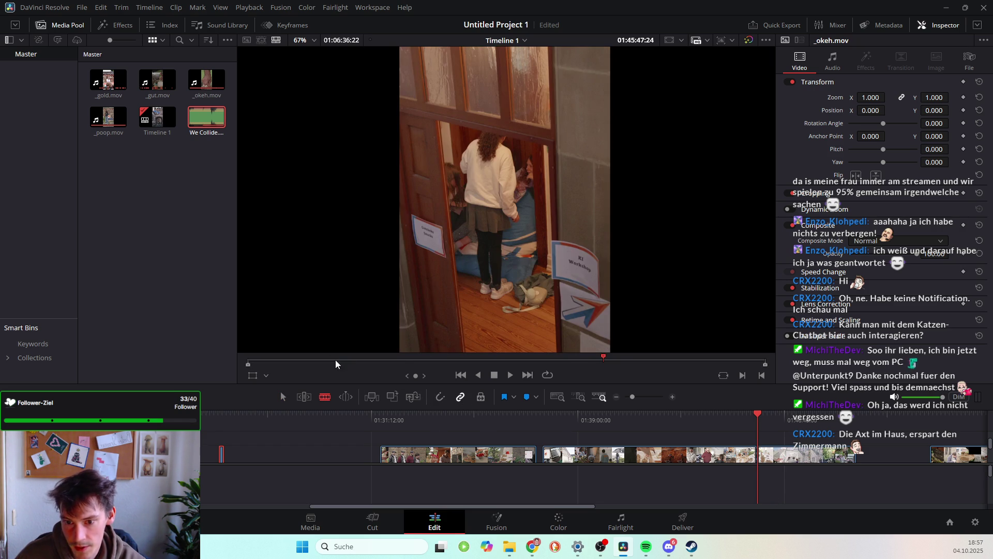
{"action": "key", "text": "space"}
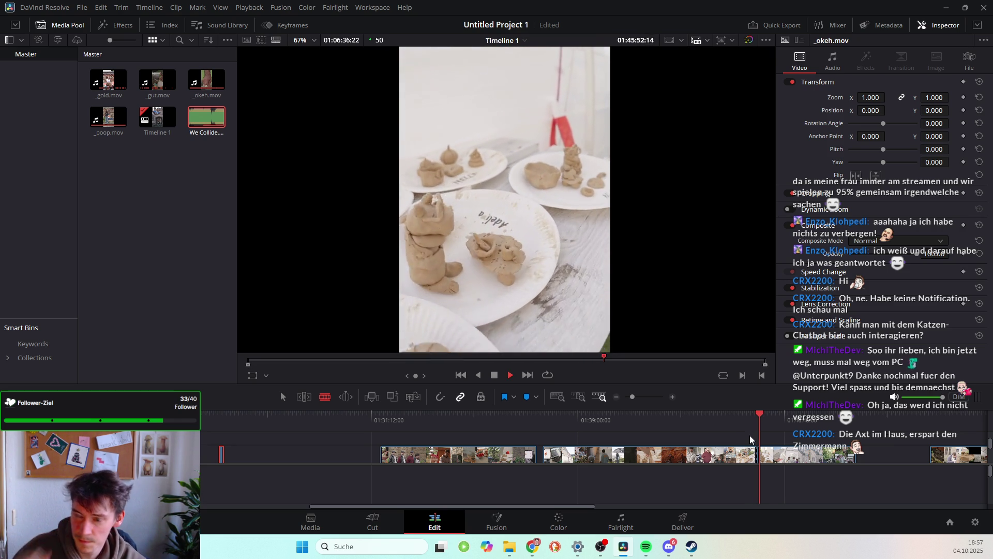
{"action": "key", "text": "space"}
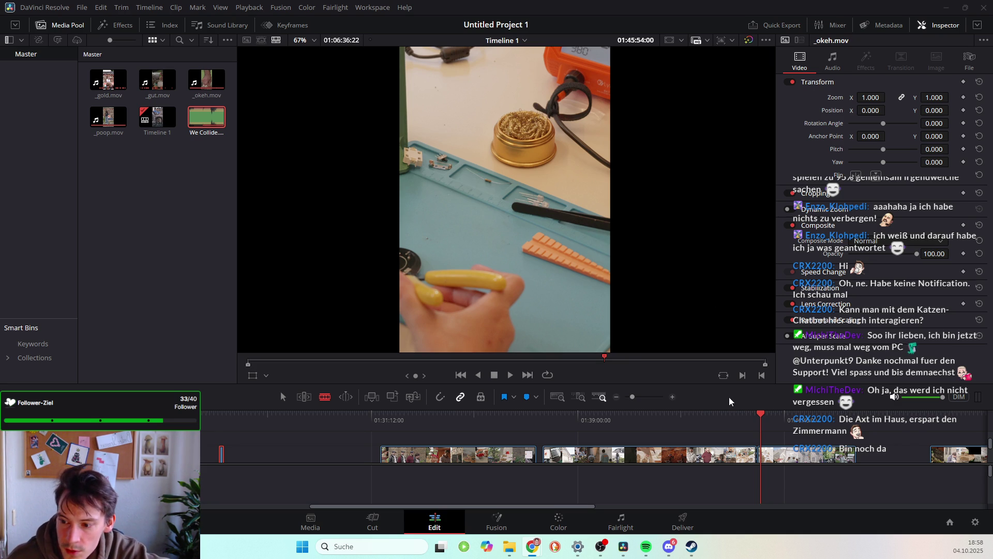
Scrub forward to the shot of hands around a jar near 01:46:37
{"action": "left_click_drag", "start_coordinate": [764, 414], "coordinate": [762, 420]}
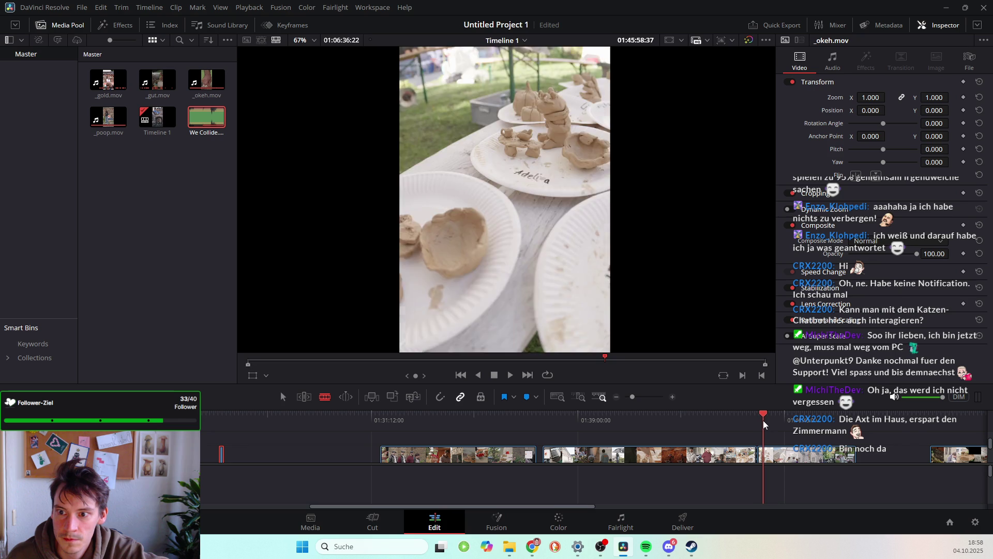
{"action": "left_click_drag", "start_coordinate": [762, 420], "coordinate": [772, 417]}
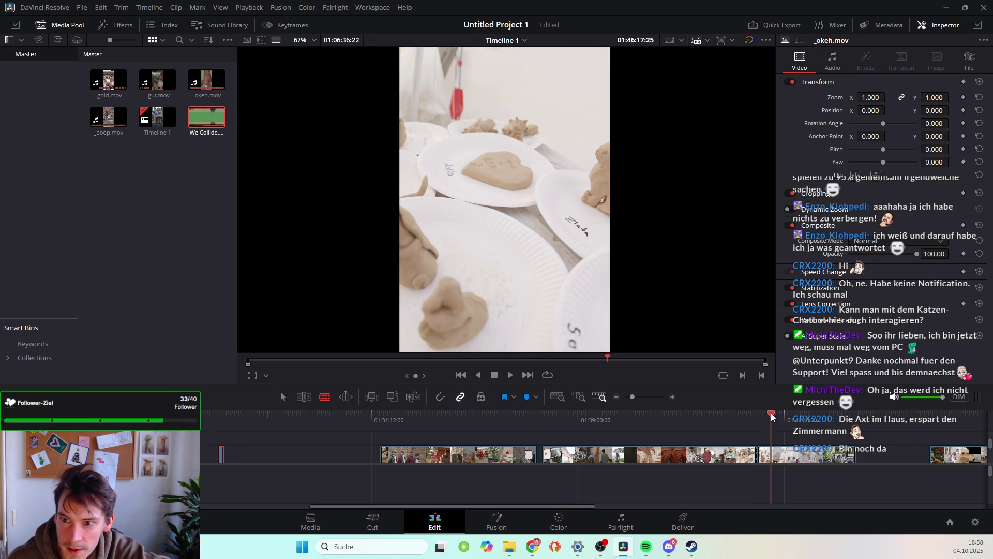
{"action": "left_click_drag", "start_coordinate": [772, 417], "coordinate": [780, 417]}
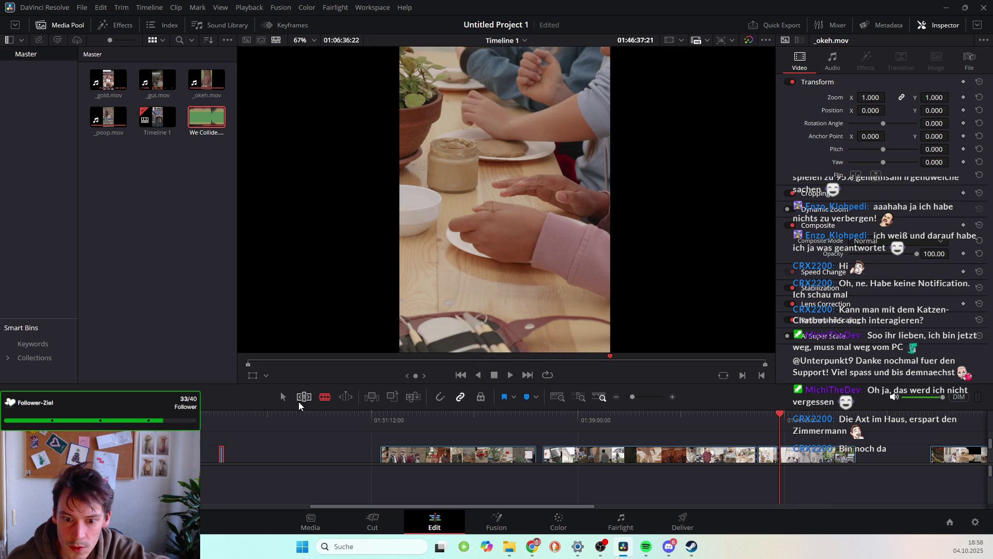
Move the short red-outlined cut-out piece to near the start of the track
{"action": "double_click", "coordinate": [768, 460]}
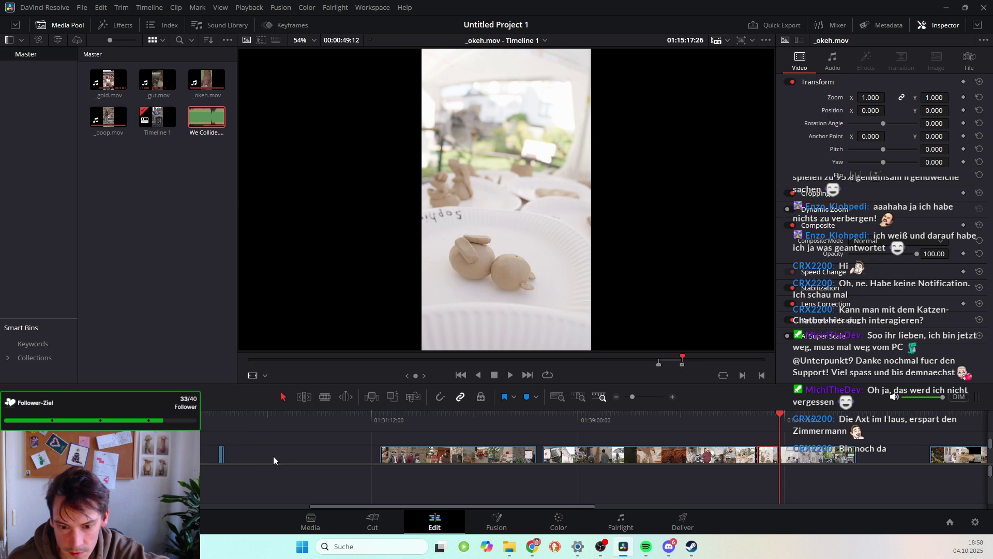
{"action": "left_click_drag", "start_coordinate": [775, 459], "coordinate": [286, 459]}
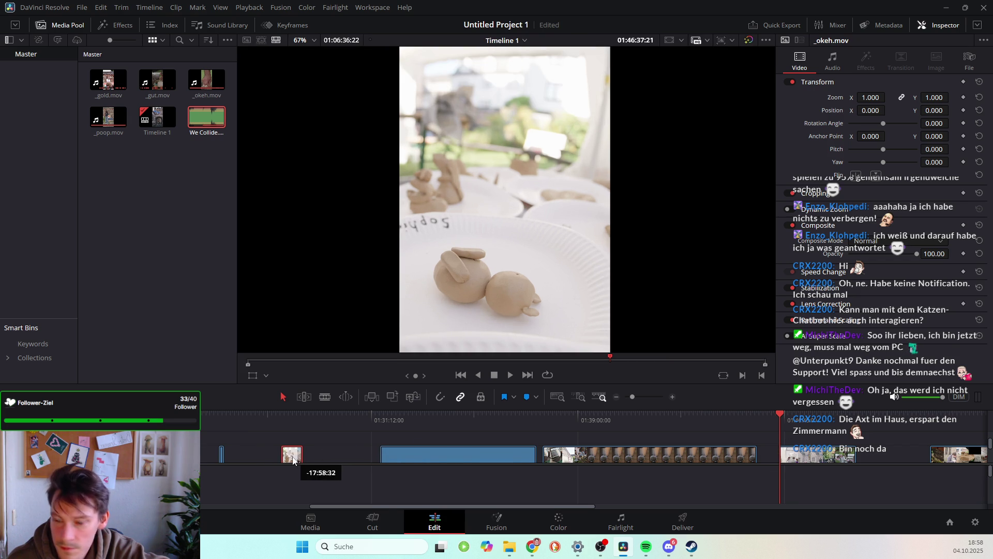
{"action": "left_click_drag", "start_coordinate": [286, 458], "coordinate": [254, 458]}
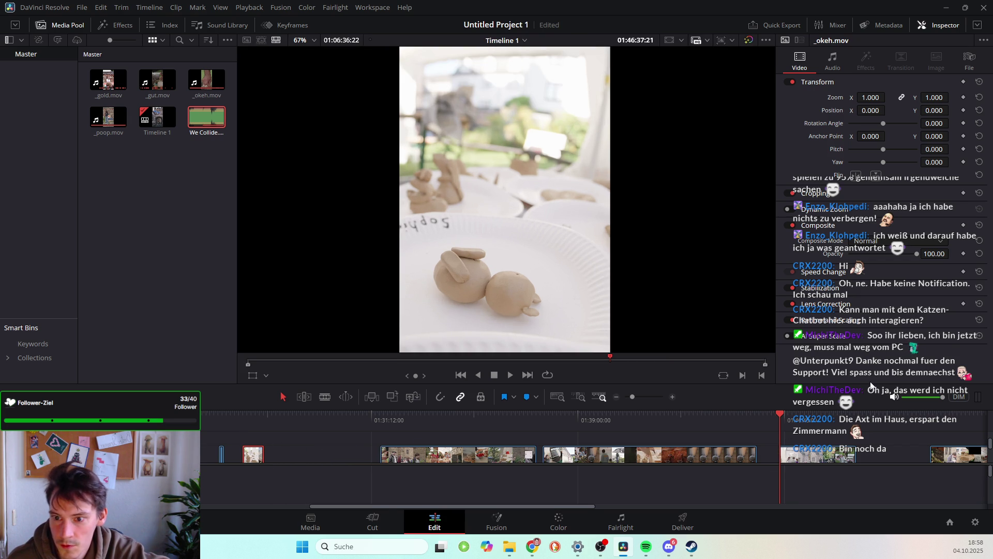
Find the woman-by-the-tent frame near 01:46:42 and trim the following clip to open there
{"action": "key", "text": "space"}
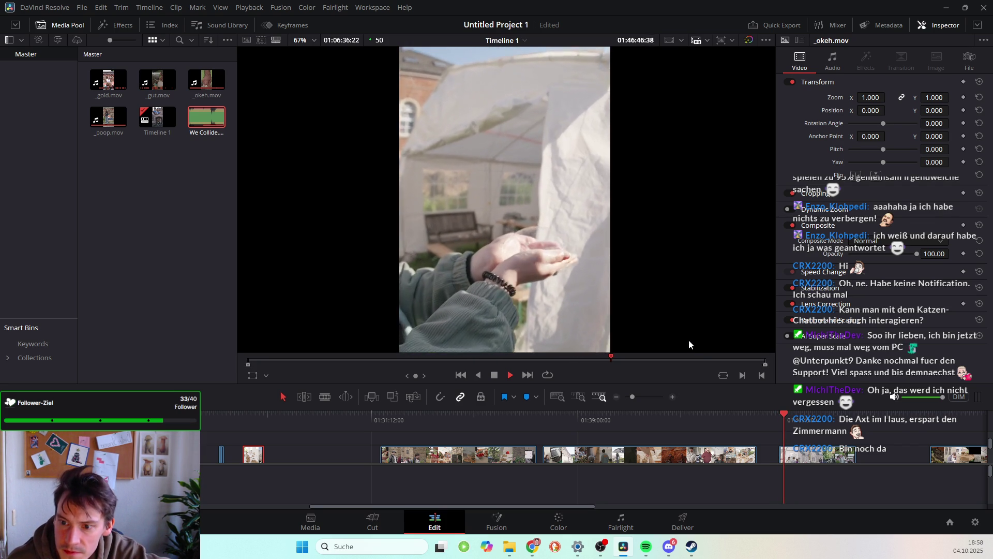
{"action": "left_click_drag", "start_coordinate": [784, 412], "coordinate": [782, 413]}
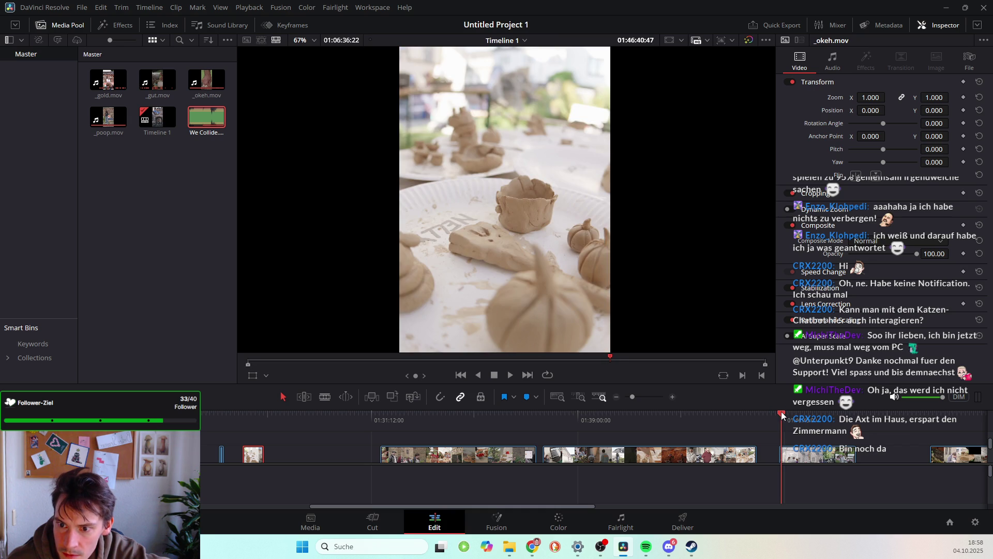
{"action": "key", "text": "space"}
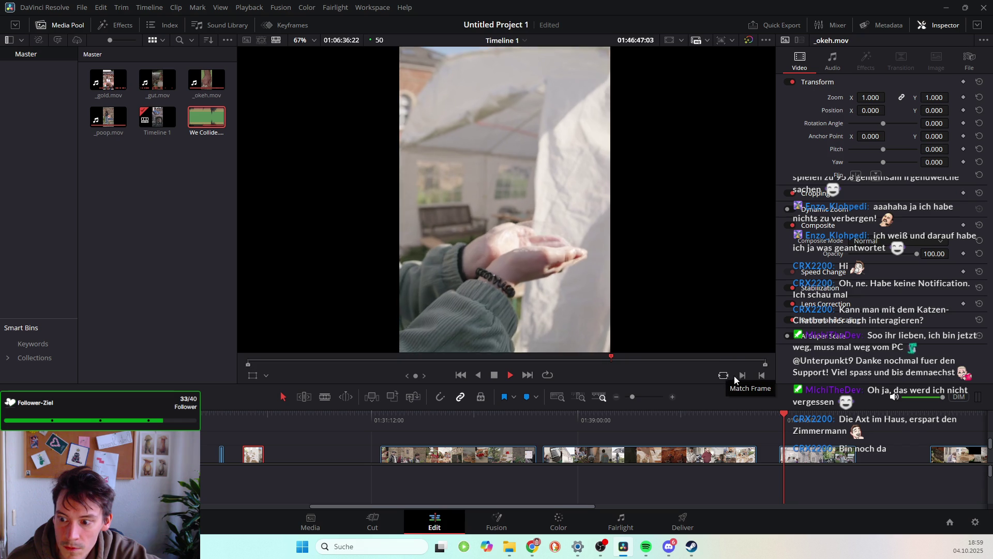
{"action": "key", "text": "space"}
{"action": "left_click_drag", "start_coordinate": [783, 414], "coordinate": [782, 414]}
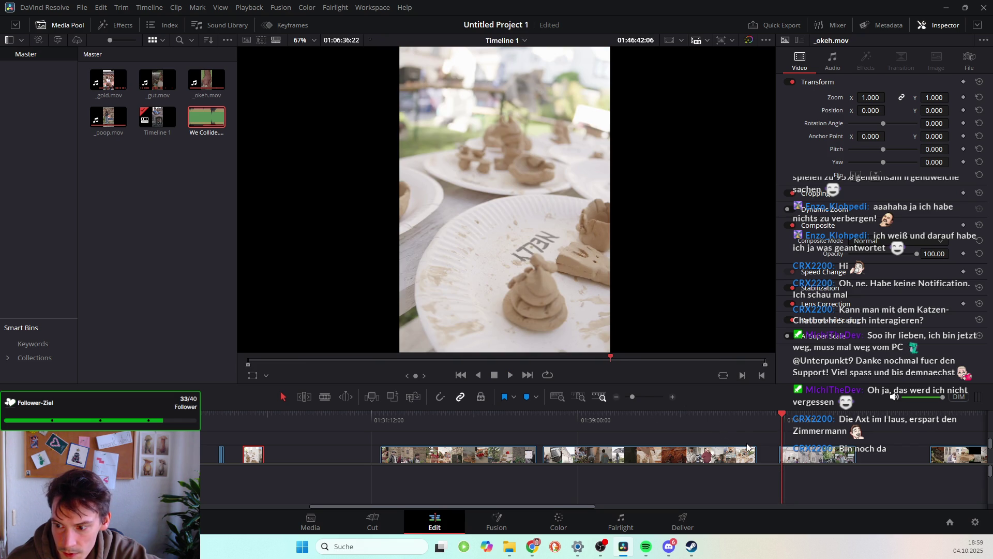
{"action": "key", "text": "Right"}
{"action": "key", "text": "Right"}
{"action": "key", "text": "Right"}
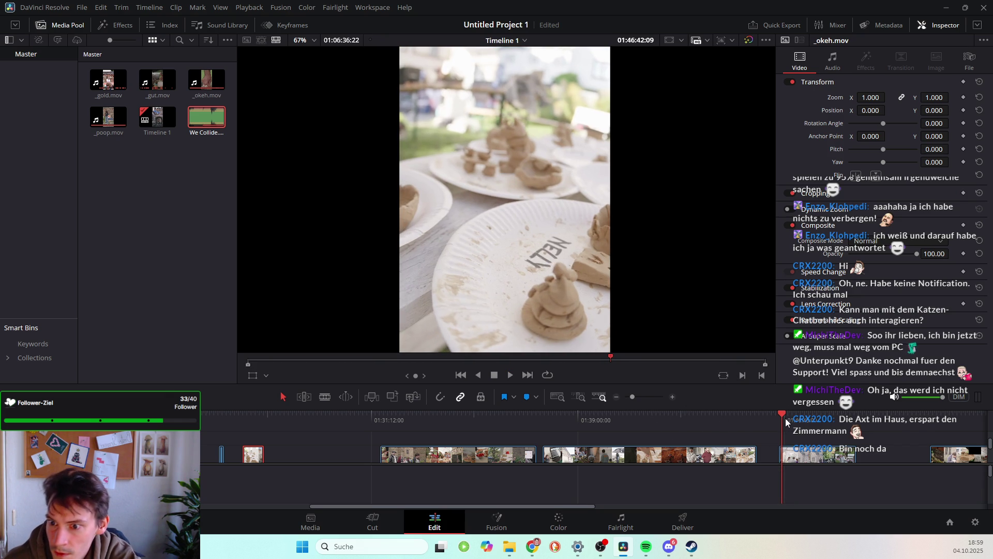
{"action": "key", "text": "Right"}
{"action": "key", "text": "Right"}
{"action": "key", "text": "Right"}
{"action": "key", "text": "Right"}
{"action": "key", "text": "Right"}
{"action": "key", "text": "Right"}
{"action": "key", "text": "Left"}
{"action": "key", "text": "Left"}
{"action": "left_click_drag", "start_coordinate": [855, 454], "coordinate": [541, 464]}
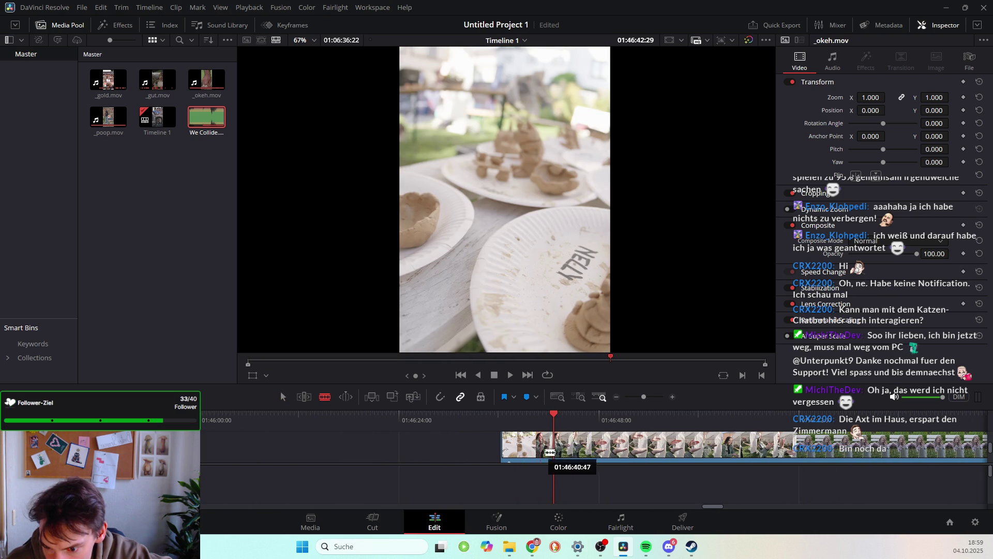
{"action": "left_click_drag", "start_coordinate": [541, 464], "coordinate": [541, 463]}
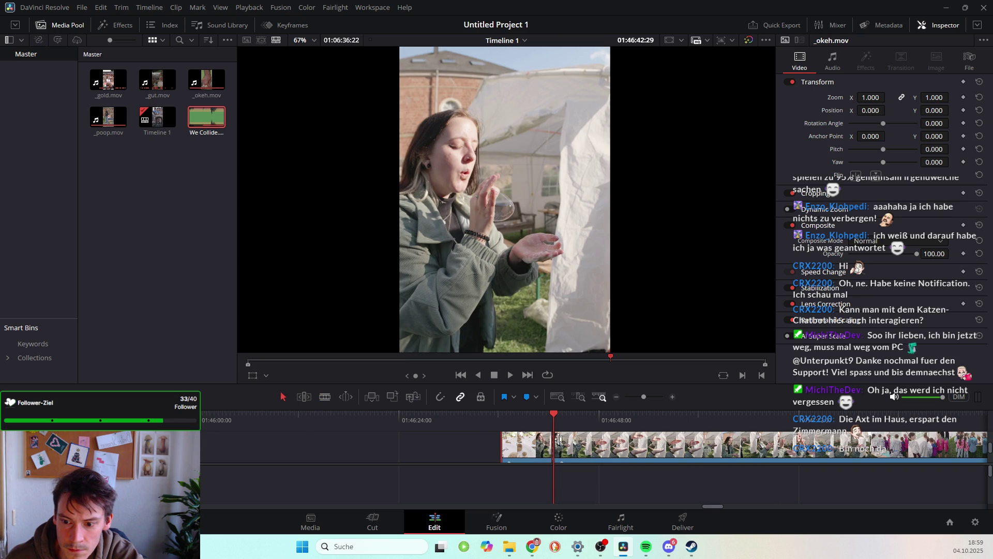
Trim the clip's start to the playhead and blade it at about 01:47:02, where the hand reaches the tent
{"action": "key", "text": "shift+bracketleft"}
{"action": "key", "text": "space"}
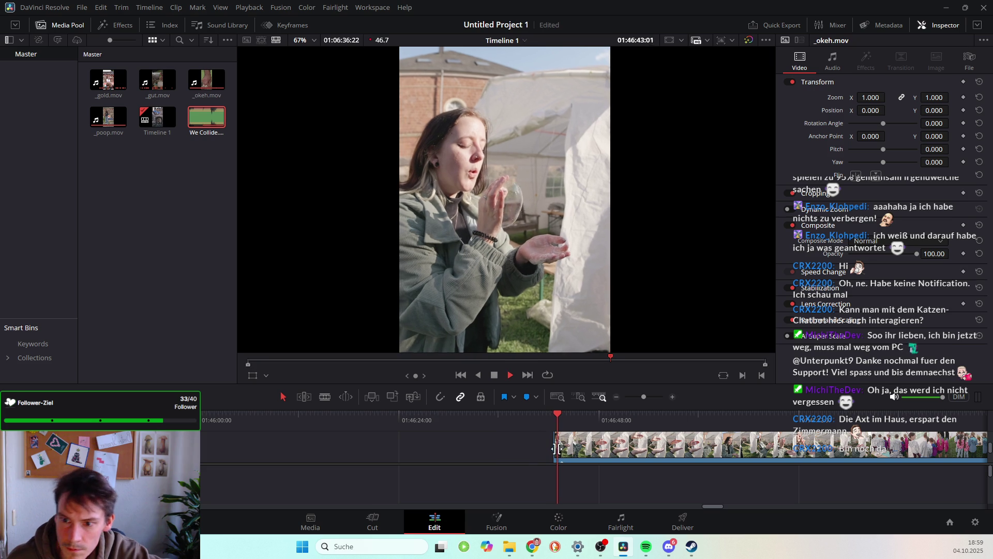
{"action": "left_click", "coordinate": [325, 397]}
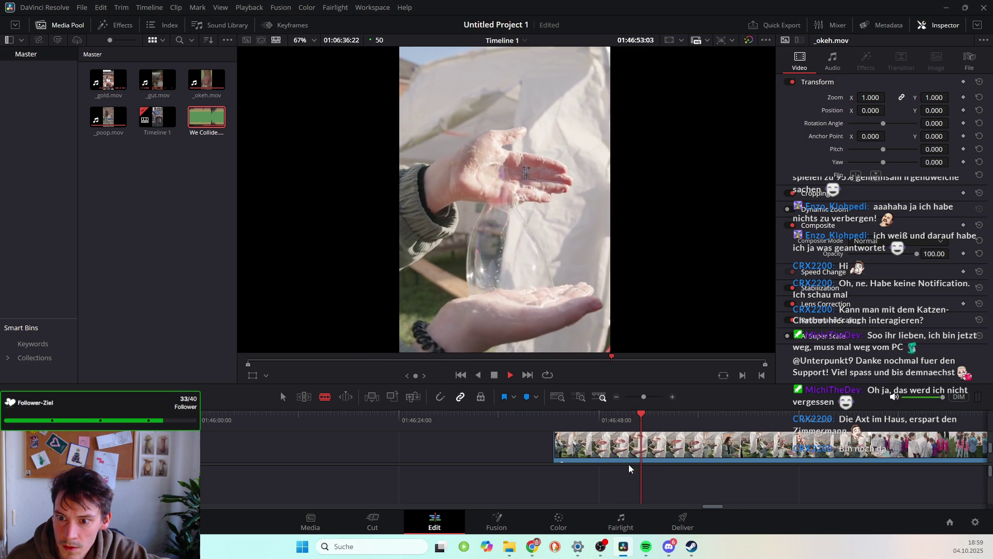
{"action": "key", "text": "space"}
{"action": "key", "text": "space"}
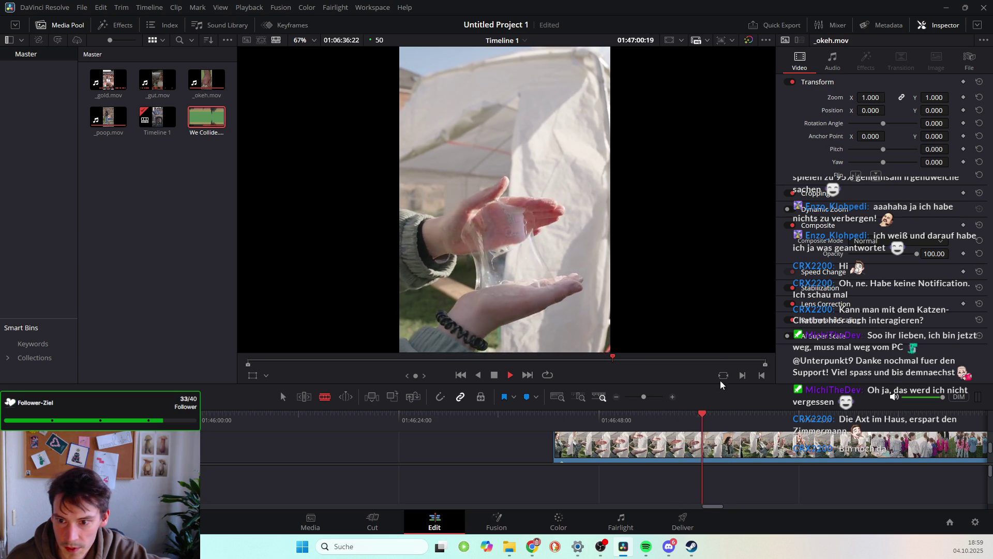
{"action": "key", "text": "space"}
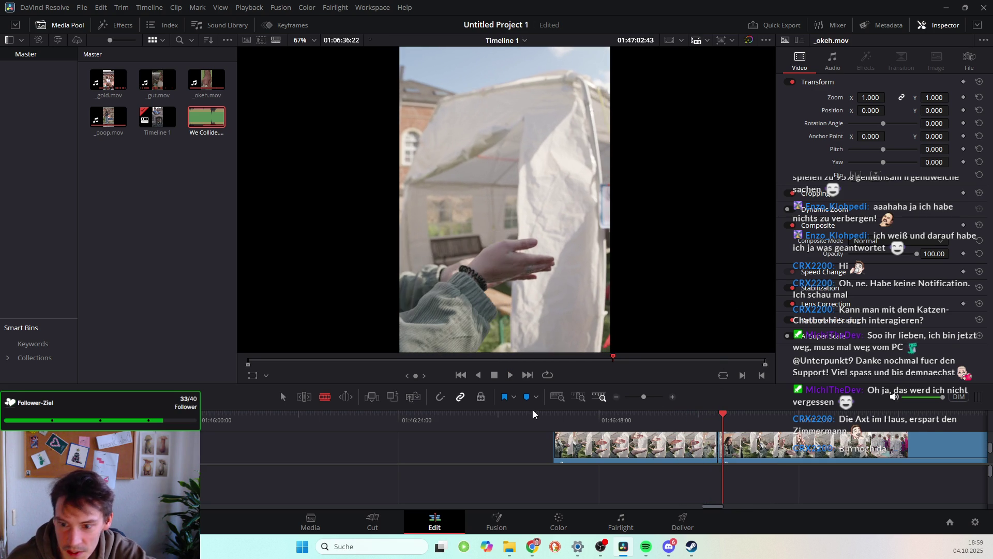
{"action": "key", "text": "a"}
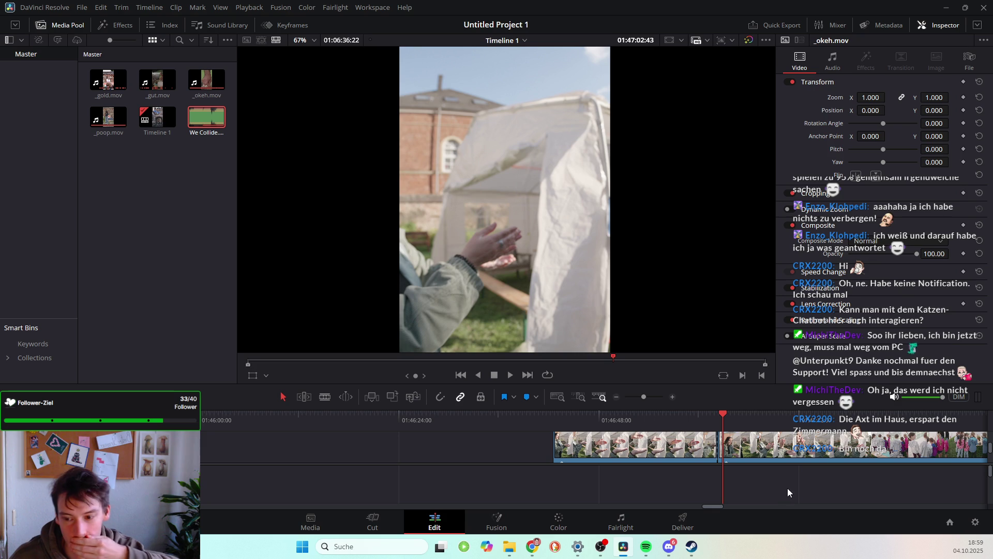
Drag the trimmed first piece to the timeline start and review the children-in-tent footage near 01:47:29
{"action": "left_click_drag", "start_coordinate": [604, 451], "coordinate": [175, 455]}
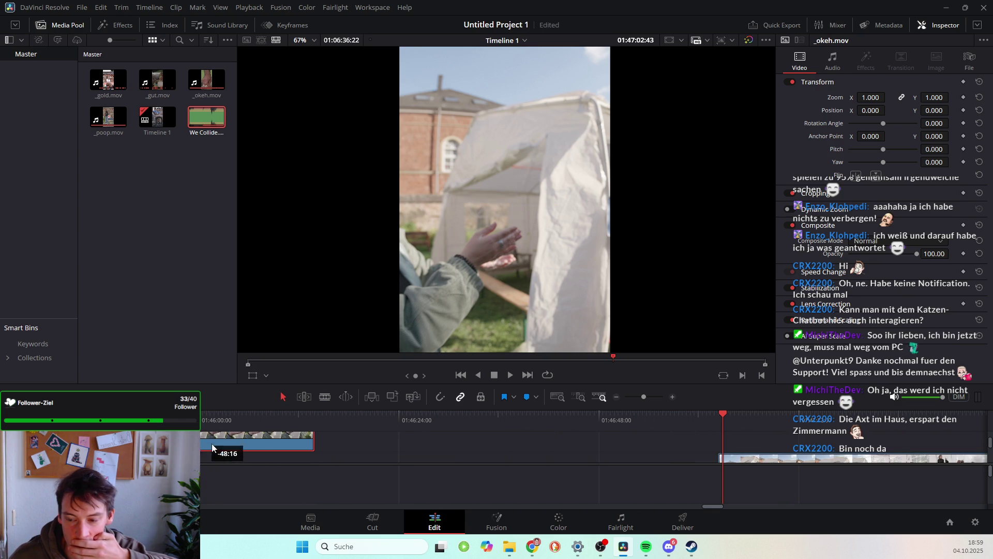
{"action": "key", "text": "space"}
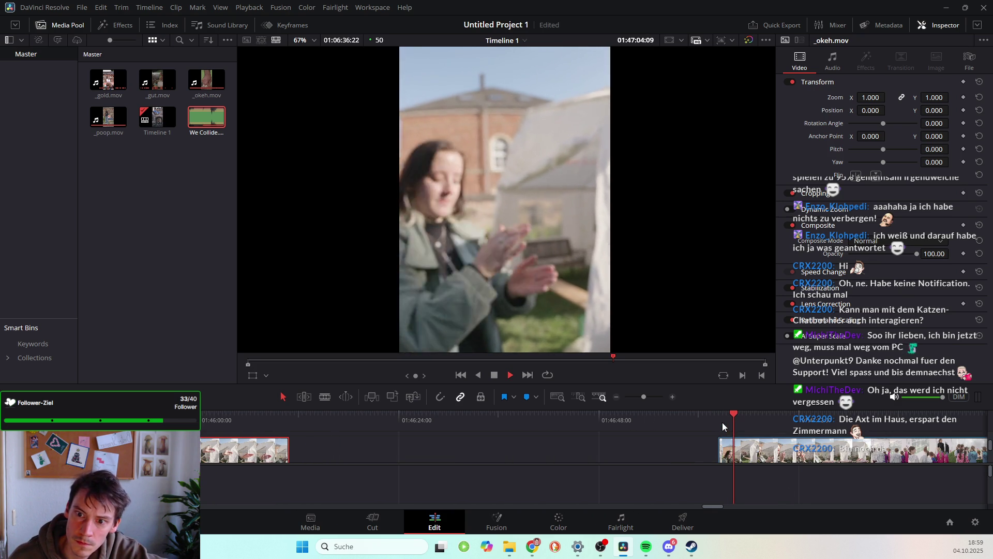
{"action": "left_click_drag", "start_coordinate": [753, 418], "coordinate": [946, 437]}
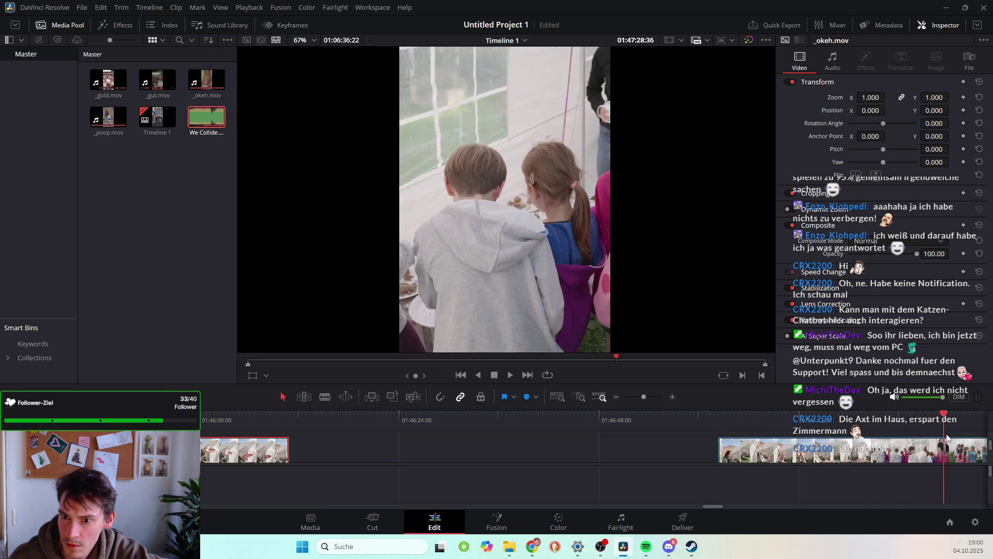
{"action": "mouse_move", "coordinate": [946, 437]}
{"action": "left_mouse_down"}
{"action": "mouse_move", "coordinate": [309, 472]}
{"action": "mouse_move", "coordinate": [387, 474]}
{"action": "left_mouse_up"}
{"action": "key", "text": "space"}
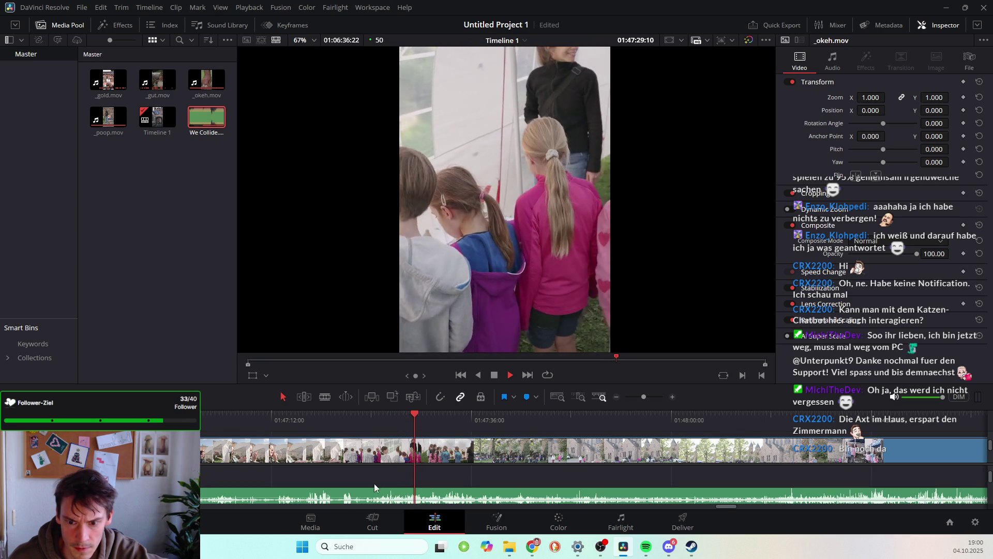
Locate the first cut point in the long clip and blade it there
{"action": "mouse_move", "coordinate": [418, 412]}
{"action": "left_mouse_down"}
{"action": "mouse_move", "coordinate": [514, 422]}
{"action": "mouse_move", "coordinate": [486, 419]}
{"action": "left_mouse_up"}
{"action": "right_click", "coordinate": [513, 422]}
{"action": "left_click", "coordinate": [526, 415]}
{"action": "key", "text": "space"}
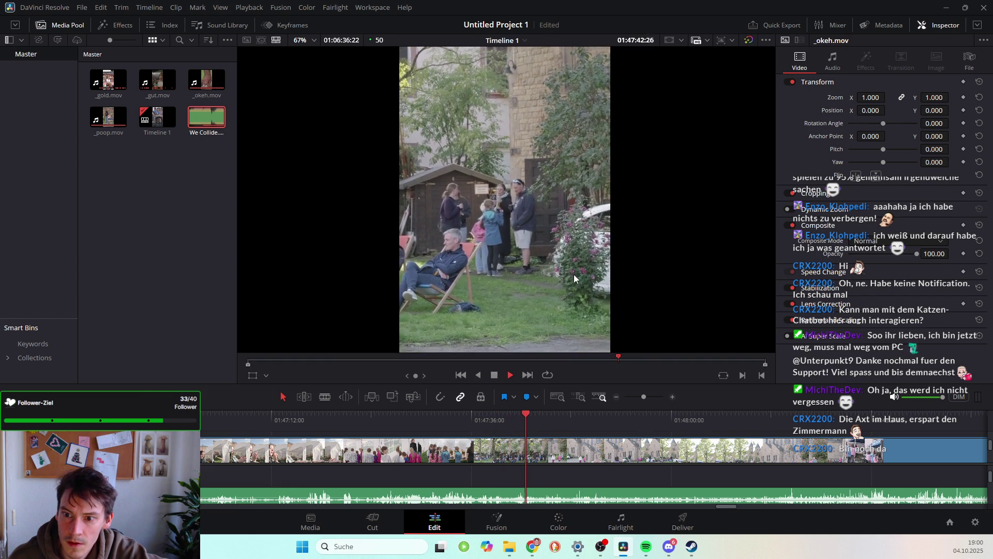
{"action": "key", "text": "space"}
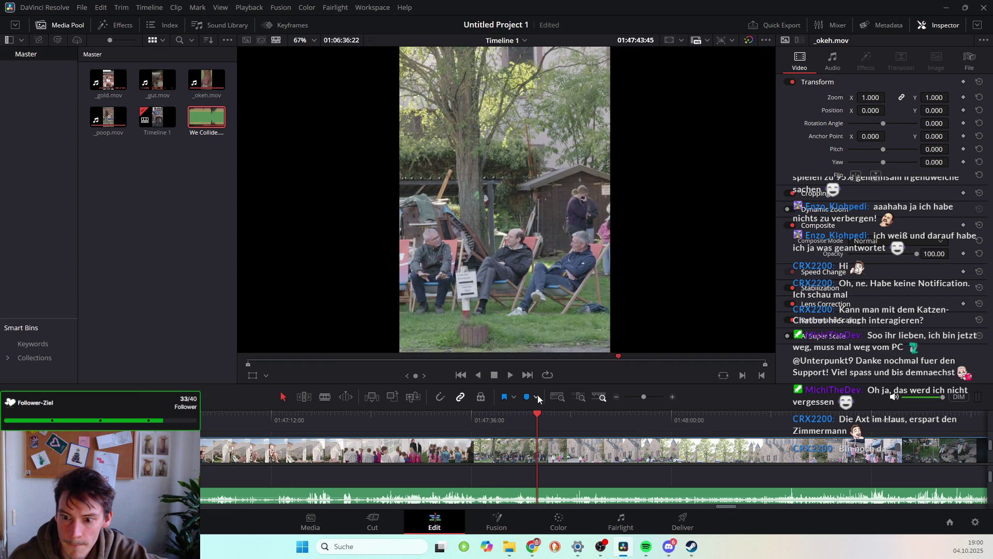
{"action": "left_click_drag", "start_coordinate": [537, 414], "coordinate": [515, 414]}
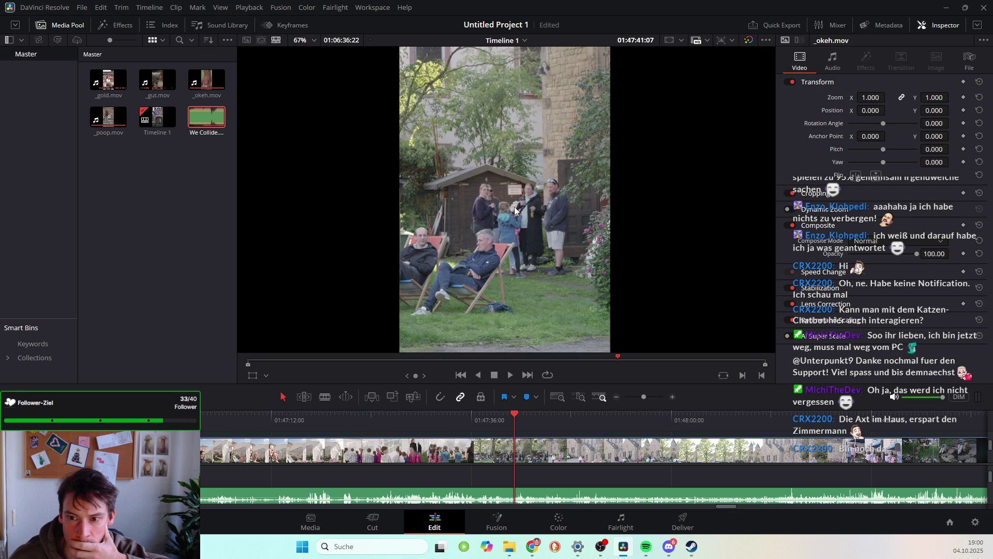
{"action": "key", "text": "b"}
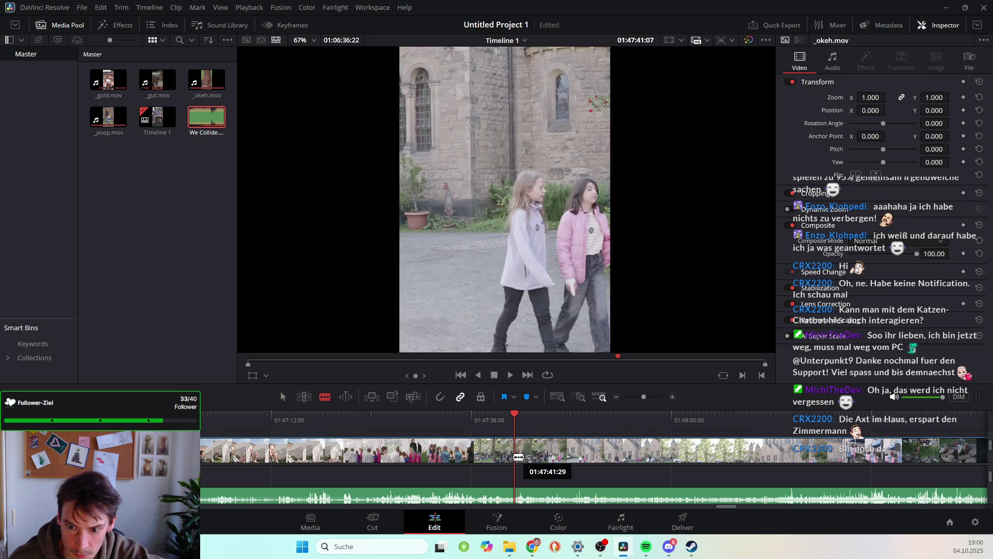
{"action": "left_click", "coordinate": [516, 450]}
Blade a second point, then delete the leading video and audio before about 01:47:40
{"action": "key", "text": "space"}
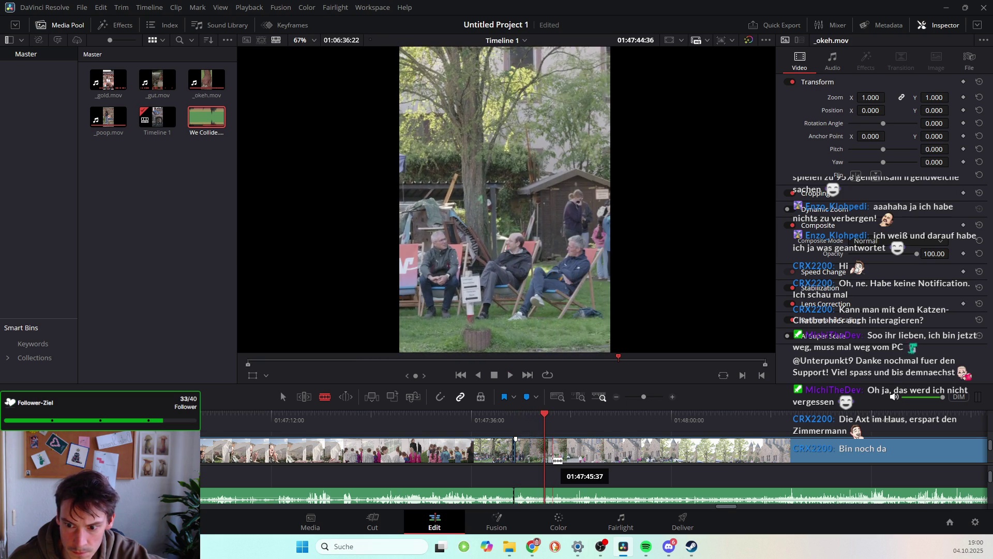
{"action": "key", "text": "space"}
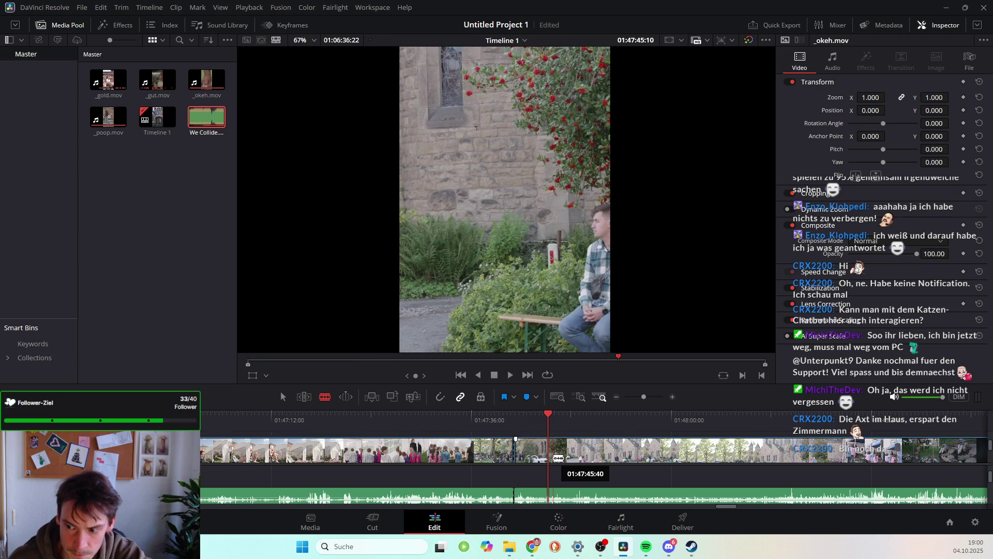
{"action": "key", "text": "Left"}
{"action": "key", "text": "Left"}
{"action": "key", "text": "Left"}
{"action": "key", "text": "Left"}
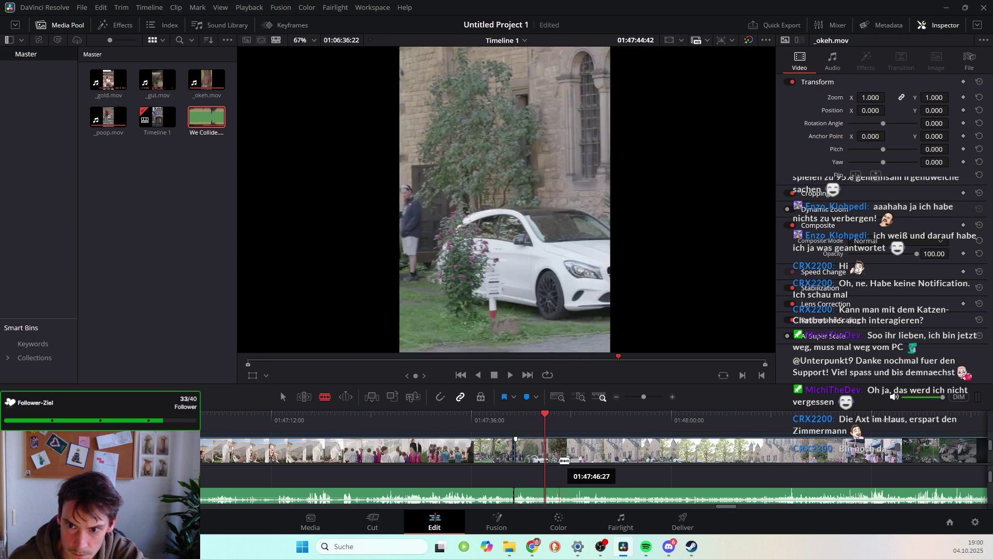
{"action": "key", "text": "Left"}
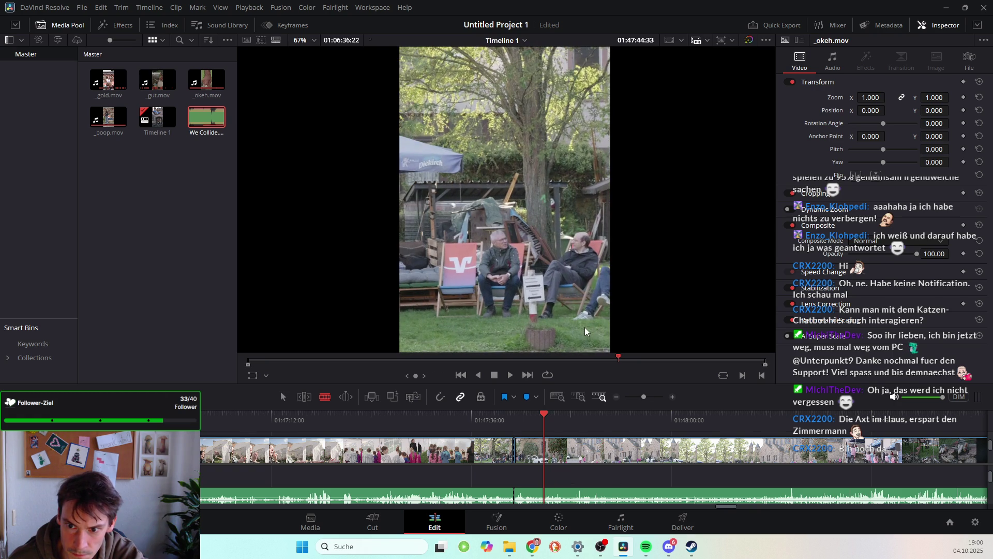
{"action": "left_click", "coordinate": [548, 454]}
{"action": "key", "text": "a"}
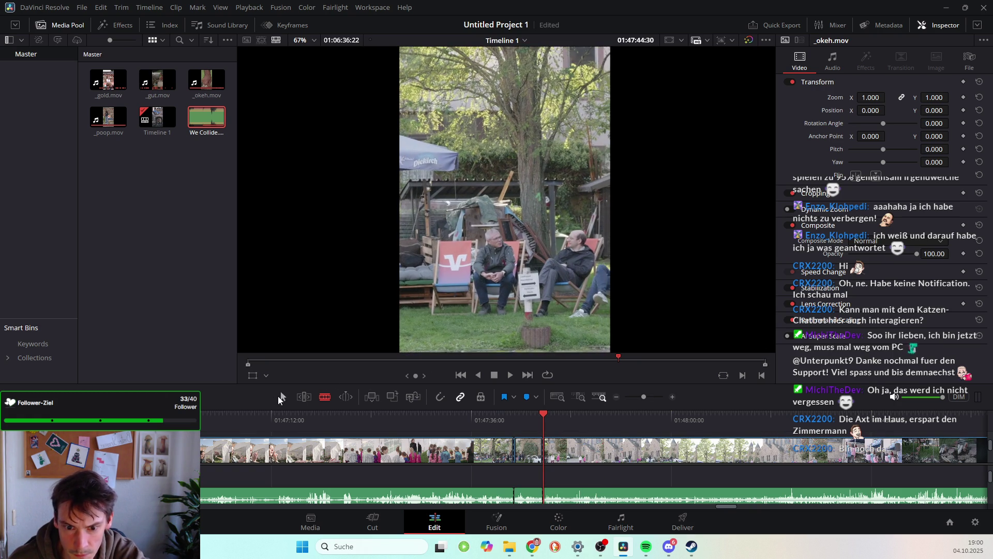
{"action": "left_click", "coordinate": [394, 454]}
{"action": "key", "text": "BackSpace"}
{"action": "left_click_drag", "start_coordinate": [542, 415], "coordinate": [571, 414]}
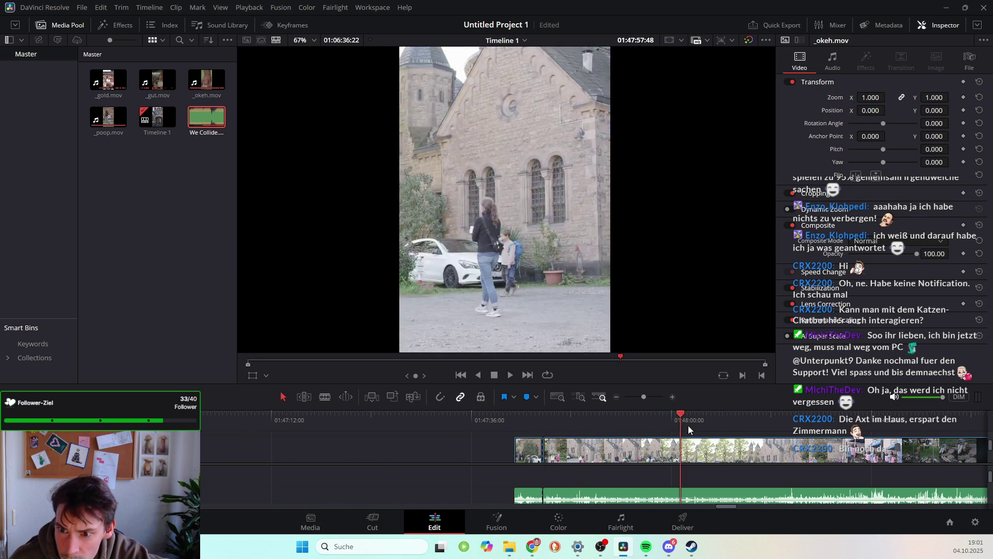
Scrub through the rest of the trimmed clip to its end
{"action": "mouse_move", "coordinate": [800, 439]}
{"action": "left_mouse_down"}
{"action": "mouse_move", "coordinate": [933, 448]}
{"action": "mouse_move", "coordinate": [957, 462]}
{"action": "mouse_move", "coordinate": [566, 473]}
{"action": "left_mouse_up"}
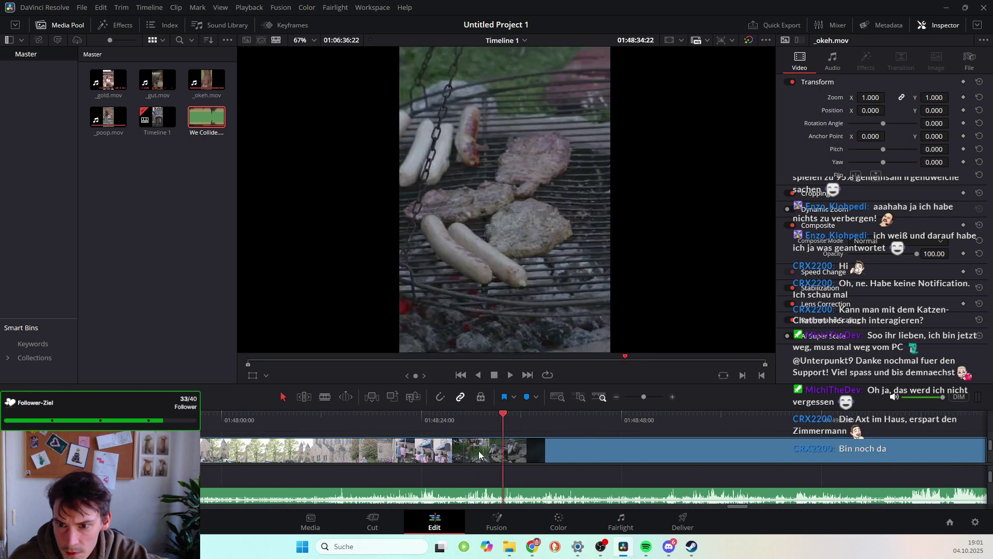
{"action": "left_click_drag", "start_coordinate": [479, 454], "coordinate": [620, 456]}
{"action": "left_click_drag", "start_coordinate": [696, 454], "coordinate": [880, 475]}
{"action": "scroll", "coordinate": [853, 472], "scroll_direction": "right", "scroll_amount": 3}
{"action": "left_click_drag", "start_coordinate": [757, 414], "coordinate": [755, 413]}
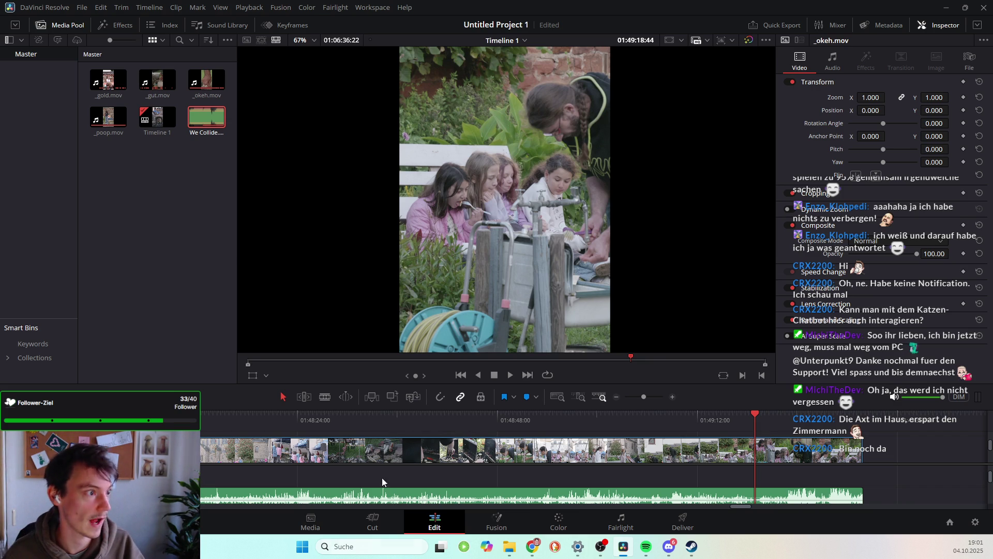
Zoom the timeline out to an overview of all the short cut clips and gaps
{"action": "scroll", "coordinate": [604, 443], "scroll_direction": "left", "scroll_amount": 5}
{"action": "scroll", "coordinate": [602, 445], "scroll_direction": "left", "scroll_amount": 3}
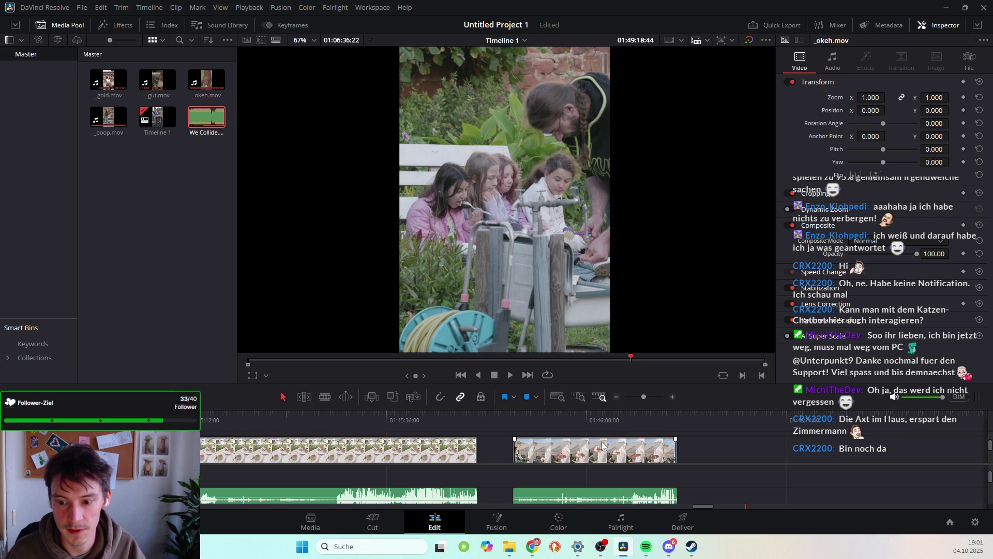
{"action": "scroll", "coordinate": [600, 447], "scroll_direction": "left", "scroll_amount": 3}
{"action": "scroll", "coordinate": [597, 448], "scroll_direction": "left", "scroll_amount": 3}
{"action": "scroll", "coordinate": [592, 451], "scroll_direction": "left", "scroll_amount": 3}
{"action": "scroll", "coordinate": [592, 452], "scroll_direction": "left", "scroll_amount": 3}
{"action": "scroll", "coordinate": [517, 445], "scroll_direction": "left", "scroll_amount": 3}
{"action": "scroll", "coordinate": [424, 437], "scroll_direction": "left", "scroll_amount": 3}
{"action": "scroll", "coordinate": [327, 431], "scroll_direction": "left", "scroll_amount": 2}
{"action": "scroll", "coordinate": [350, 453], "scroll_direction": "down", "scroll_amount": 3}
{"action": "scroll", "coordinate": [352, 452], "scroll_direction": "down", "scroll_amount": 3}
{"action": "scroll", "coordinate": [336, 450], "scroll_direction": "down", "scroll_amount": 3}
{"action": "right_click", "coordinate": [327, 449]}
{"action": "left_click", "coordinate": [209, 452]}
{"action": "scroll", "coordinate": [241, 475], "scroll_direction": "left", "scroll_amount": 10}
{"action": "scroll", "coordinate": [242, 476], "scroll_direction": "left", "scroll_amount": 2}
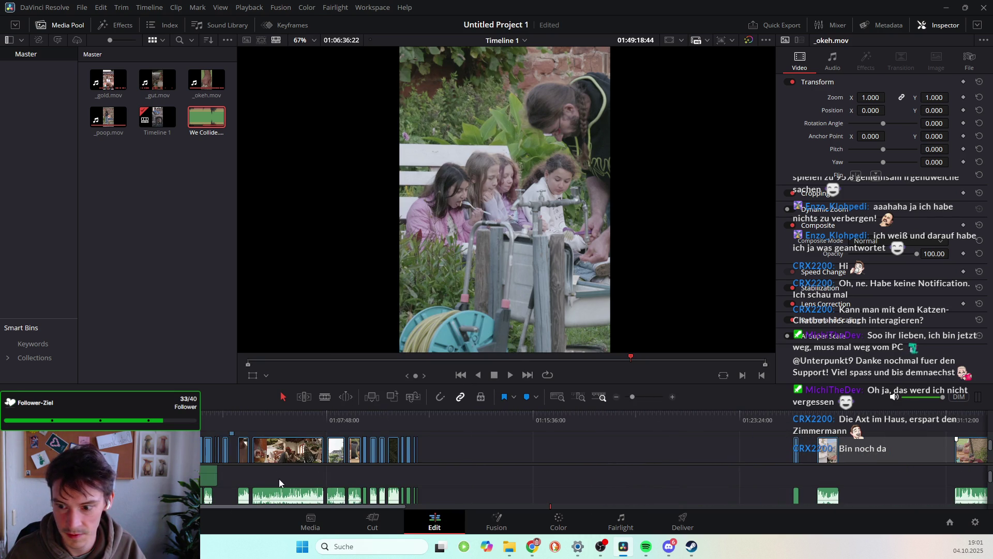
Undo the last timeline change
{"action": "key", "text": "ctrl+z"}
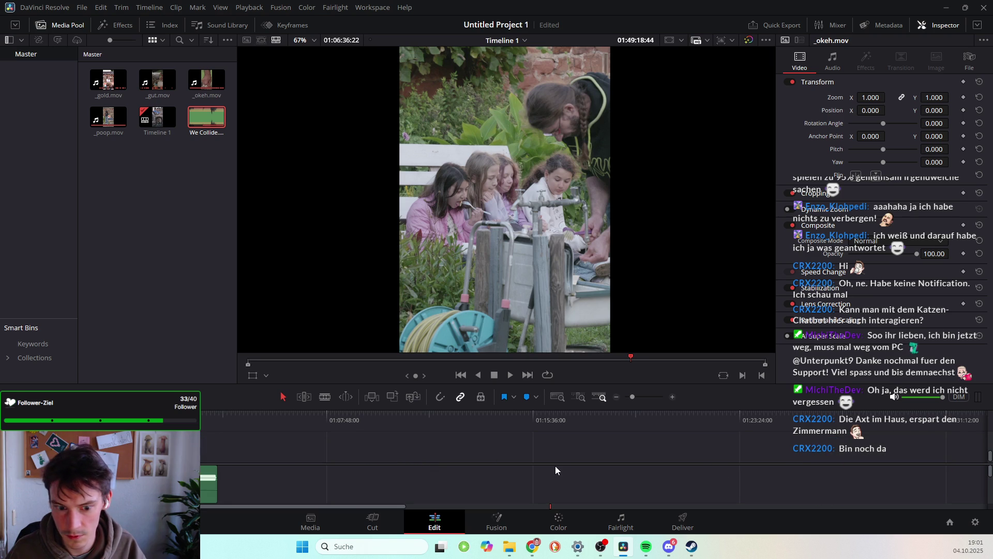
{"action": "scroll", "coordinate": [553, 466], "scroll_direction": "right", "scroll_amount": 3}
{"action": "scroll", "coordinate": [538, 463], "scroll_direction": "right", "scroll_amount": 3}
{"action": "scroll", "coordinate": [491, 465], "scroll_direction": "right", "scroll_amount": 4}
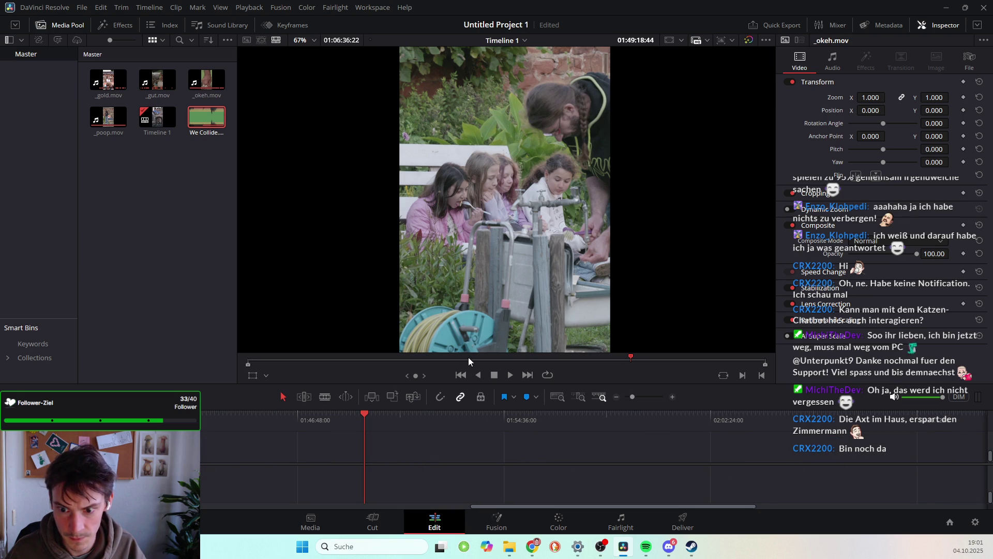
Enlarge the timeline panel to show Video 1–3 and the audio track, then zoom in
{"action": "left_click_drag", "start_coordinate": [471, 353], "coordinate": [468, 224]}
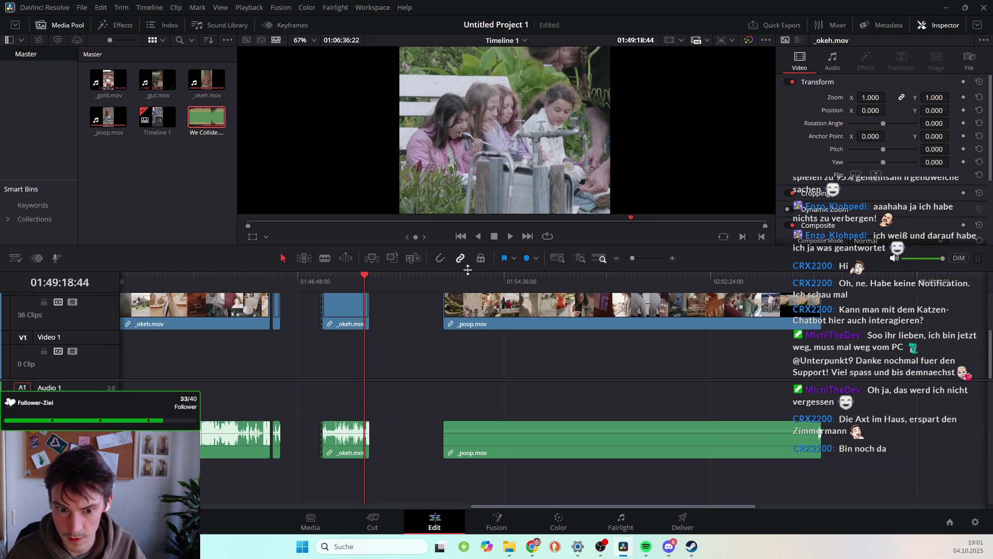
{"action": "scroll", "coordinate": [427, 352], "scroll_direction": "up", "scroll_amount": 2}
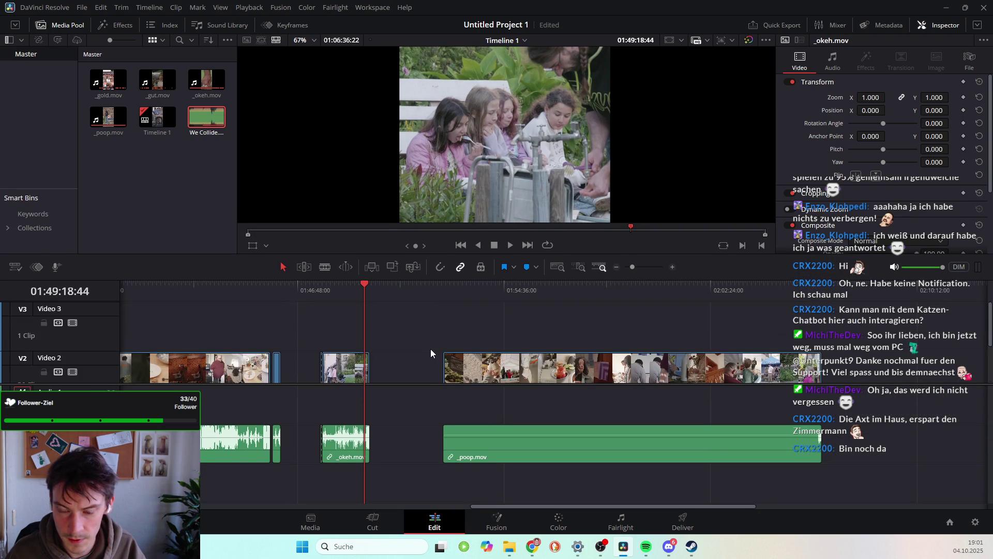
{"action": "scroll", "coordinate": [431, 349], "scroll_direction": "down", "scroll_amount": 2}
{"action": "scroll", "coordinate": [429, 355], "scroll_direction": "right", "scroll_amount": 3}
{"action": "scroll", "coordinate": [429, 355], "scroll_direction": "right", "scroll_amount": 3}
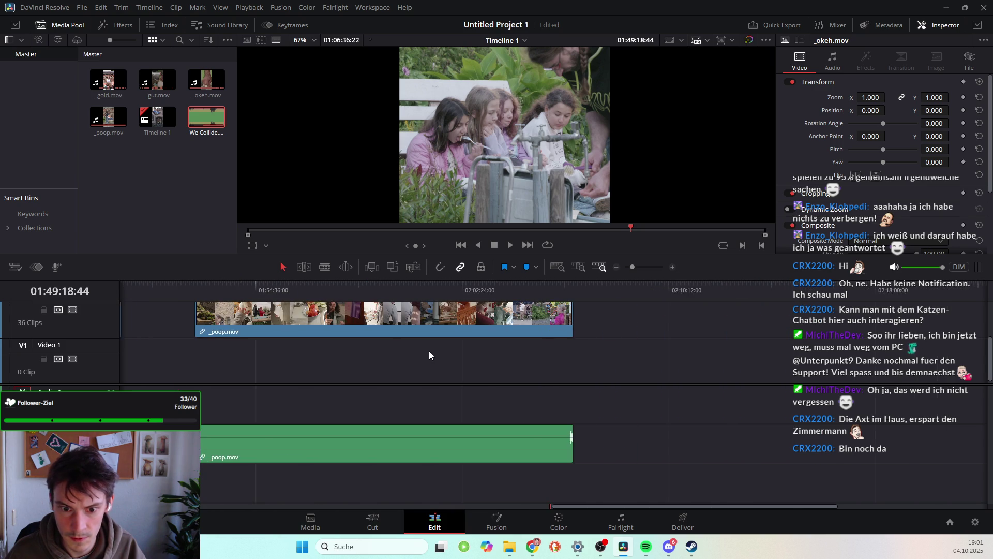
{"action": "scroll", "coordinate": [428, 356], "scroll_direction": "down", "scroll_amount": 5}
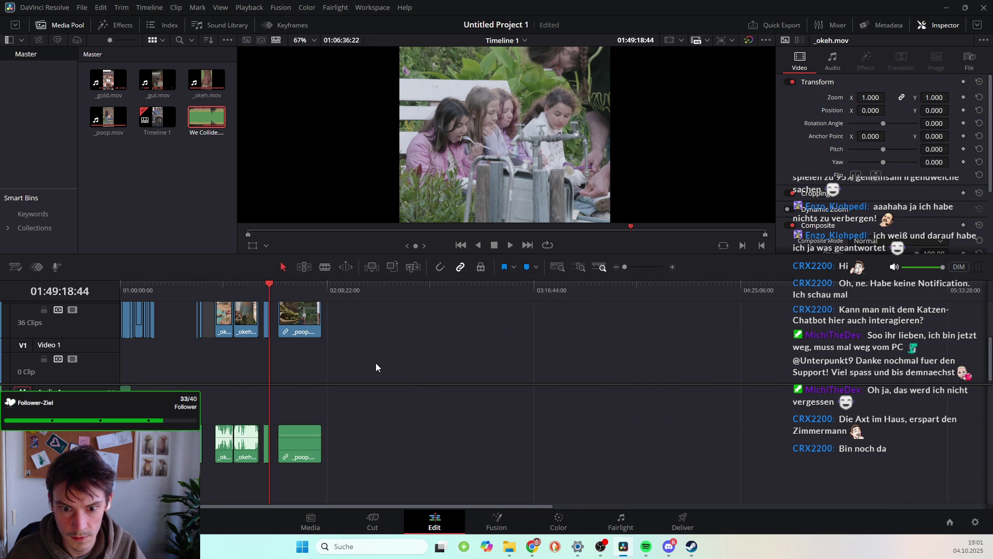
{"action": "left_click", "coordinate": [191, 317]}
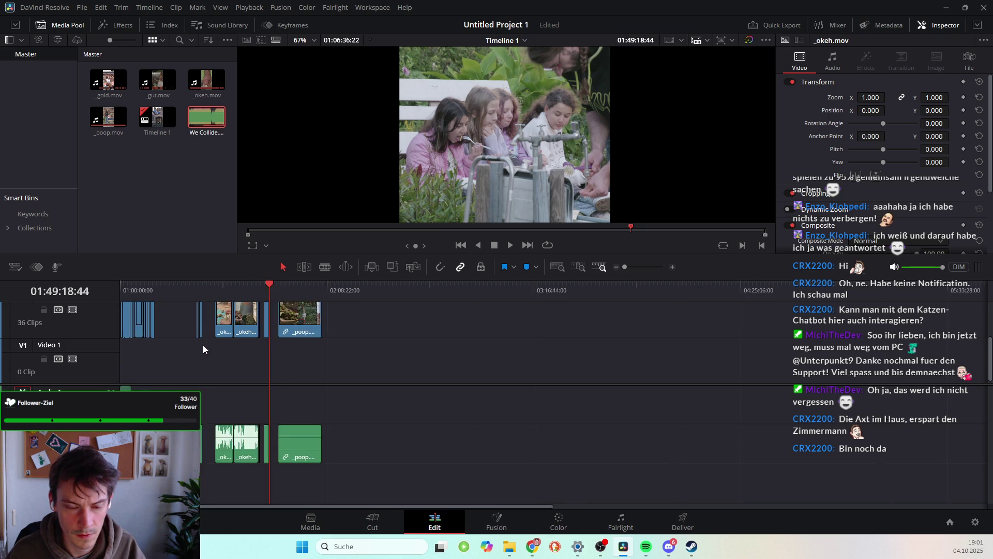
{"action": "scroll", "coordinate": [203, 342], "scroll_direction": "up", "scroll_amount": 2}
{"action": "scroll", "coordinate": [196, 323], "scroll_direction": "up", "scroll_amount": 2}
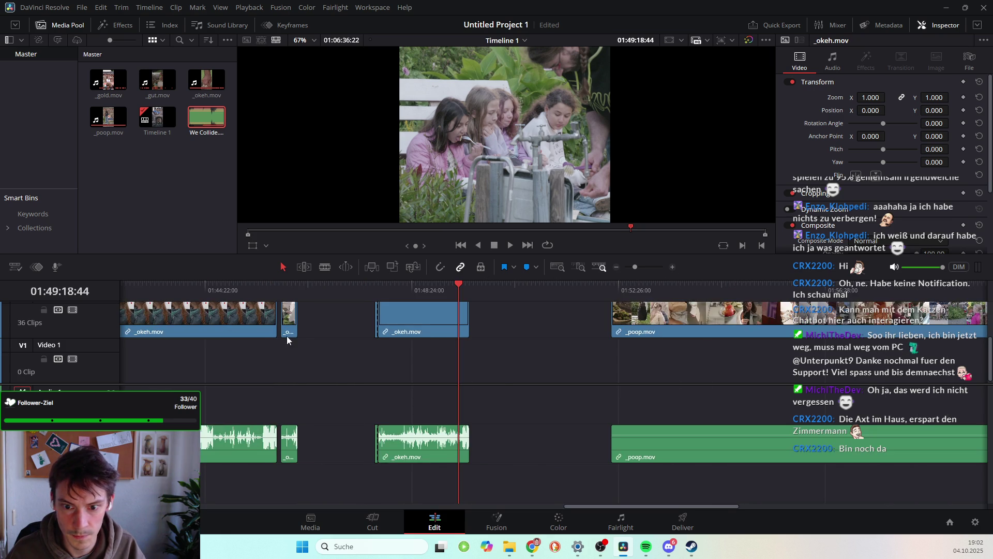
Delete the unwanted _okeh.mov clip and slide the short leftover clip against the earlier clips
{"action": "scroll", "coordinate": [284, 336], "scroll_direction": "up", "scroll_amount": 2}
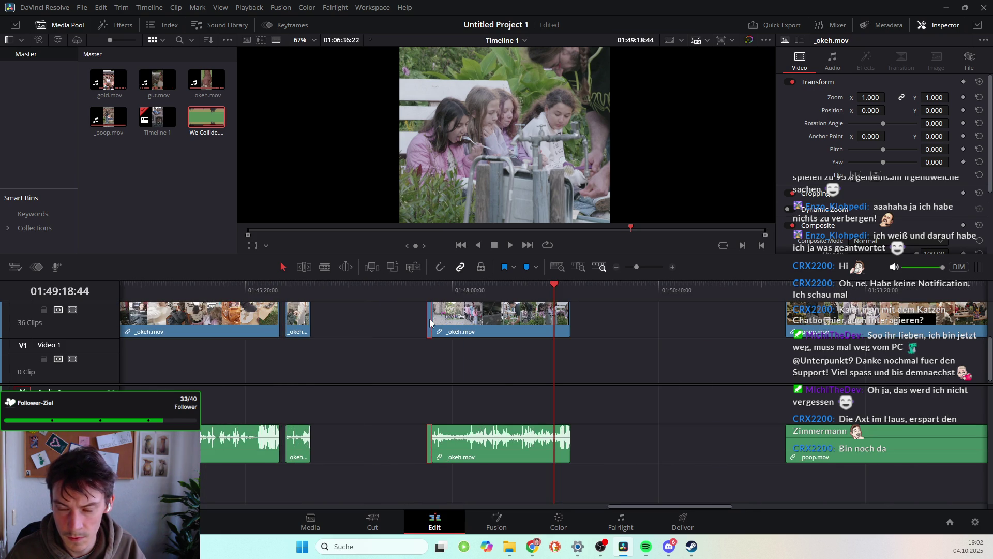
{"action": "left_click", "coordinate": [427, 285]}
{"action": "mouse_move", "coordinate": [426, 285]}
{"action": "left_mouse_down"}
{"action": "mouse_move", "coordinate": [492, 297]}
{"action": "mouse_move", "coordinate": [533, 291]}
{"action": "left_mouse_up"}
{"action": "left_click", "coordinate": [488, 332]}
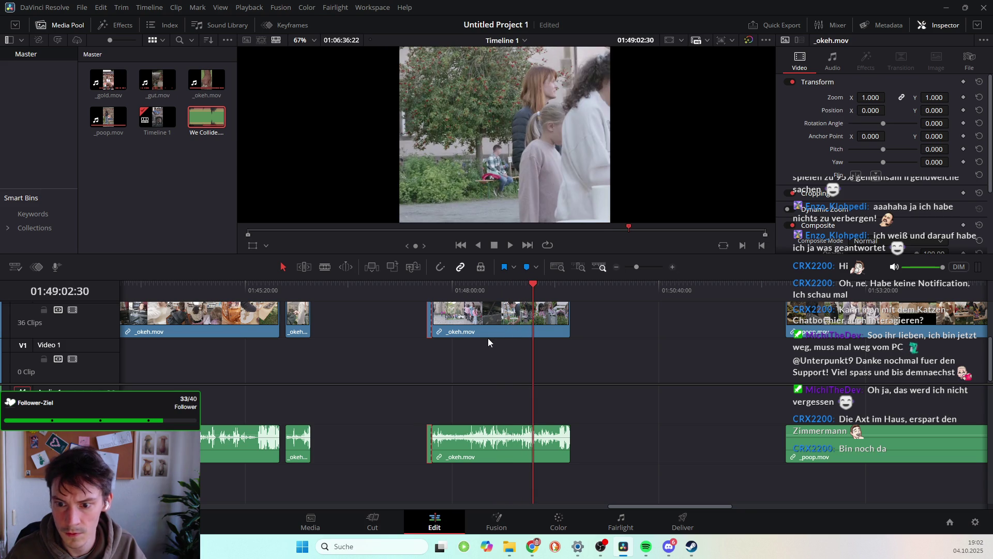
{"action": "key", "text": "BackSpace"}
{"action": "left_click_drag", "start_coordinate": [430, 312], "coordinate": [321, 314]}
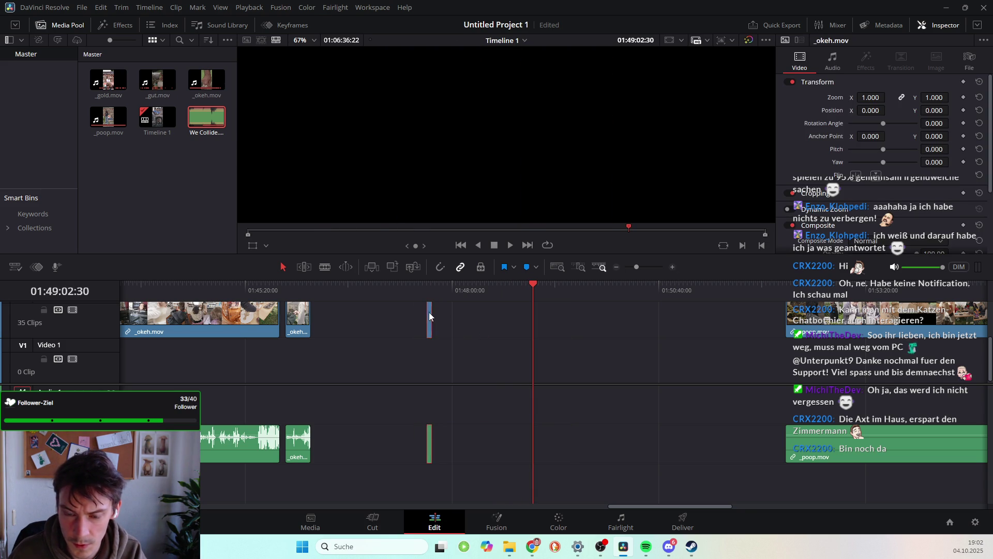
Delete the long _poop.mov clip at the end and return to the earlier clips
{"action": "left_click", "coordinate": [506, 284]}
{"action": "left_click", "coordinate": [860, 323]}
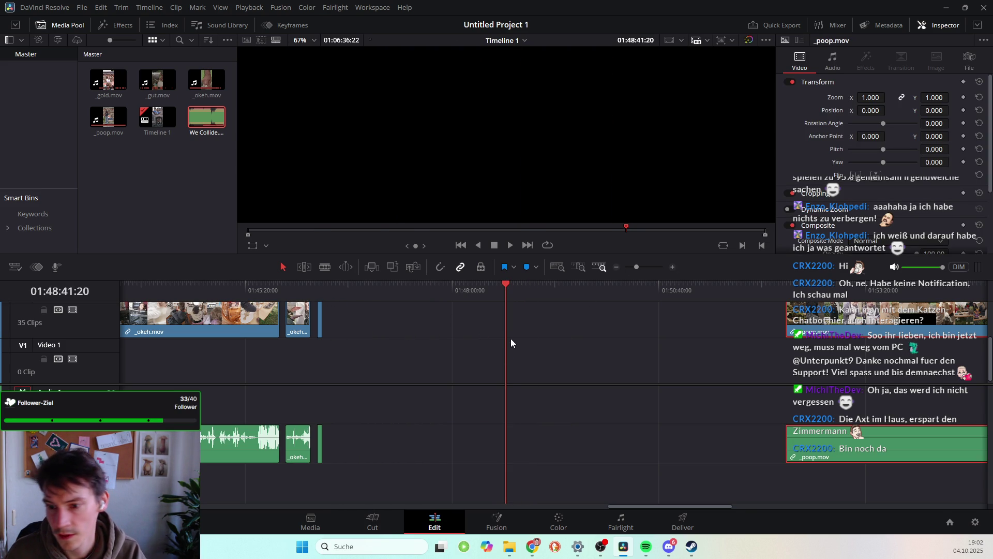
{"action": "key", "text": "BackSpace"}
{"action": "mouse_move", "coordinate": [506, 284]}
{"action": "left_mouse_down"}
{"action": "mouse_move", "coordinate": [608, 357]}
{"action": "mouse_move", "coordinate": [370, 401]}
{"action": "left_mouse_up"}
{"action": "scroll", "coordinate": [370, 400], "scroll_direction": "right", "scroll_amount": 5}
{"action": "scroll", "coordinate": [370, 398], "scroll_direction": "right", "scroll_amount": 3}
{"action": "scroll", "coordinate": [370, 398], "scroll_direction": "down", "scroll_amount": 5}
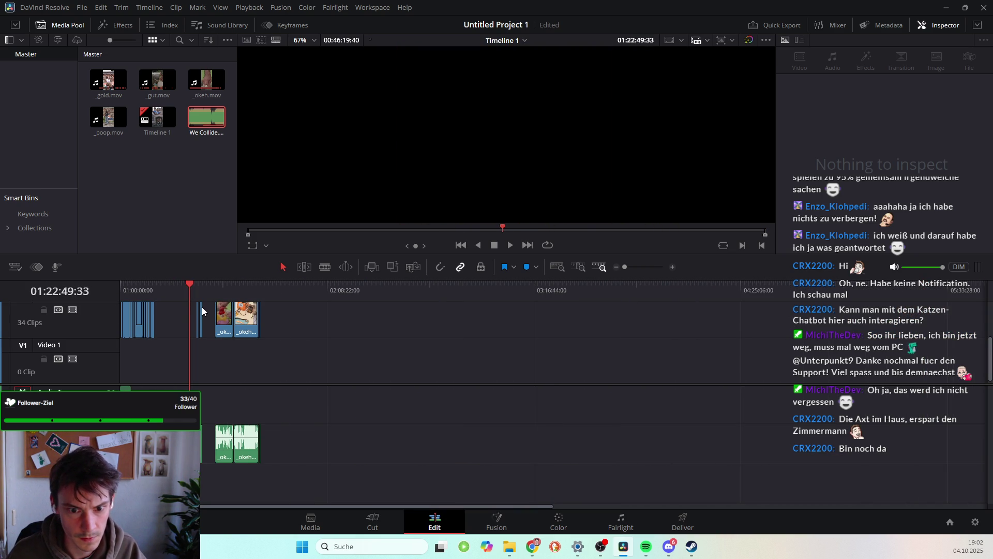
{"action": "left_click", "coordinate": [176, 315]}
Delete the empty gaps before the _okeh clips so later clips close up
{"action": "key", "text": "Delete"}
{"action": "left_click", "coordinate": [169, 311]}
{"action": "key", "text": "Delete"}
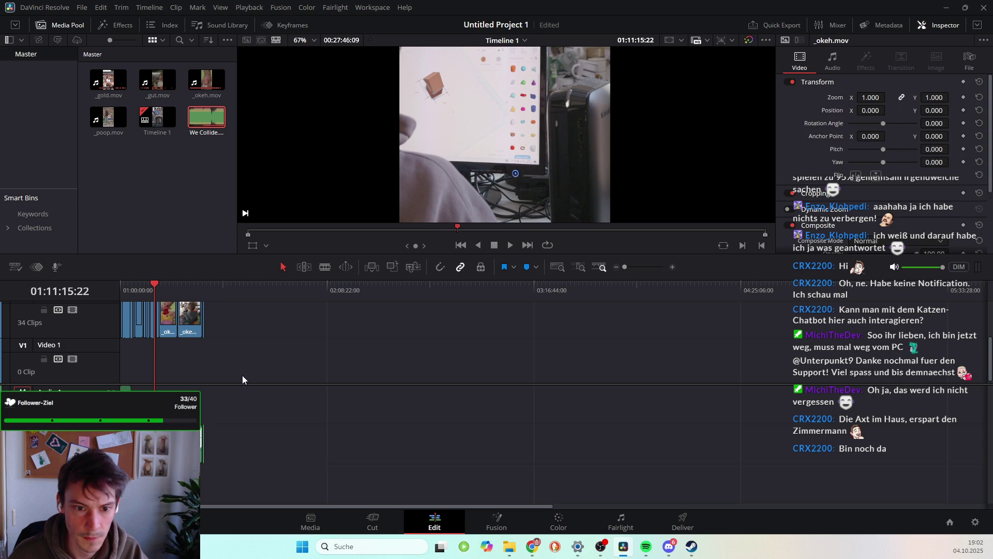
{"action": "scroll", "coordinate": [211, 343], "scroll_direction": "up", "scroll_amount": 5}
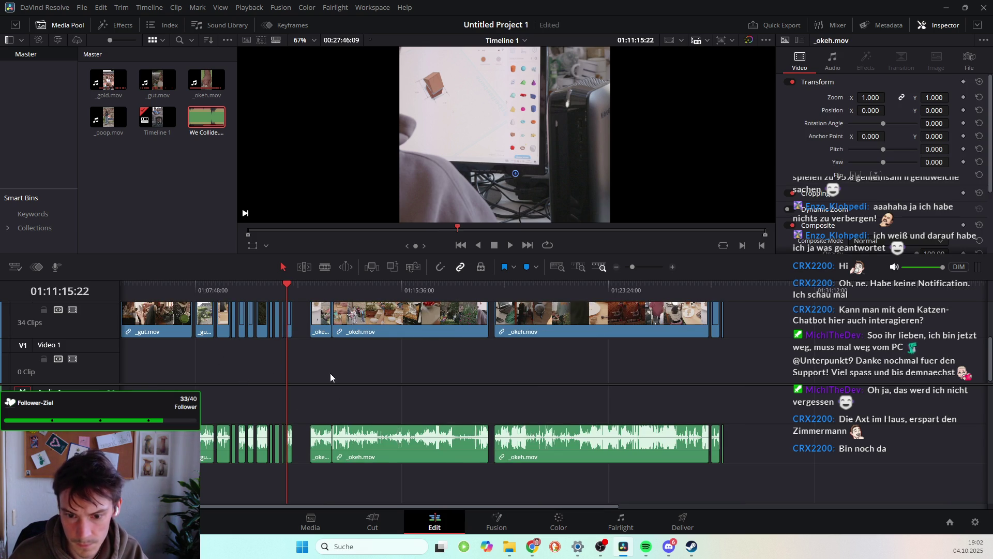
{"action": "scroll", "coordinate": [254, 444], "scroll_direction": "left", "scroll_amount": 3}
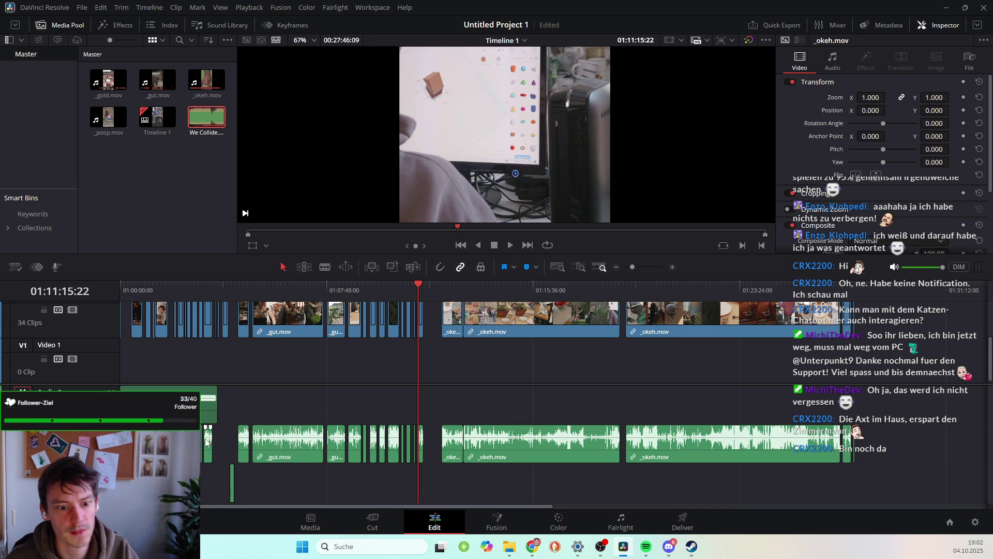
Select all timeline clips and turn off Link Clips to unlink video from audio
{"action": "left_click", "coordinate": [51, 444]}
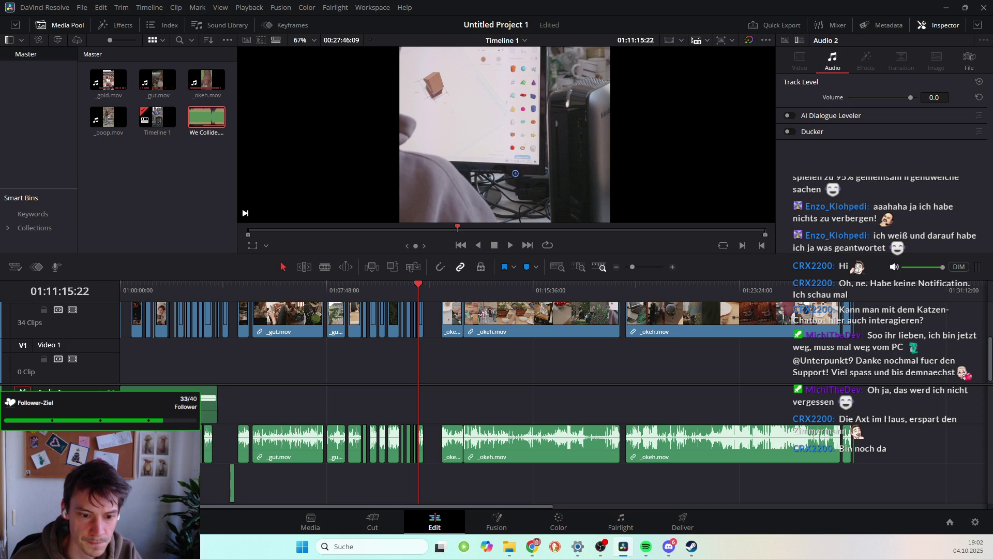
{"action": "left_click", "coordinate": [137, 318]}
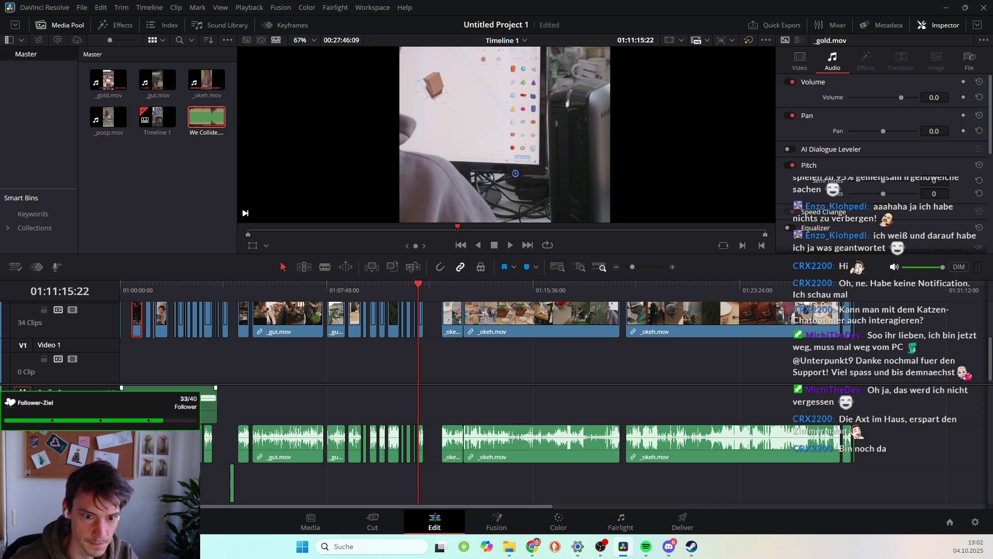
{"action": "scroll", "coordinate": [515, 372], "scroll_direction": "right", "scroll_amount": 5}
{"action": "key", "text": "ctrl+a"}
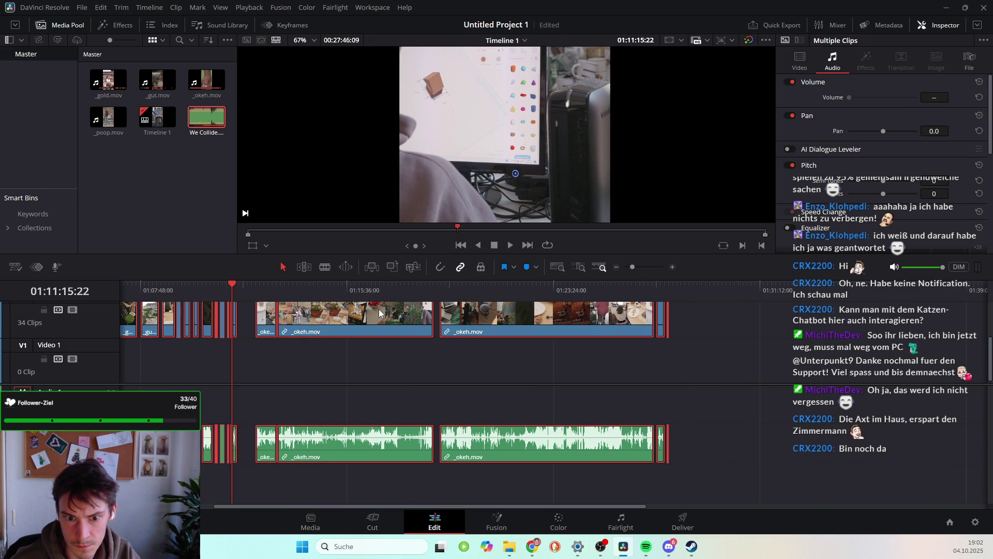
{"action": "right_click", "coordinate": [317, 332]}
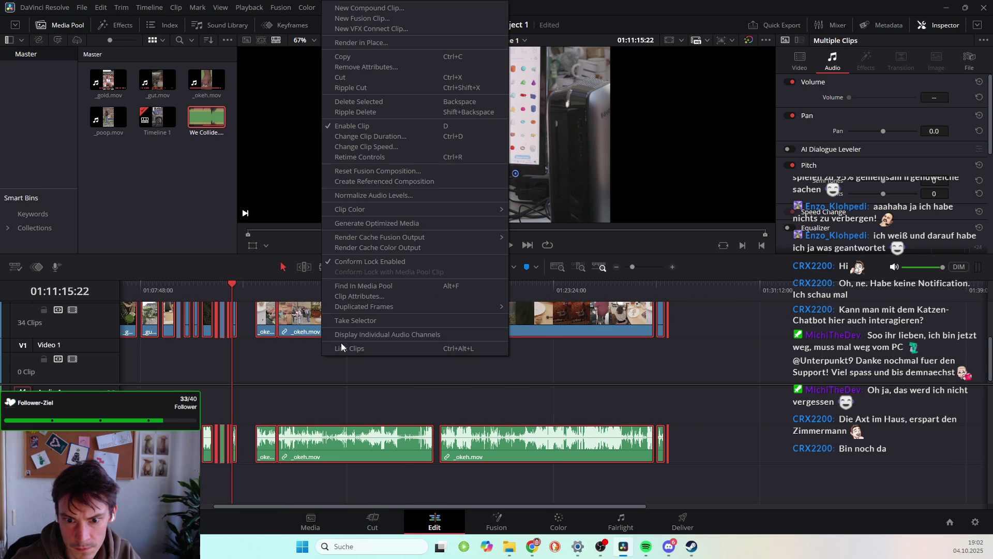
{"action": "left_click", "coordinate": [340, 343]}
{"action": "right_click", "coordinate": [350, 319]}
{"action": "left_click", "coordinate": [370, 351]}
{"action": "right_click", "coordinate": [356, 329]}
{"action": "left_click", "coordinate": [386, 348]}
Delete the short clip before the long _okeh.mov, then undo that deletion
{"action": "left_click", "coordinate": [273, 440]}
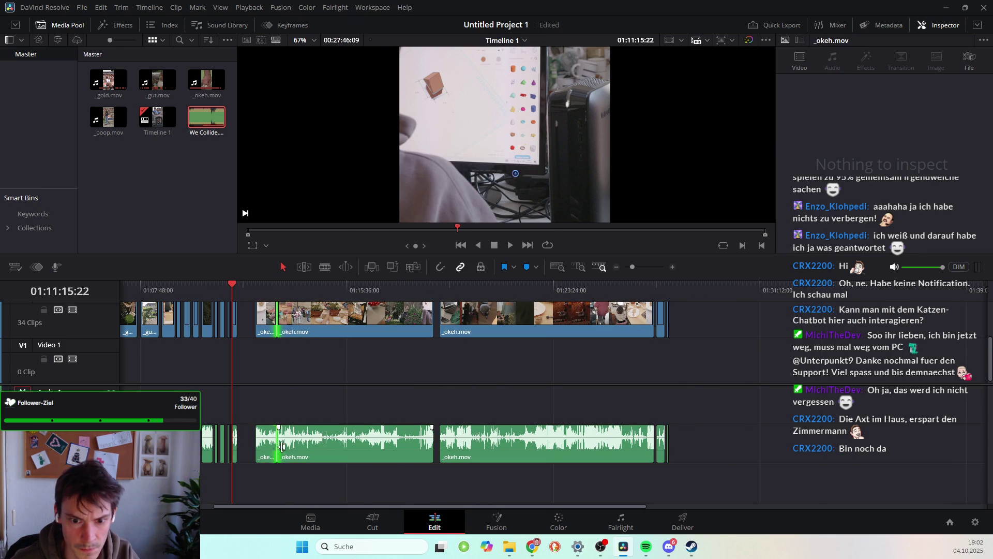
{"action": "right_click", "coordinate": [273, 446]}
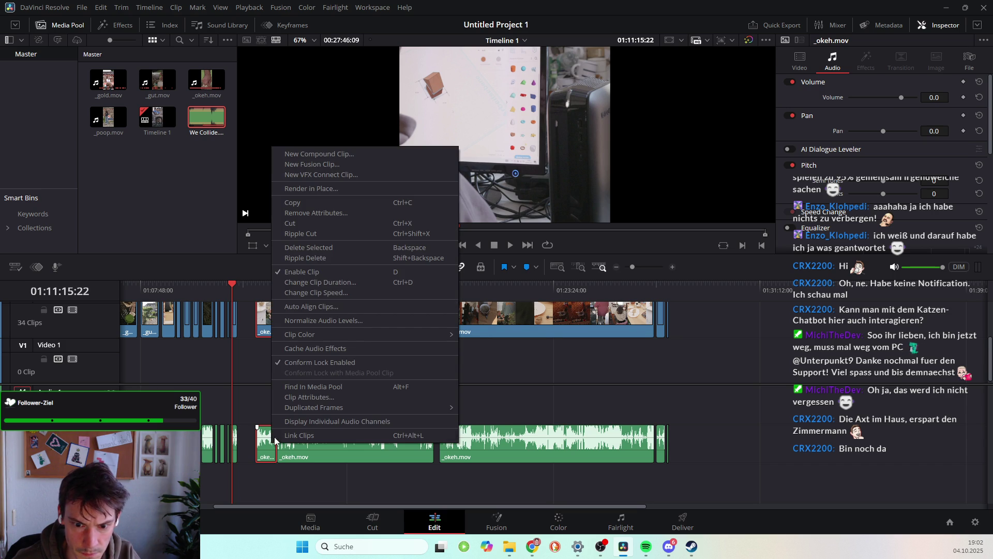
{"action": "right_click", "coordinate": [262, 324]}
{"action": "right_click", "coordinate": [262, 323]}
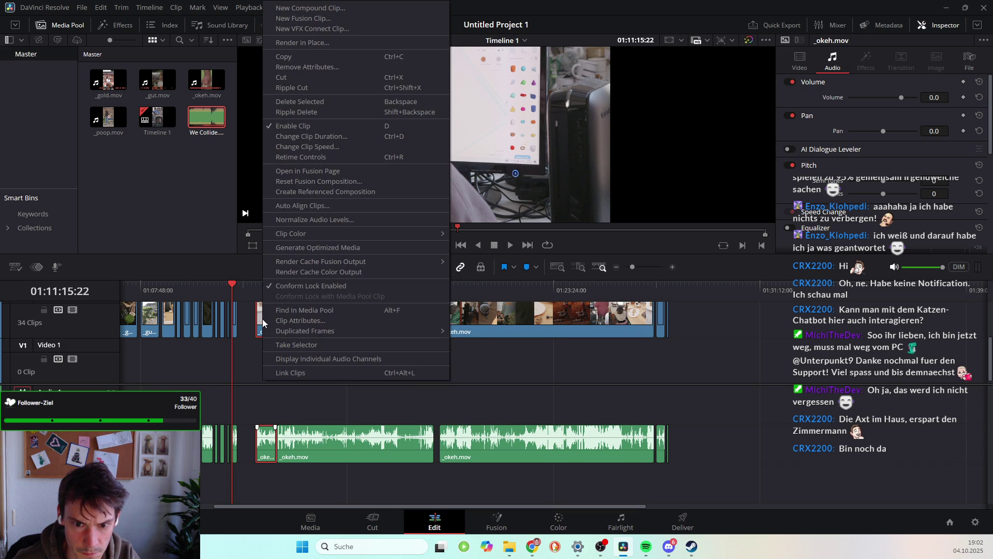
{"action": "left_click", "coordinate": [269, 461]}
{"action": "key", "text": "BackSpace"}
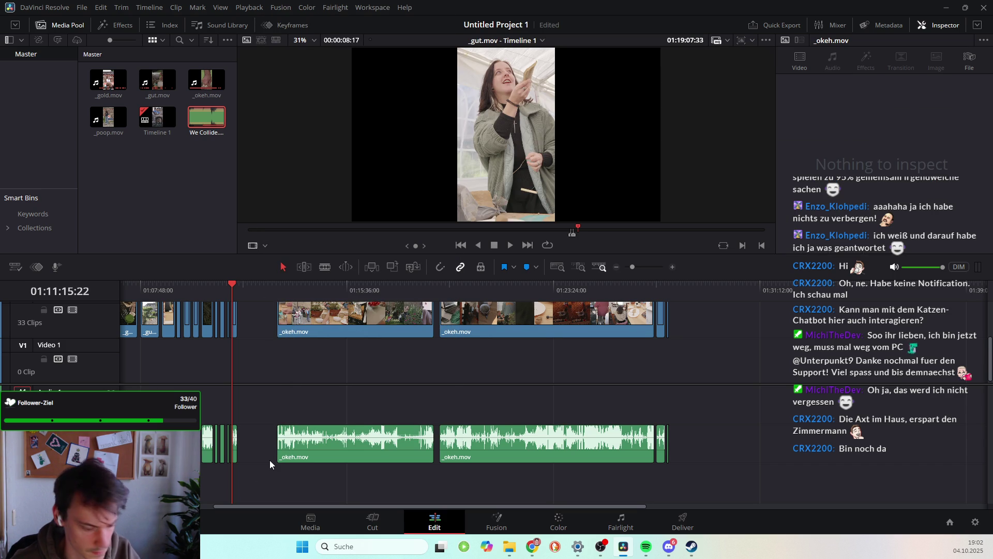
{"action": "key", "text": "ctrl+z"}
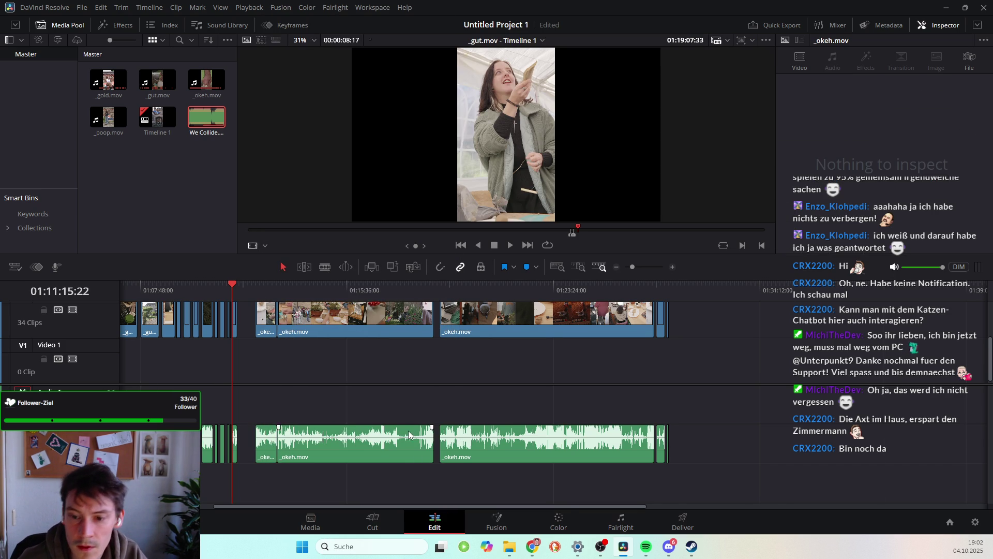
{"action": "scroll", "coordinate": [408, 430], "scroll_direction": "left", "scroll_amount": 3}
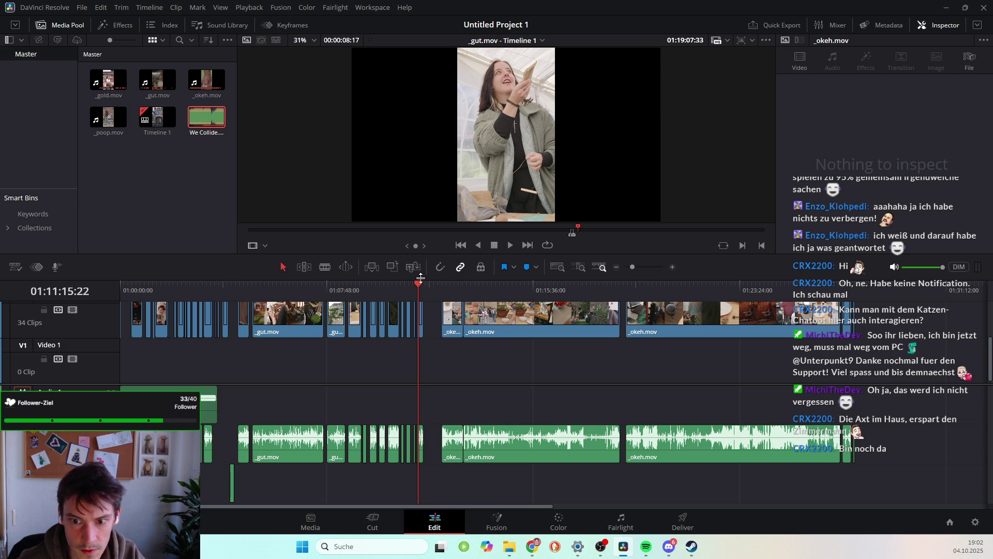
Play from the start and move the _gut.mov clip from Video 2 down onto Video 1
{"action": "left_click_drag", "start_coordinate": [421, 279], "coordinate": [120, 283]}
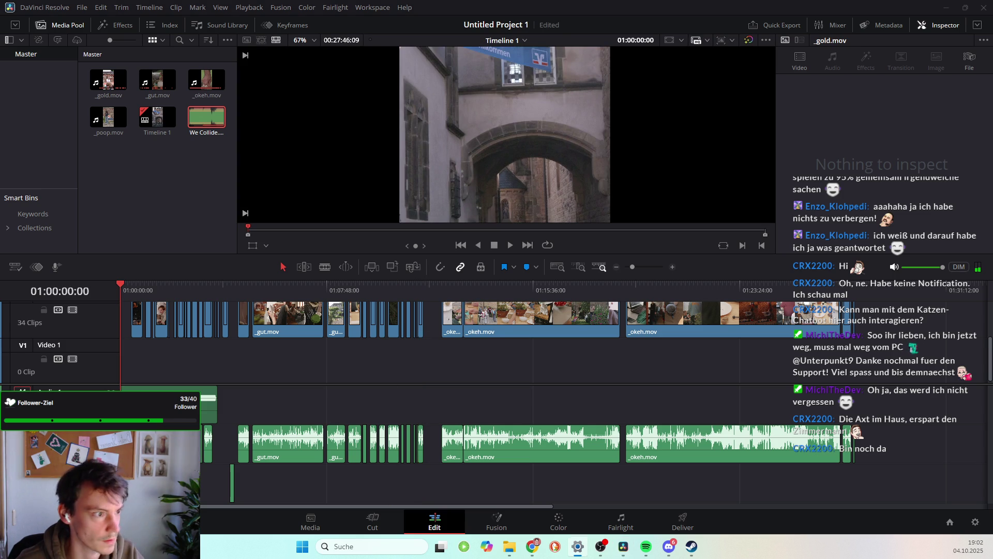
{"action": "key", "text": "space"}
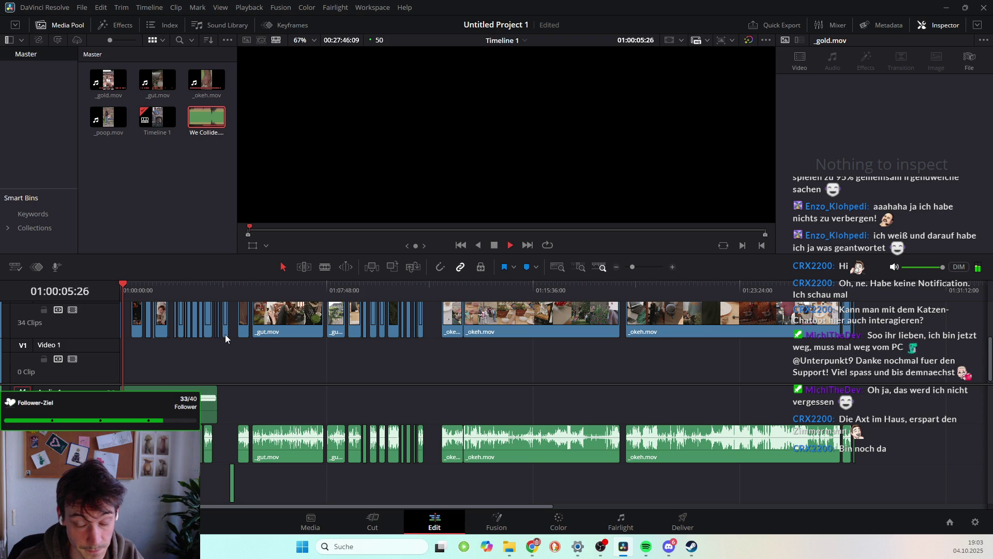
{"action": "left_click", "coordinate": [298, 288]}
{"action": "key", "text": "space"}
{"action": "mouse_move", "coordinate": [266, 325]}
{"action": "left_mouse_down"}
{"action": "mouse_move", "coordinate": [262, 369]}
{"action": "mouse_move", "coordinate": [272, 383]}
{"action": "left_mouse_up"}
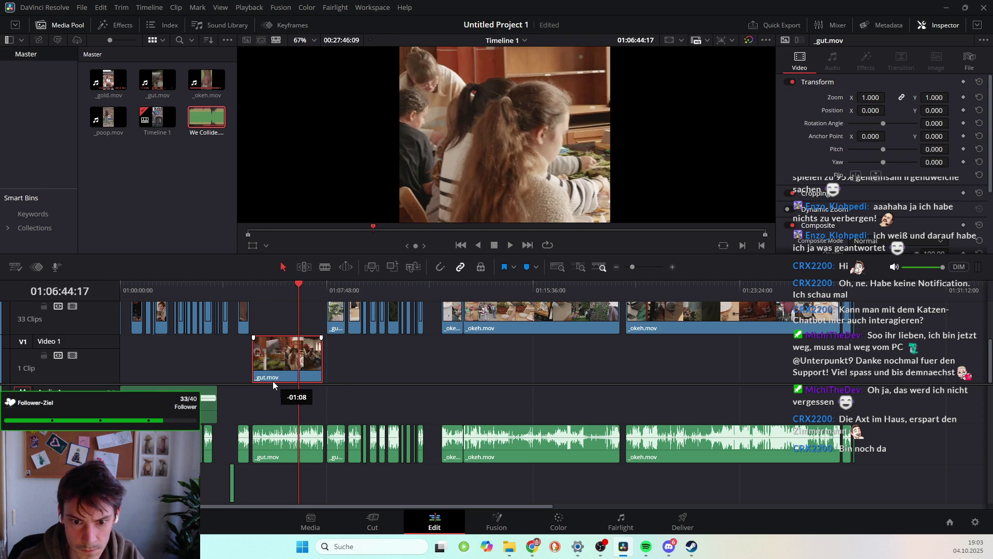
{"action": "left_click_drag", "start_coordinate": [271, 381], "coordinate": [273, 381]}
Delete the _gold.mov kitchen-shot clip near the start and play back the result
{"action": "mouse_move", "coordinate": [302, 283]}
{"action": "left_mouse_down"}
{"action": "mouse_move", "coordinate": [140, 311]}
{"action": "mouse_move", "coordinate": [148, 362]}
{"action": "left_mouse_up"}
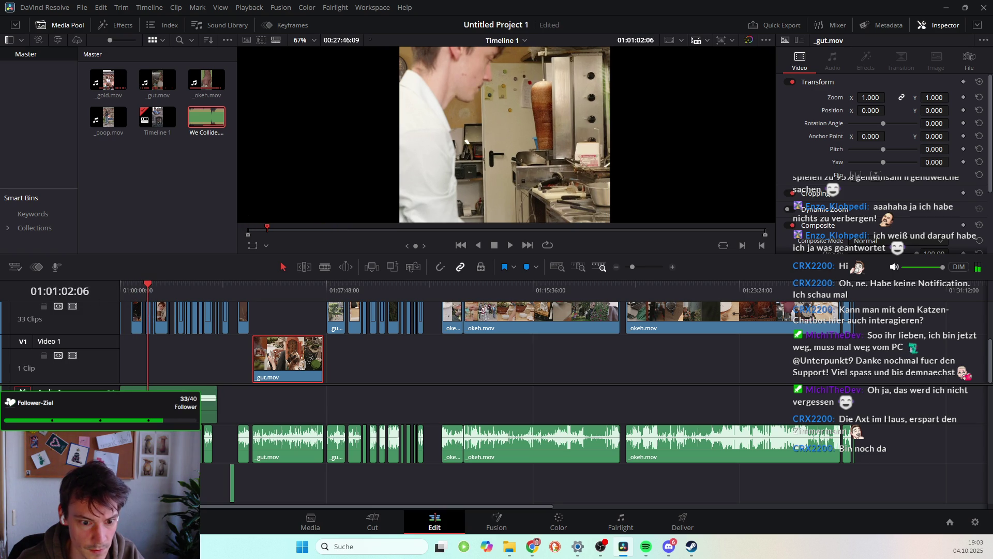
{"action": "left_click_drag", "start_coordinate": [147, 284], "coordinate": [151, 283]}
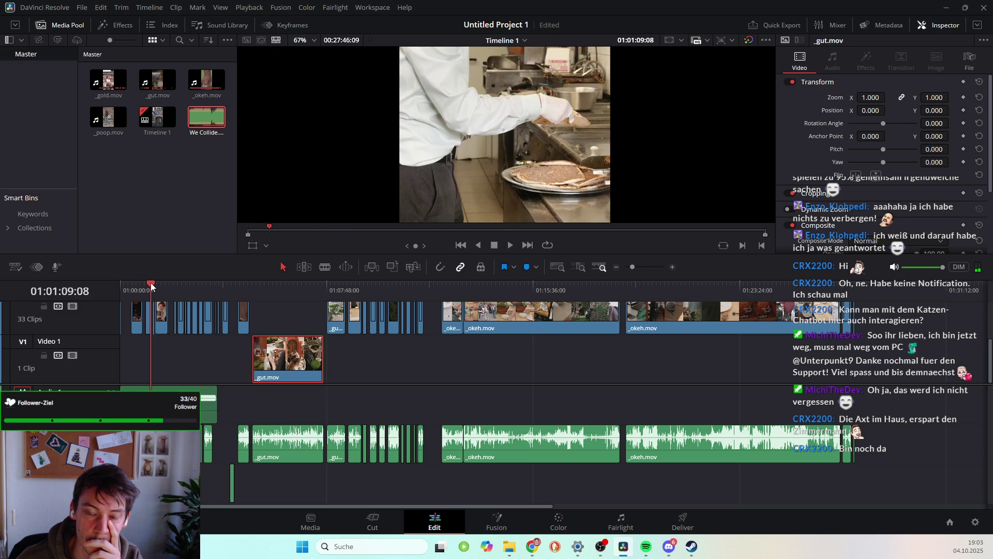
{"action": "left_click", "coordinate": [148, 311]}
{"action": "key", "text": "BackSpace"}
{"action": "key", "text": "space"}
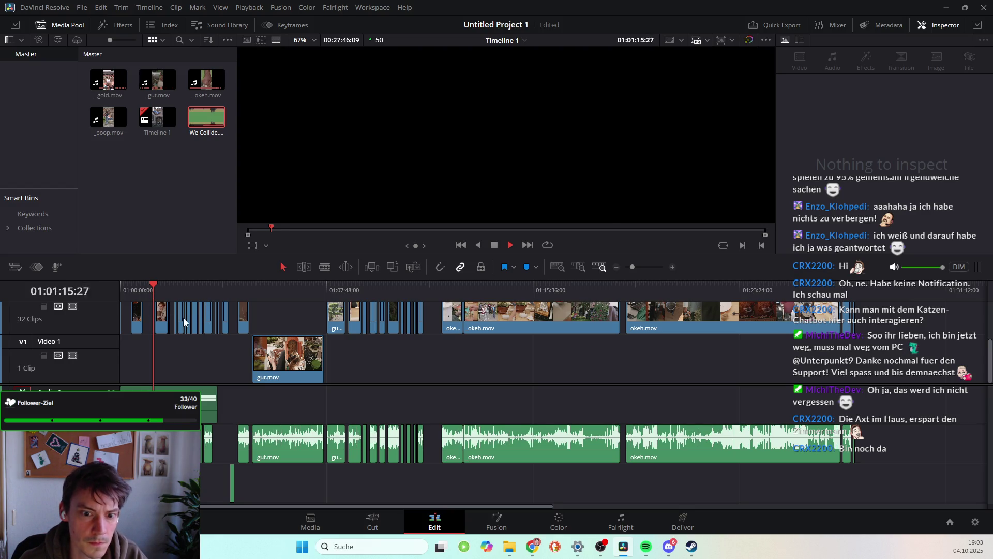
{"action": "key", "text": "space"}
Close the gap left by the deleted clip and check the small Video 3 overlay
{"action": "left_click", "coordinate": [147, 312]}
{"action": "key", "text": "BackSpace"}
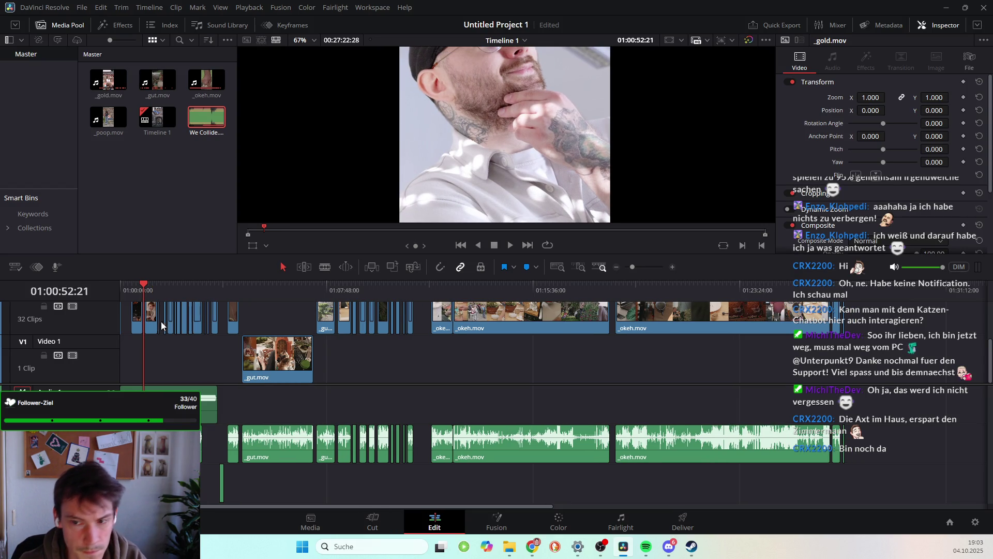
{"action": "key", "text": "space"}
{"action": "scroll", "coordinate": [196, 328], "scroll_direction": "up", "scroll_amount": 2}
{"action": "scroll", "coordinate": [207, 331], "scroll_direction": "down", "scroll_amount": 2}
{"action": "scroll", "coordinate": [223, 336], "scroll_direction": "up", "scroll_amount": 2}
{"action": "left_click_drag", "start_coordinate": [219, 295], "coordinate": [223, 298]}
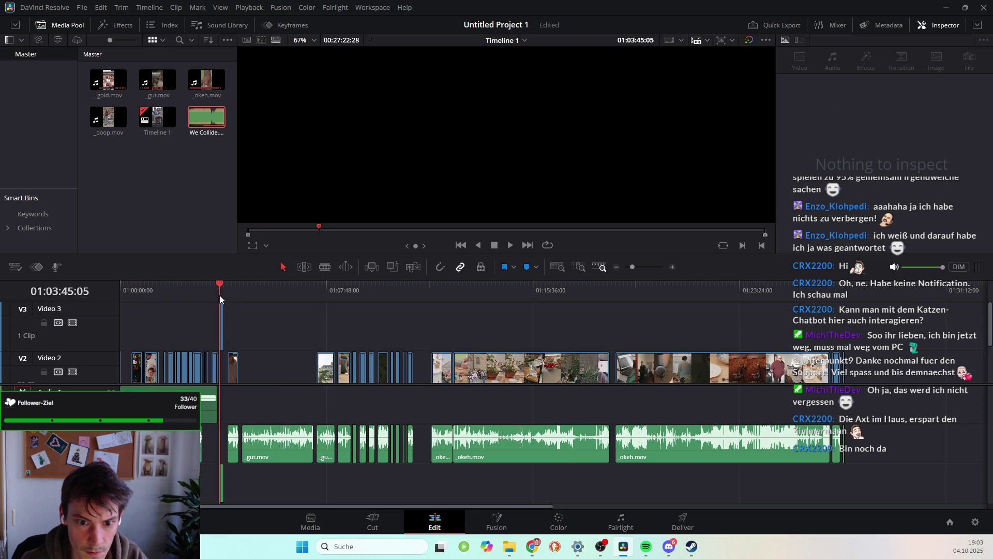
{"action": "left_click", "coordinate": [220, 325]}
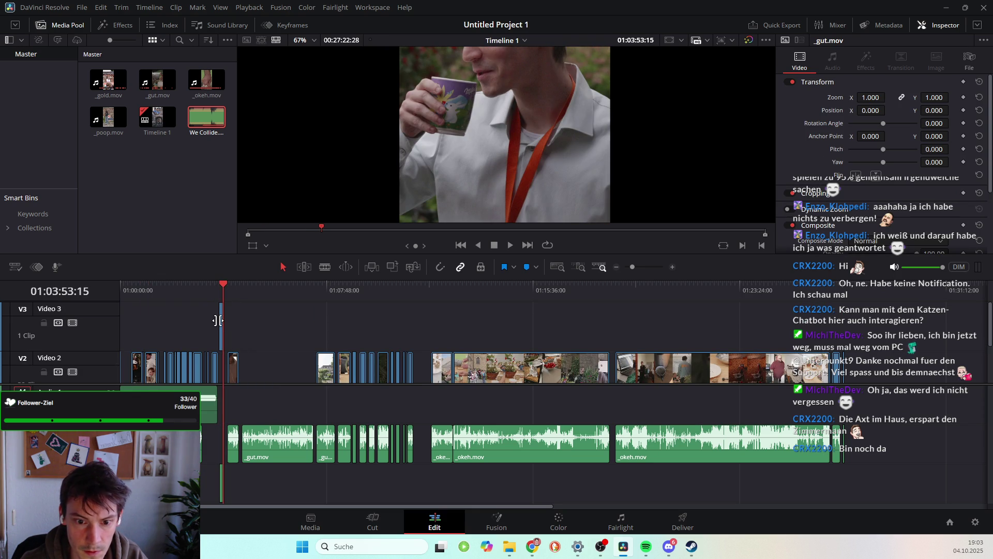
Drag the short _gold.mov clip to the start of Video 2, then zoom in on the opening clips
{"action": "scroll", "coordinate": [257, 322], "scroll_direction": "down", "scroll_amount": 2}
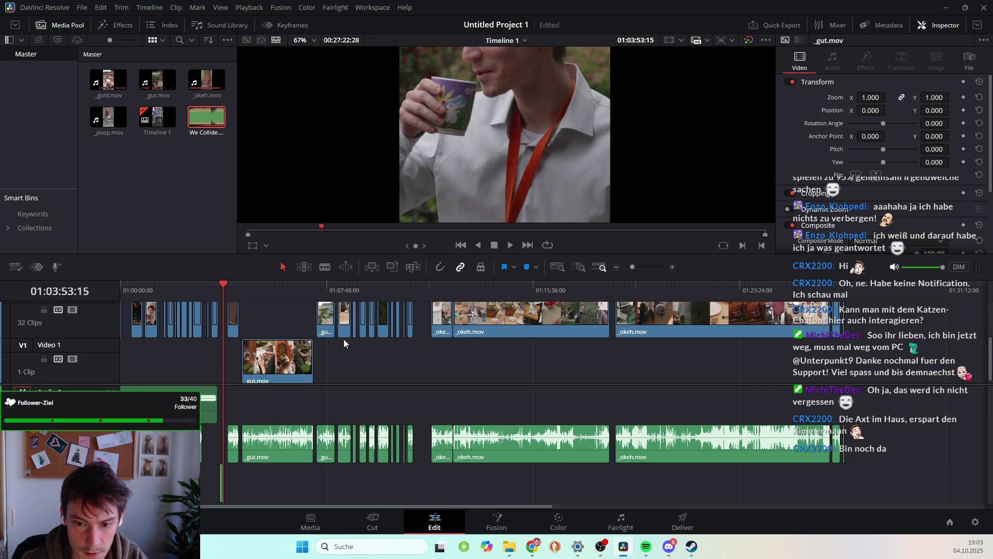
{"action": "mouse_move", "coordinate": [230, 283]}
{"action": "left_mouse_down"}
{"action": "mouse_move", "coordinate": [152, 306]}
{"action": "mouse_move", "coordinate": [169, 310]}
{"action": "left_mouse_up"}
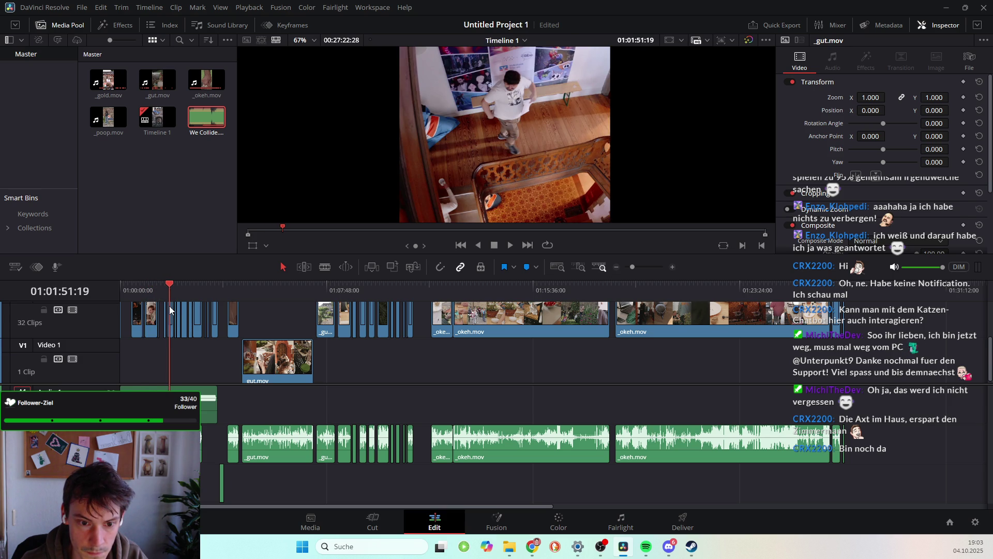
{"action": "scroll", "coordinate": [225, 358], "scroll_direction": "right", "scroll_amount": 3}
{"action": "scroll", "coordinate": [225, 358], "scroll_direction": "left", "scroll_amount": 3}
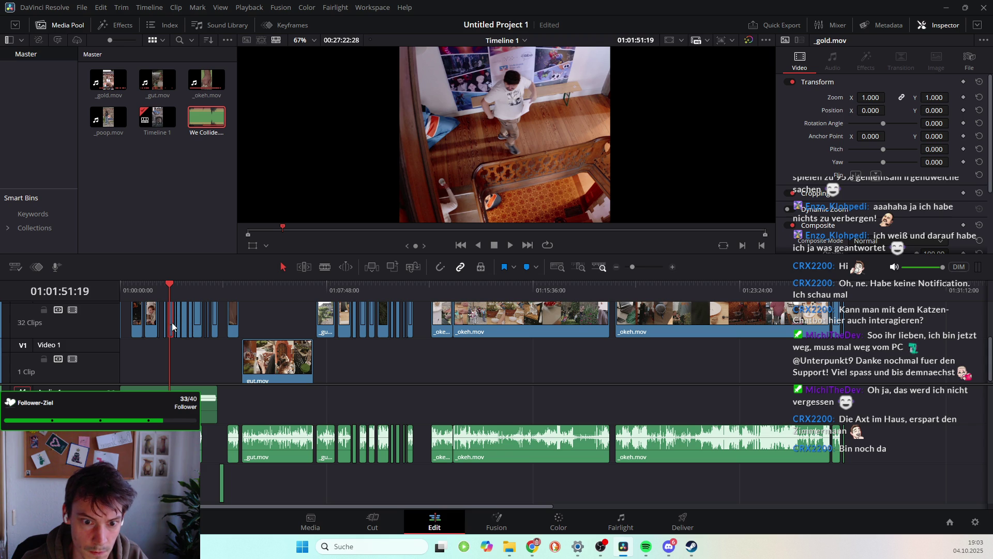
{"action": "left_click_drag", "start_coordinate": [171, 322], "coordinate": [126, 321]}
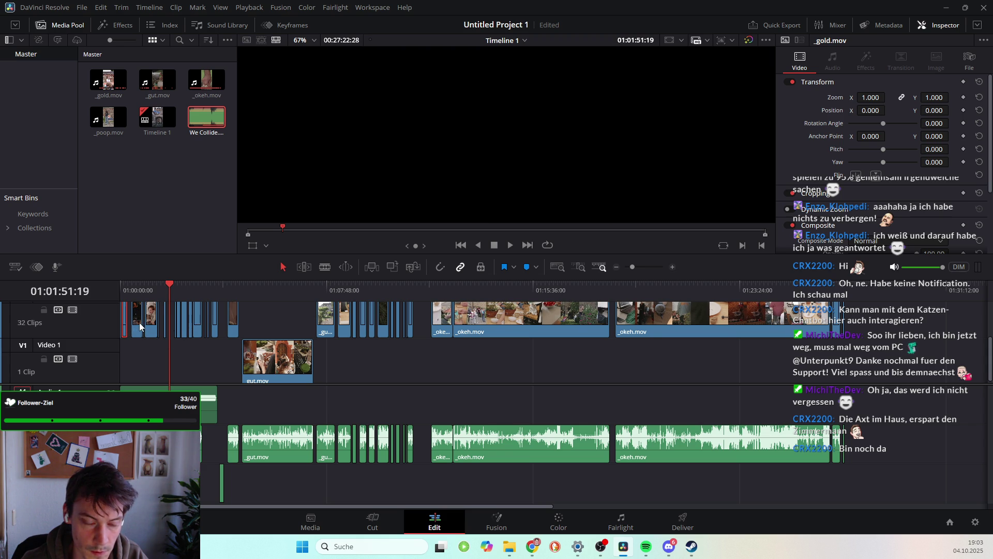
{"action": "left_click", "coordinate": [153, 324], "text": "ctrl"}
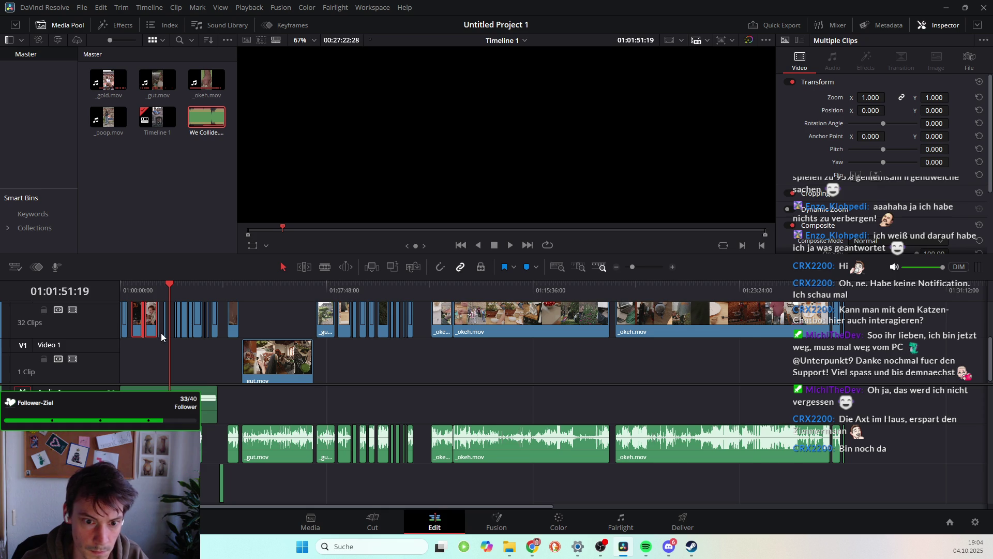
{"action": "key", "text": "ctrl+equal"}
{"action": "key", "text": "ctrl+equal"}
{"action": "key", "text": "ctrl+equal"}
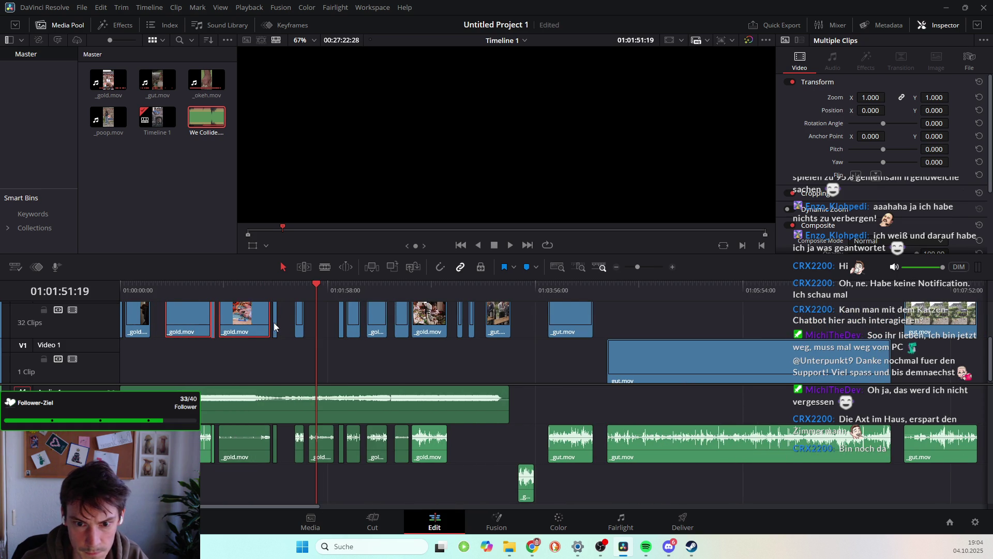
Scrub the playhead back to review the current section of the timeline
{"action": "left_click", "coordinate": [274, 322]}
{"action": "left_click_drag", "start_coordinate": [276, 293], "coordinate": [408, 313]}
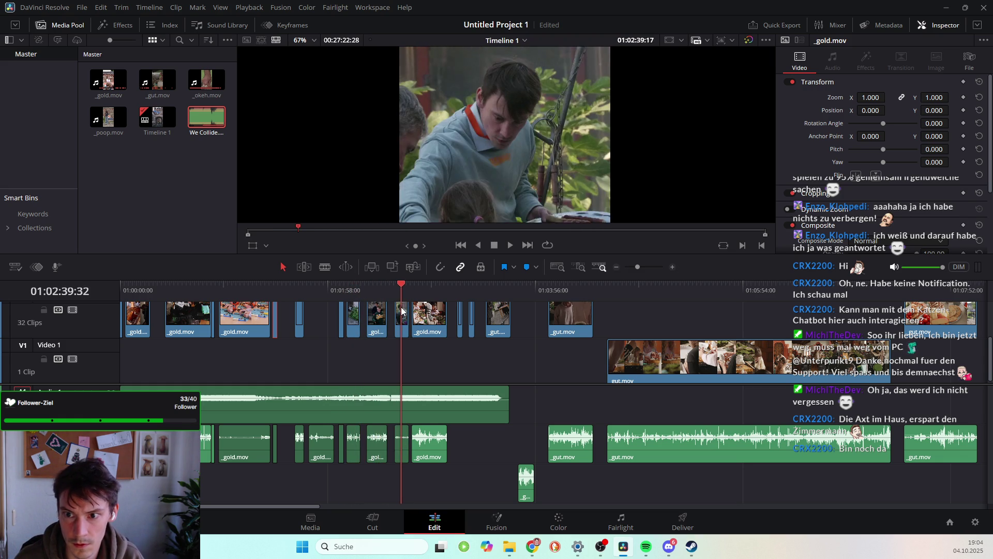
{"action": "left_click_drag", "start_coordinate": [408, 313], "coordinate": [402, 311]}
{"action": "scroll", "coordinate": [453, 203], "scroll_direction": "down", "scroll_amount": 2}
{"action": "scroll", "coordinate": [466, 181], "scroll_direction": "down", "scroll_amount": 1}
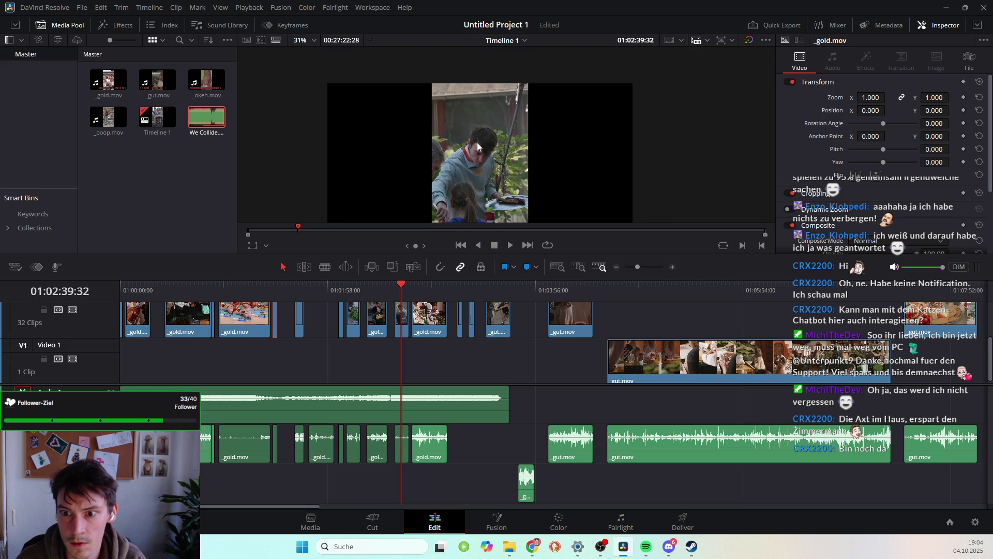
{"action": "scroll", "coordinate": [481, 150], "scroll_direction": "down", "scroll_amount": 1}
{"action": "scroll", "coordinate": [486, 122], "scroll_direction": "down", "scroll_amount": 1}
{"action": "scroll", "coordinate": [482, 119], "scroll_direction": "up", "scroll_amount": 1}
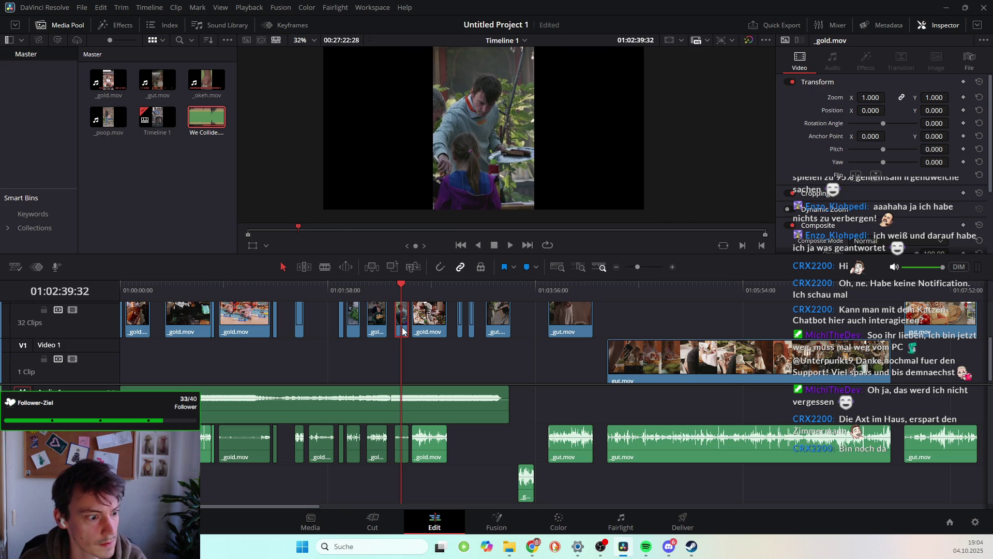
Move the small V2 clip further right on the timeline
{"action": "left_click_drag", "start_coordinate": [403, 331], "coordinate": [610, 325]}
{"action": "left_click_drag", "start_coordinate": [548, 290], "coordinate": [571, 289]}
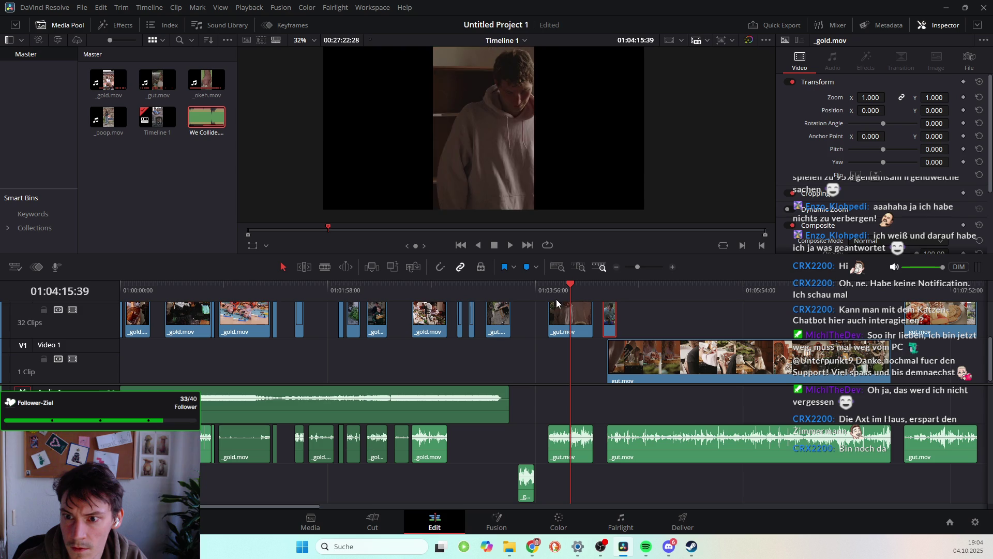
{"action": "left_click", "coordinate": [564, 287]}
{"action": "mouse_move", "coordinate": [492, 287]}
{"action": "left_mouse_down"}
{"action": "mouse_move", "coordinate": [159, 366]}
{"action": "mouse_move", "coordinate": [138, 331]}
{"action": "mouse_move", "coordinate": [269, 362]}
{"action": "left_mouse_up"}
{"action": "left_click", "coordinate": [464, 289]}
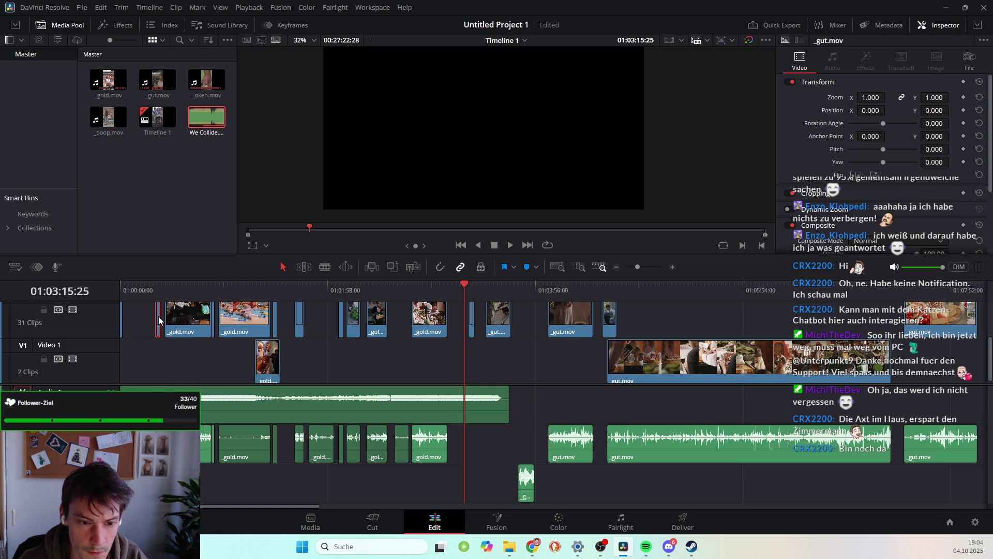
Move the _gold.mov clip and the tiny gut.mov clip from the start of V2 down to the start of V1
{"action": "left_click", "coordinate": [121, 320]}
{"action": "double_click", "coordinate": [121, 318]}
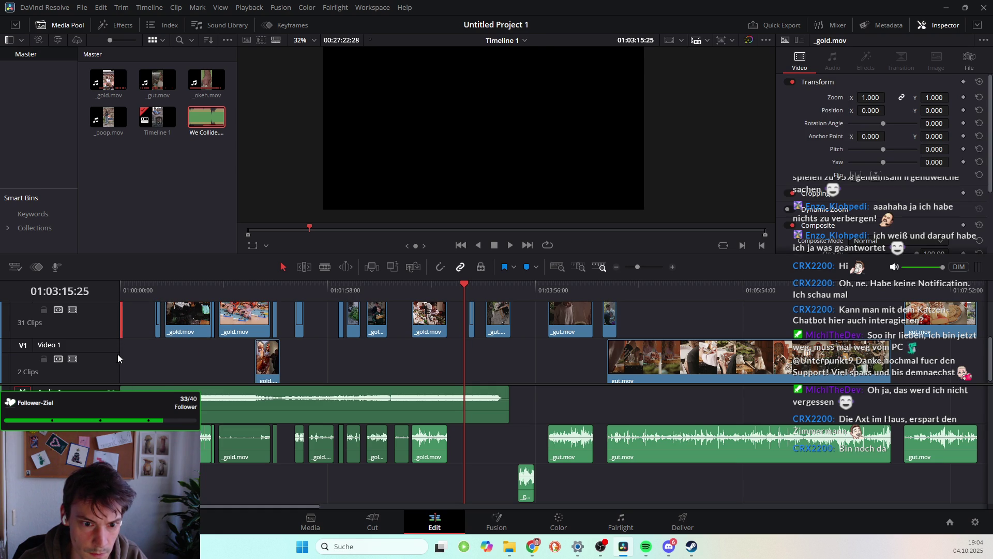
{"action": "left_click_drag", "start_coordinate": [120, 318], "coordinate": [117, 364]}
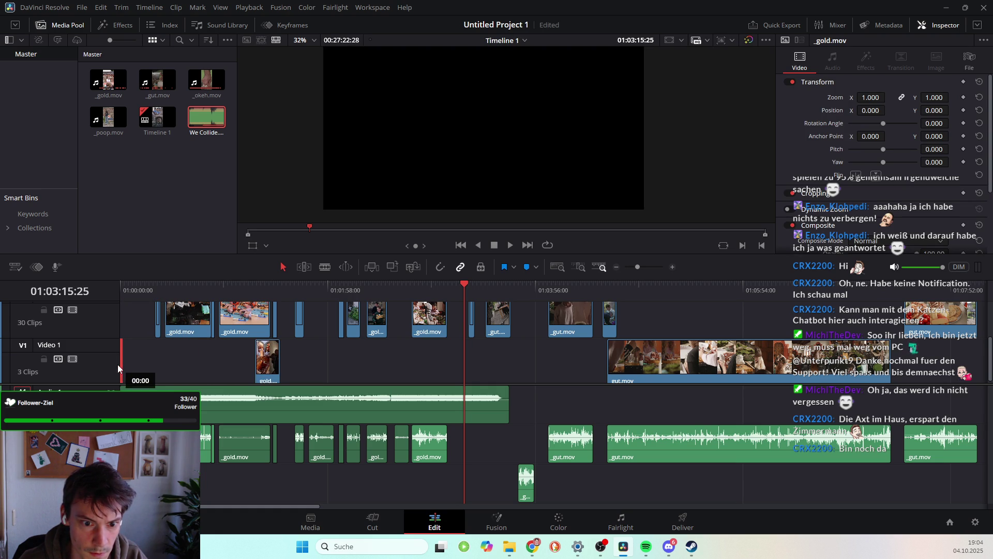
{"action": "left_click", "coordinate": [157, 318]}
{"action": "double_click", "coordinate": [158, 317]}
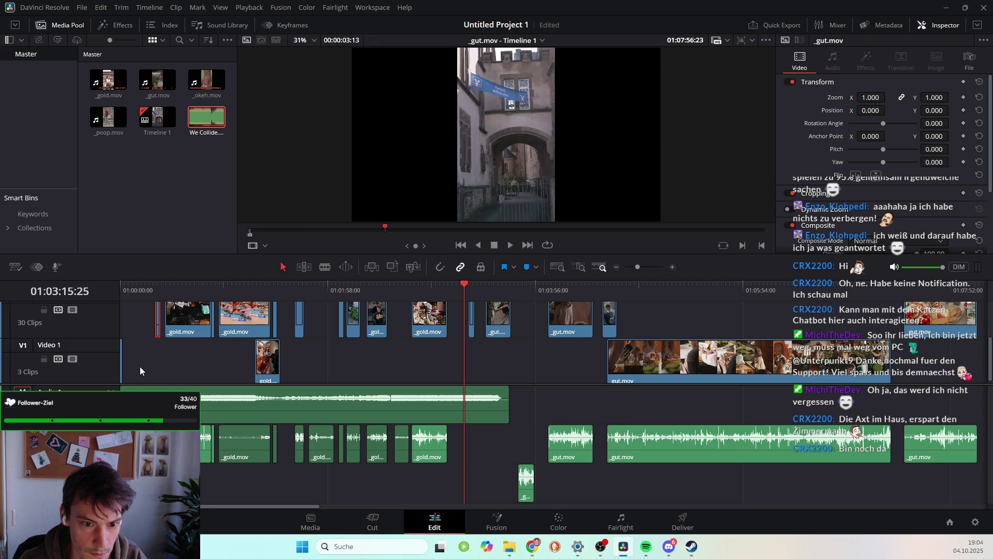
{"action": "left_click_drag", "start_coordinate": [158, 318], "coordinate": [125, 357]}
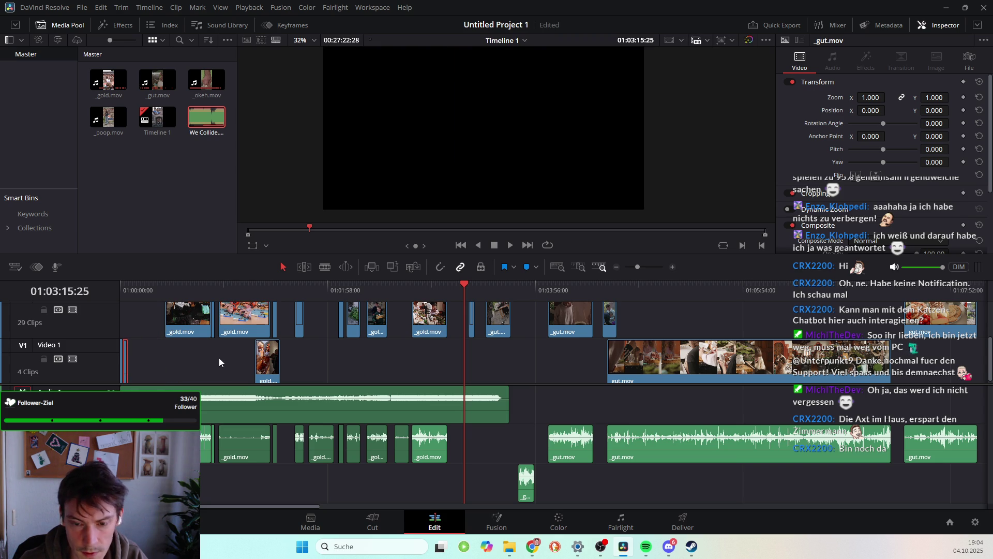
{"action": "left_click", "coordinate": [454, 288]}
Jump to the timeline start and shift the gut.mov clip on V1 slightly later
{"action": "key", "text": "Home"}
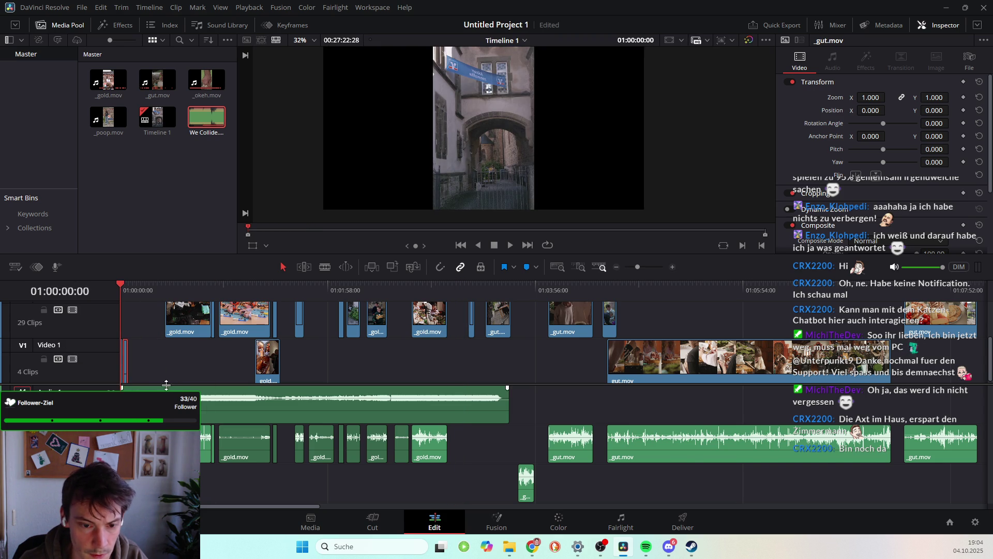
{"action": "scroll", "coordinate": [167, 366], "scroll_direction": "up", "scroll_amount": 4}
{"action": "scroll", "coordinate": [187, 367], "scroll_direction": "up", "scroll_amount": 2}
{"action": "mouse_move", "coordinate": [153, 358]}
{"action": "left_mouse_down"}
{"action": "mouse_move", "coordinate": [416, 319]}
{"action": "mouse_move", "coordinate": [169, 347]}
{"action": "left_mouse_up"}
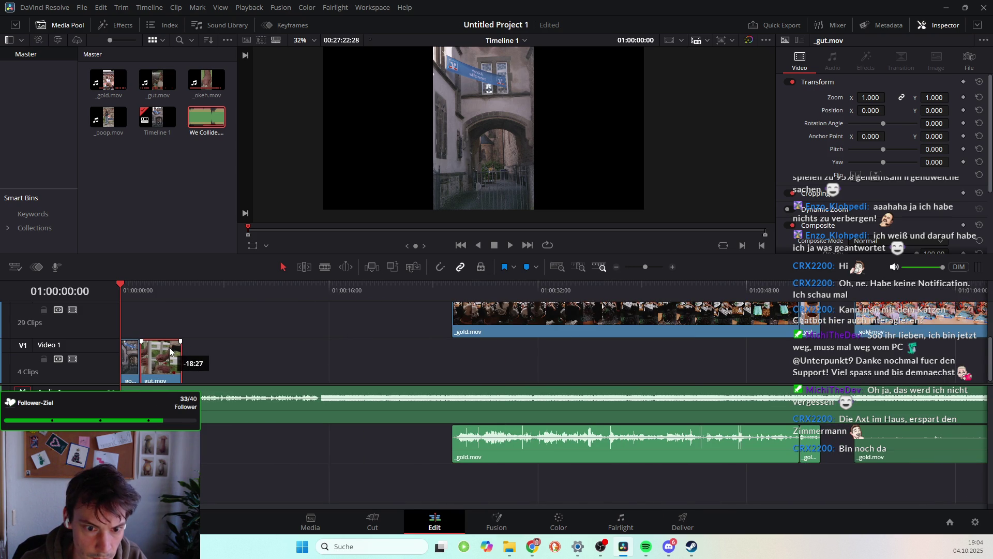
Play back the opening seconds of the timeline to review them
{"action": "key", "text": "space"}
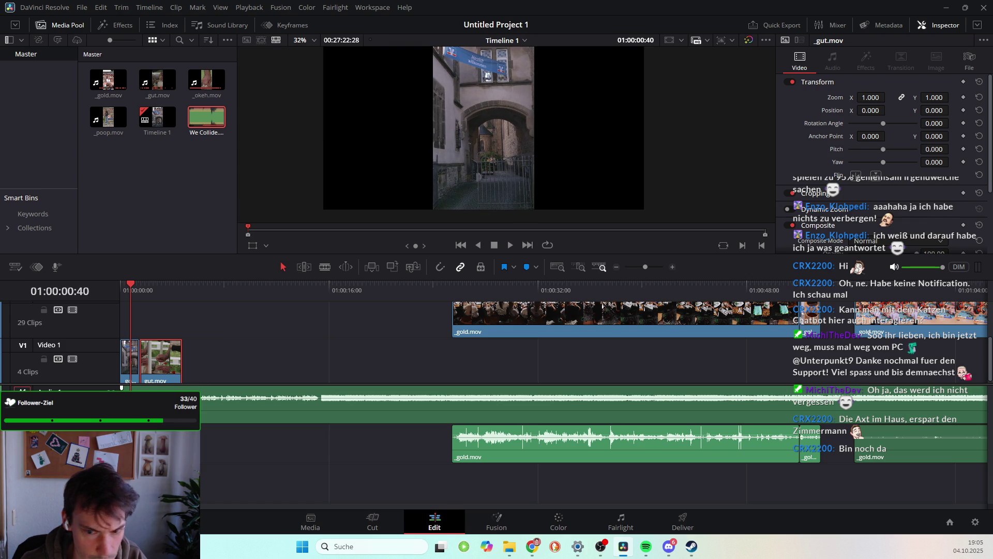
{"action": "key", "text": "space"}
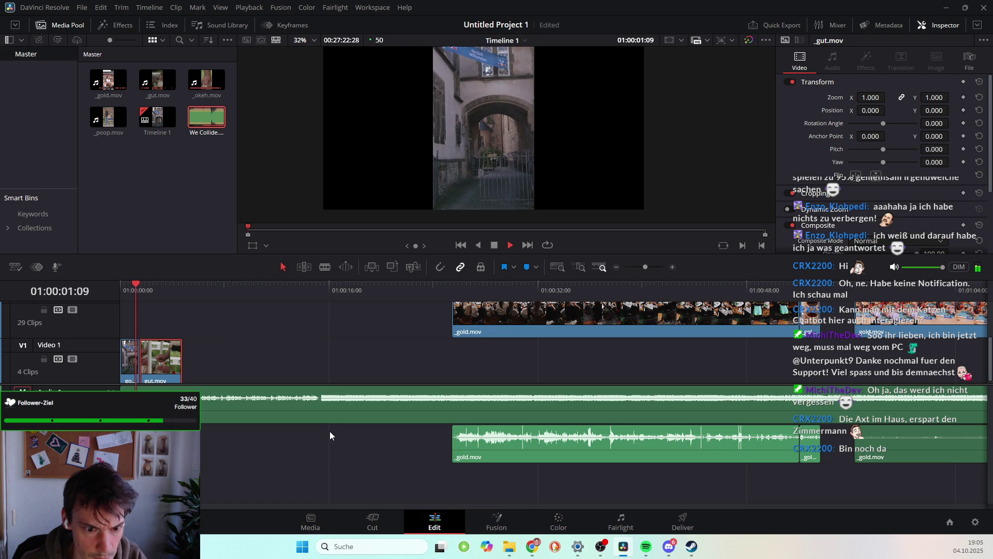
{"action": "key", "text": "space"}
{"action": "scroll", "coordinate": [554, 136], "scroll_direction": "down", "scroll_amount": 1}
{"action": "scroll", "coordinate": [551, 107], "scroll_direction": "down", "scroll_amount": 1}
{"action": "scroll", "coordinate": [536, 125], "scroll_direction": "up", "scroll_amount": 1}
{"action": "scroll", "coordinate": [525, 135], "scroll_direction": "up", "scroll_amount": 1}
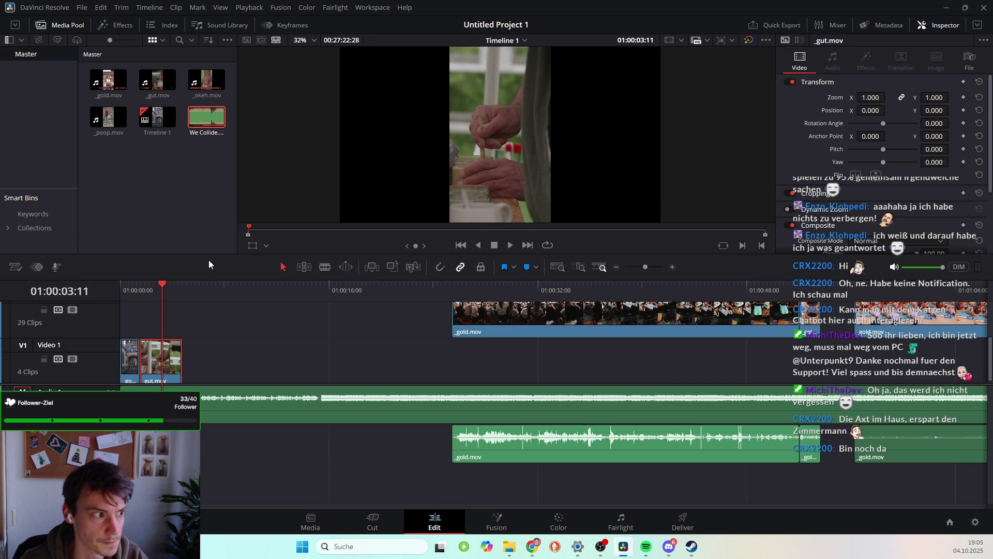
{"action": "left_click_drag", "start_coordinate": [161, 284], "coordinate": [120, 284]}
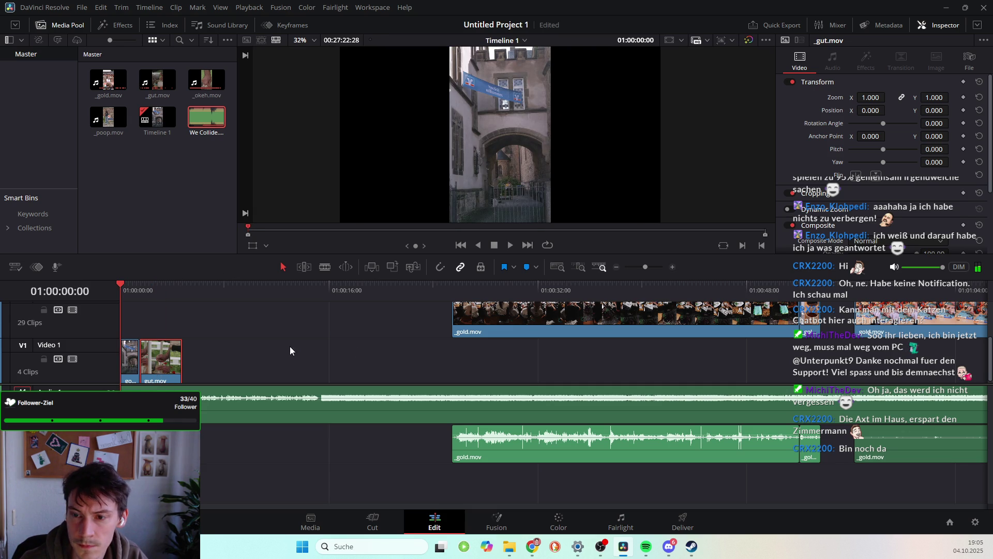
{"action": "scroll", "coordinate": [453, 164], "scroll_direction": "down", "scroll_amount": 1}
{"action": "scroll", "coordinate": [504, 162], "scroll_direction": "up", "scroll_amount": 1}
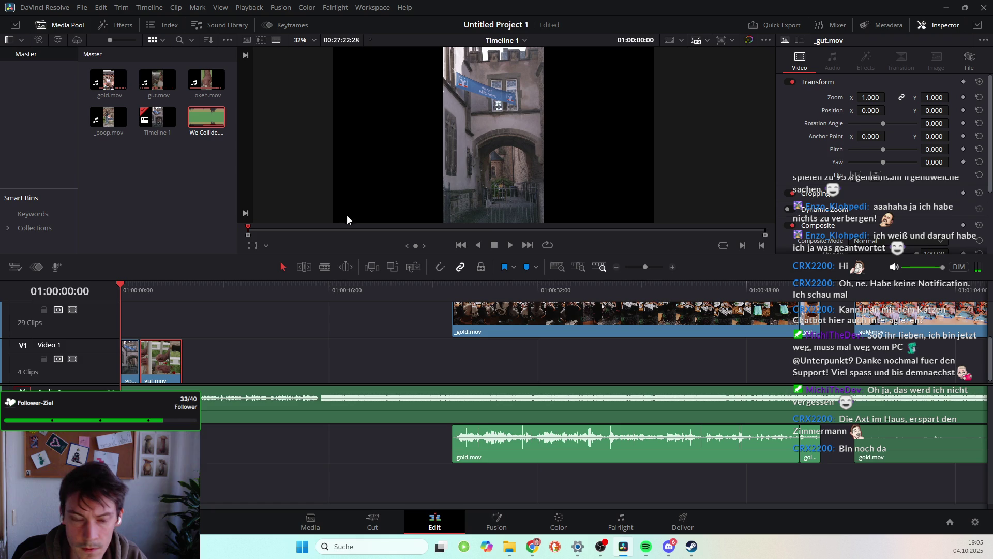
{"action": "key", "text": "space"}
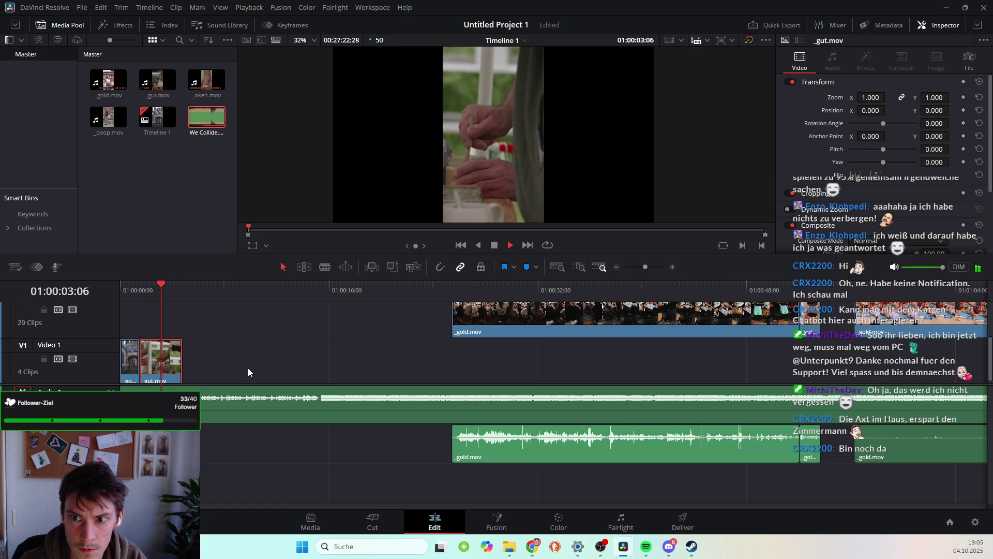
{"action": "key", "text": "space"}
Trim gut.mov's end about one second shorter and enlarge the video track area
{"action": "left_click_drag", "start_coordinate": [181, 365], "coordinate": [163, 366]}
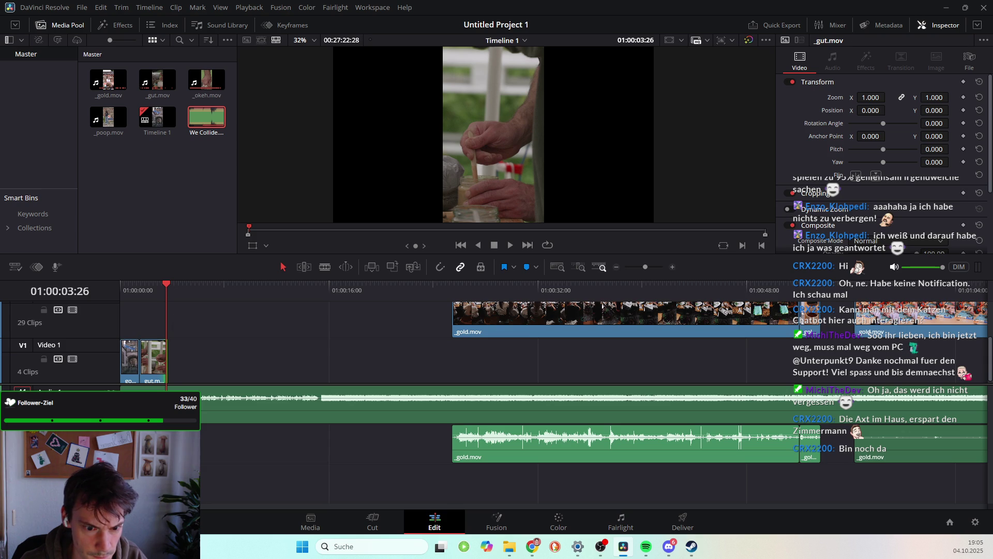
{"action": "left_click", "coordinate": [621, 445]}
{"action": "left_click", "coordinate": [225, 436]}
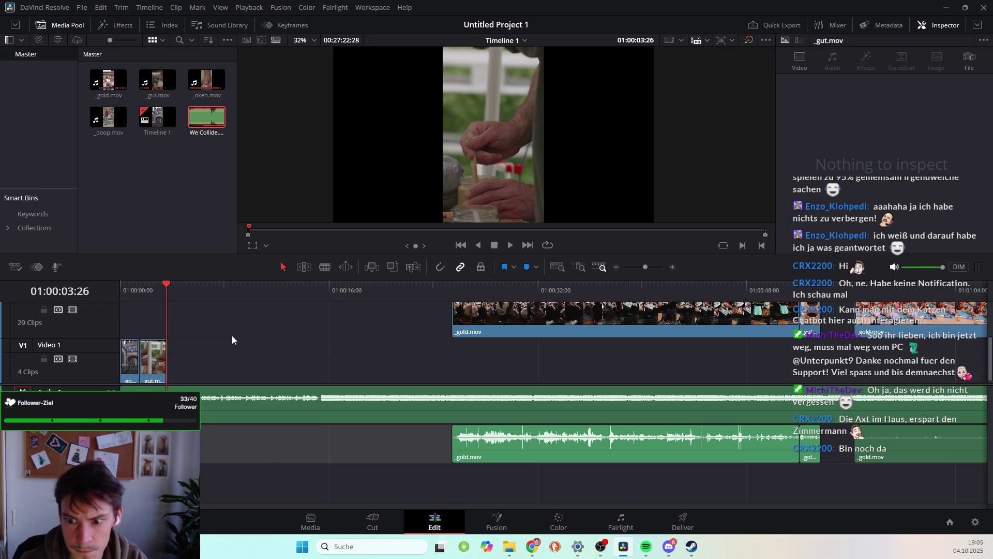
{"action": "left_click_drag", "start_coordinate": [298, 383], "coordinate": [304, 408]}
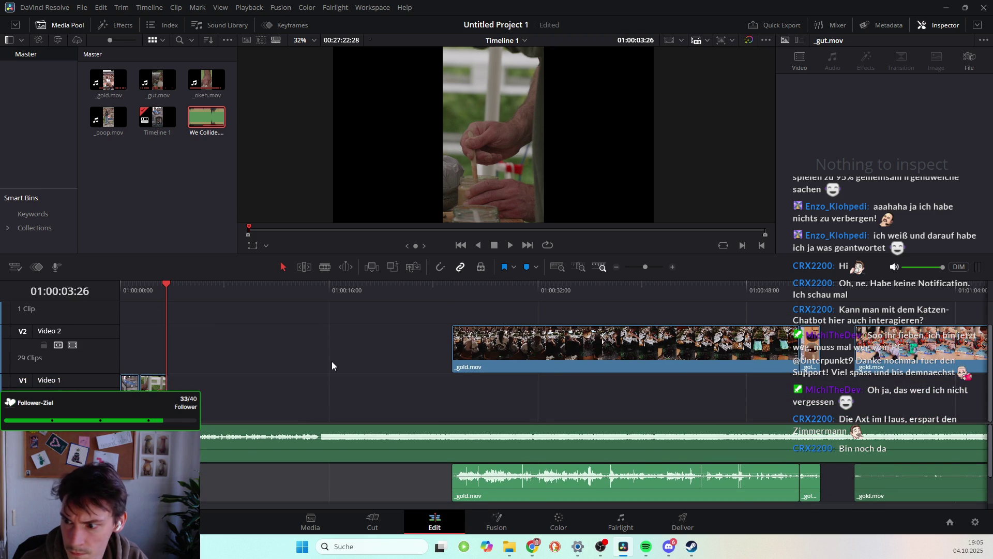
Return to the timeline start and play the opening
{"action": "left_click", "coordinate": [803, 297]}
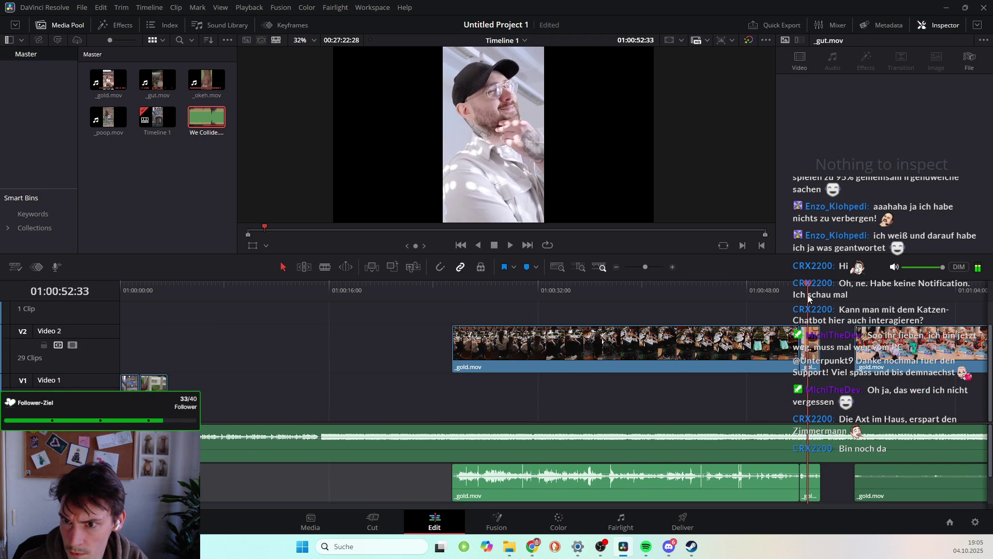
{"action": "left_click", "coordinate": [139, 291]}
{"action": "key", "text": "Home"}
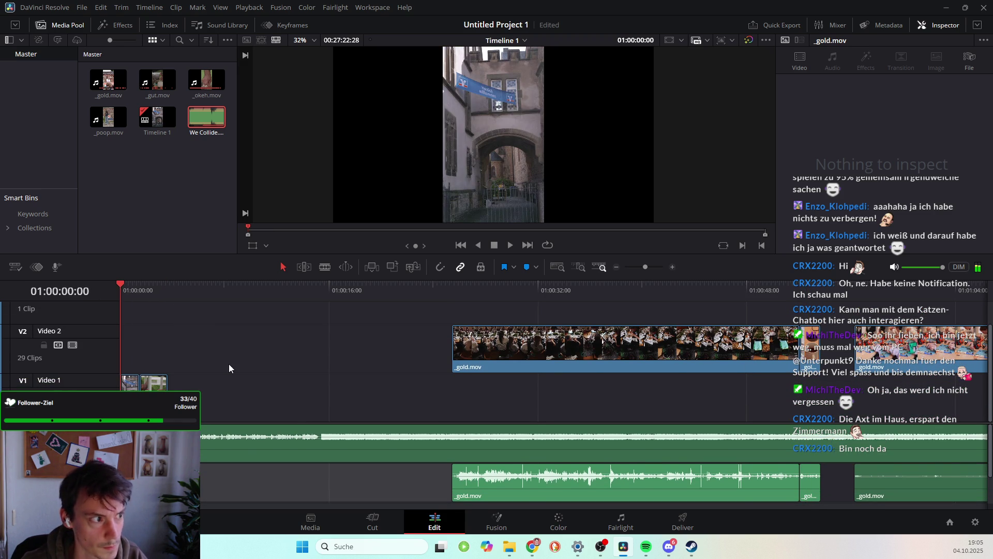
{"action": "key", "text": "space"}
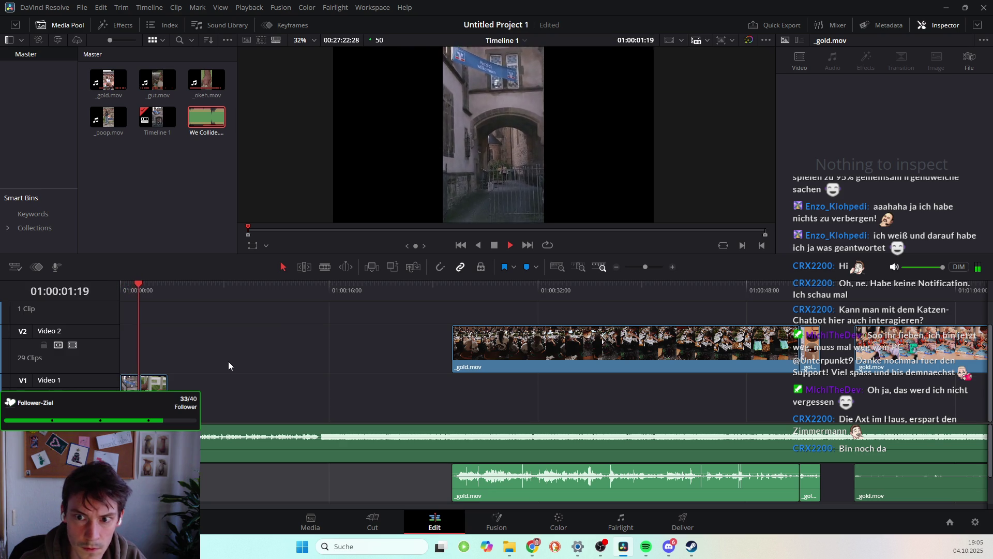
{"action": "key", "text": "space"}
Trim the first V1 clip's end and slide gut.mov to follow right after it
{"action": "left_click_drag", "start_coordinate": [165, 387], "coordinate": [159, 387]}
{"action": "mouse_move", "coordinate": [163, 284]}
{"action": "left_mouse_down"}
{"action": "mouse_move", "coordinate": [130, 285]}
{"action": "mouse_move", "coordinate": [139, 286]}
{"action": "left_mouse_up"}
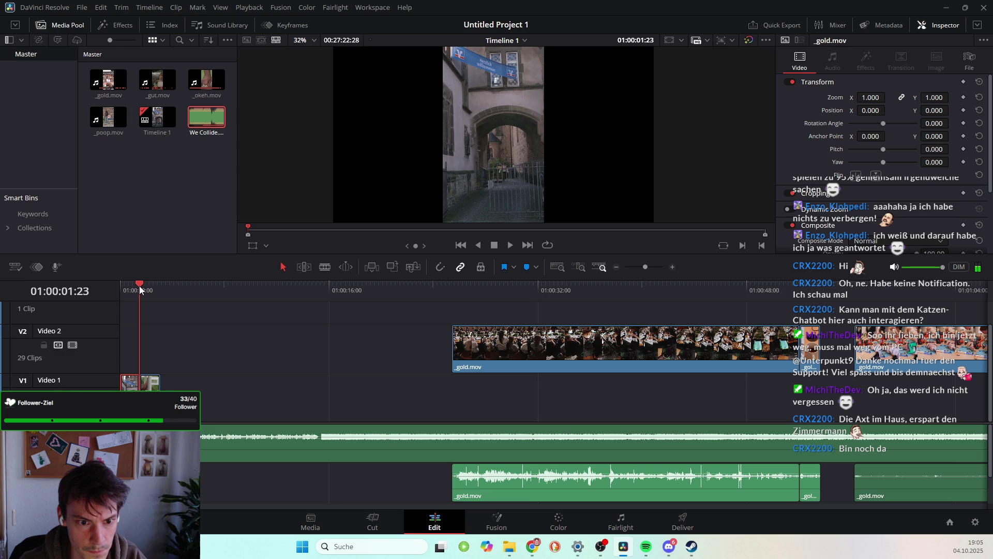
{"action": "mouse_move", "coordinate": [153, 386]}
{"action": "left_mouse_down"}
{"action": "mouse_move", "coordinate": [164, 387]}
{"action": "mouse_move", "coordinate": [139, 379]}
{"action": "left_mouse_up"}
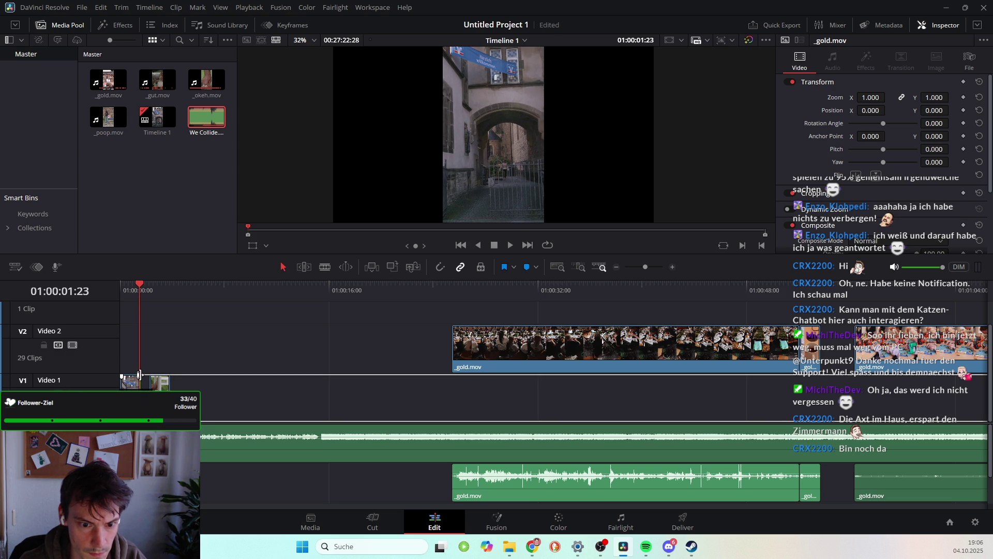
{"action": "left_click", "coordinate": [154, 387]}
{"action": "left_click_drag", "start_coordinate": [154, 387], "coordinate": [149, 388]}
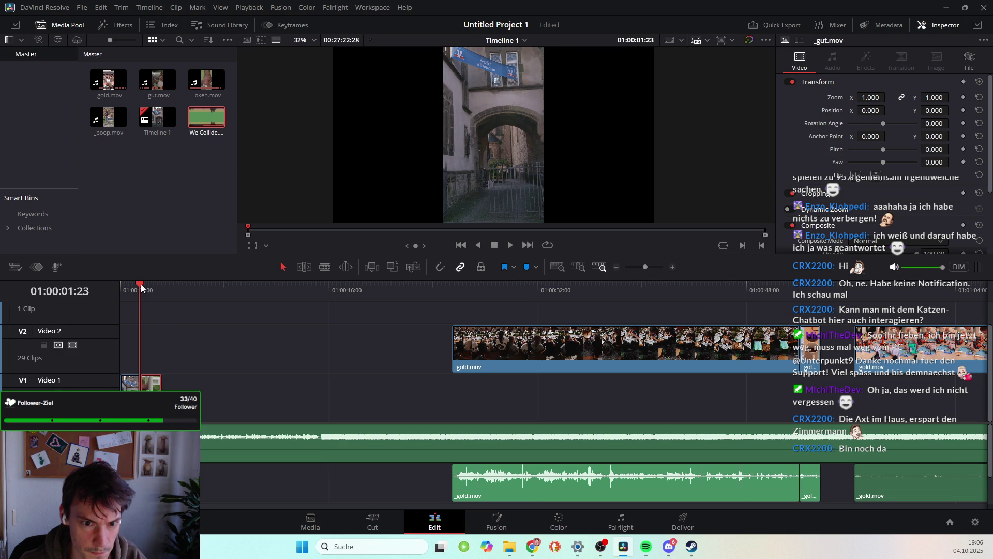
Replay the opening, then scrub forward past the Video 2 clips to 01:01:29:02
{"action": "key", "text": "space"}
{"action": "key", "text": "space"}
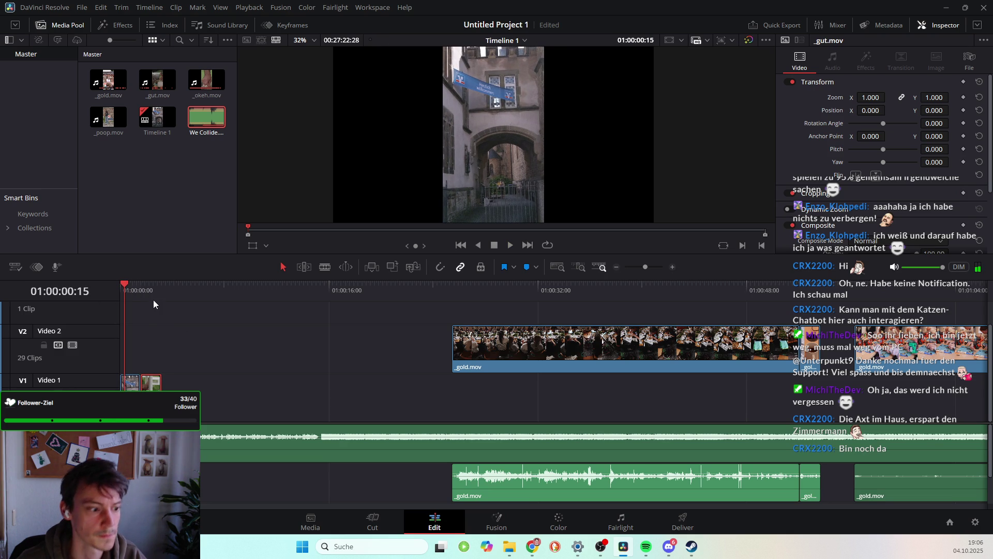
{"action": "left_click_drag", "start_coordinate": [123, 278], "coordinate": [93, 290]}
{"action": "key", "text": "space"}
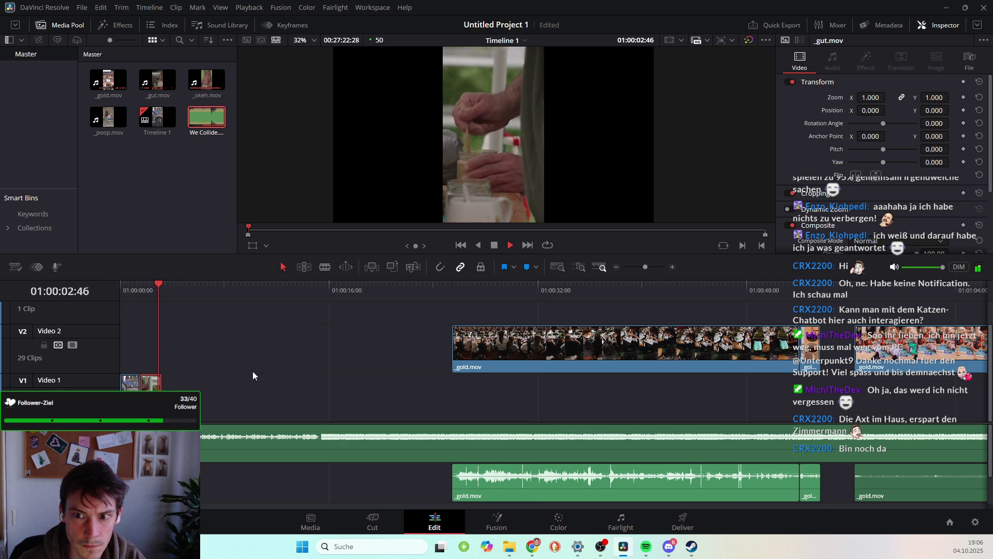
{"action": "key", "text": "space"}
{"action": "left_click_drag", "start_coordinate": [526, 292], "coordinate": [809, 313]}
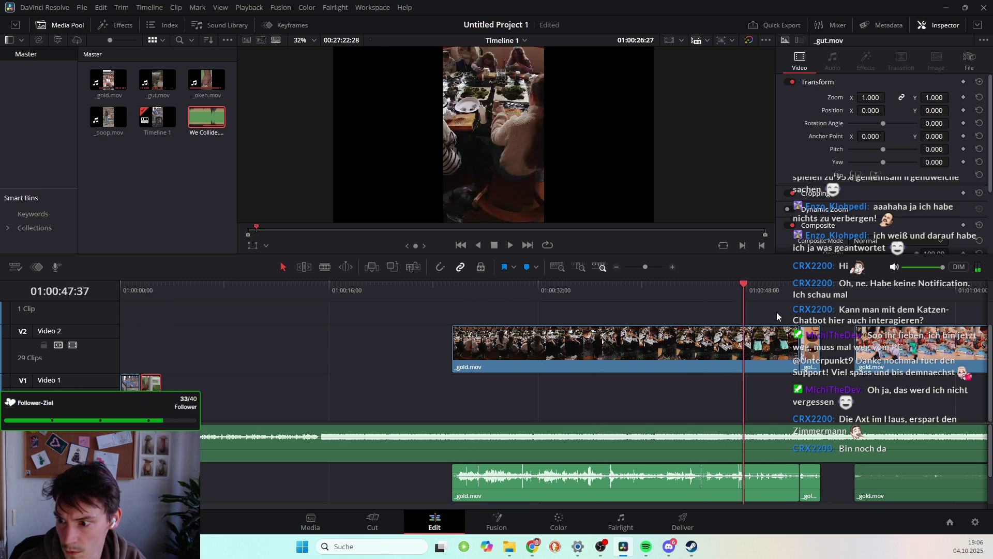
{"action": "scroll", "coordinate": [715, 418], "scroll_direction": "right", "scroll_amount": 5}
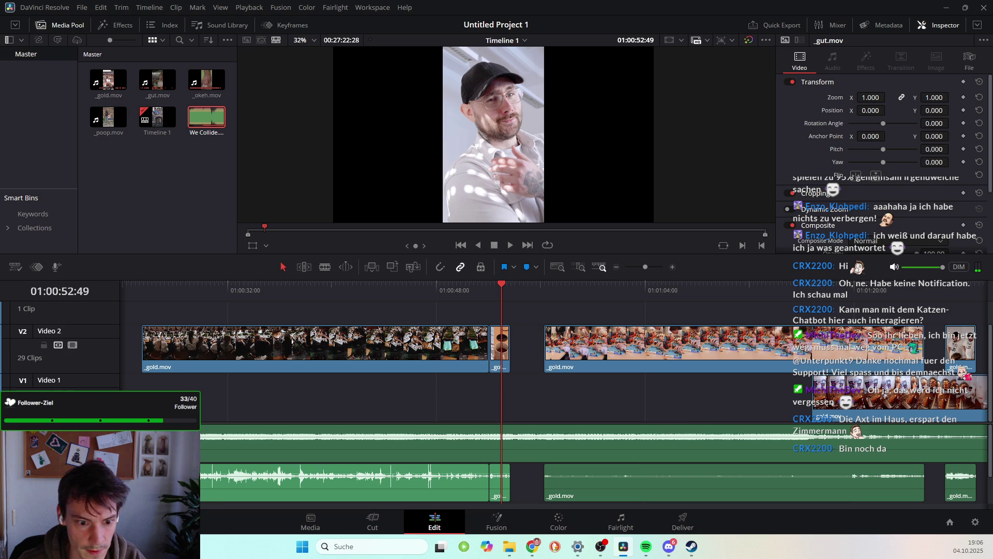
{"action": "left_click_drag", "start_coordinate": [495, 288], "coordinate": [901, 339]}
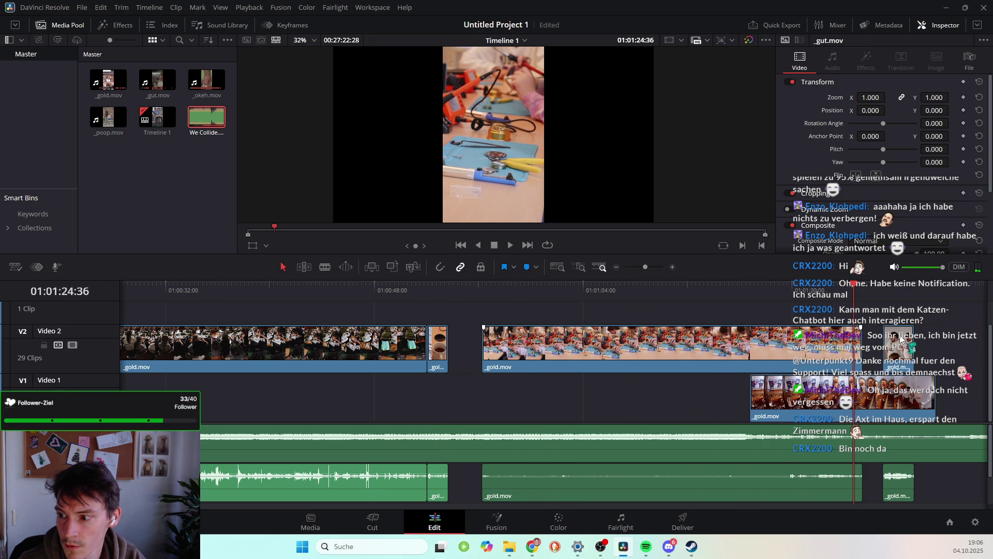
{"action": "left_click_drag", "start_coordinate": [857, 288], "coordinate": [890, 292]}
{"action": "left_click", "coordinate": [910, 293]}
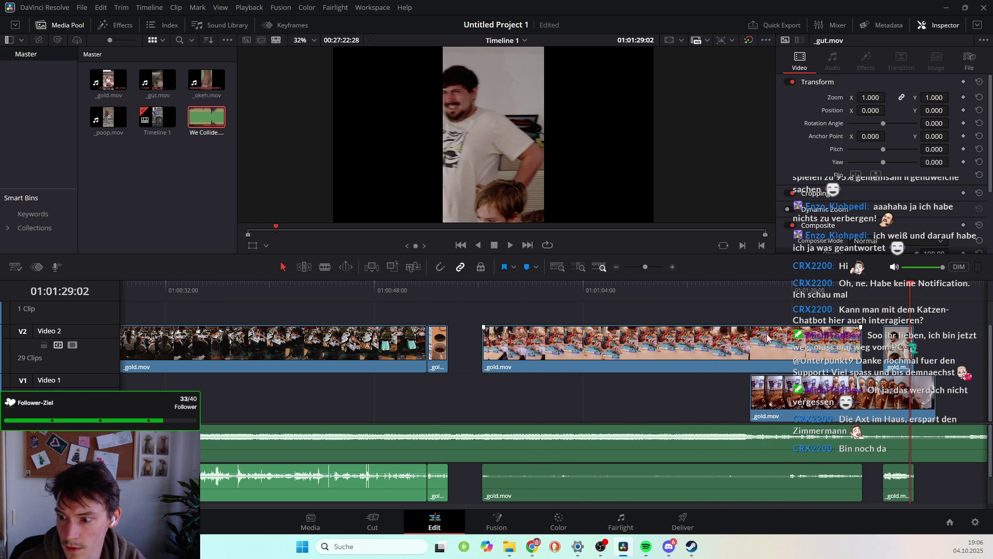
{"action": "scroll", "coordinate": [815, 403], "scroll_direction": "right", "scroll_amount": 5}
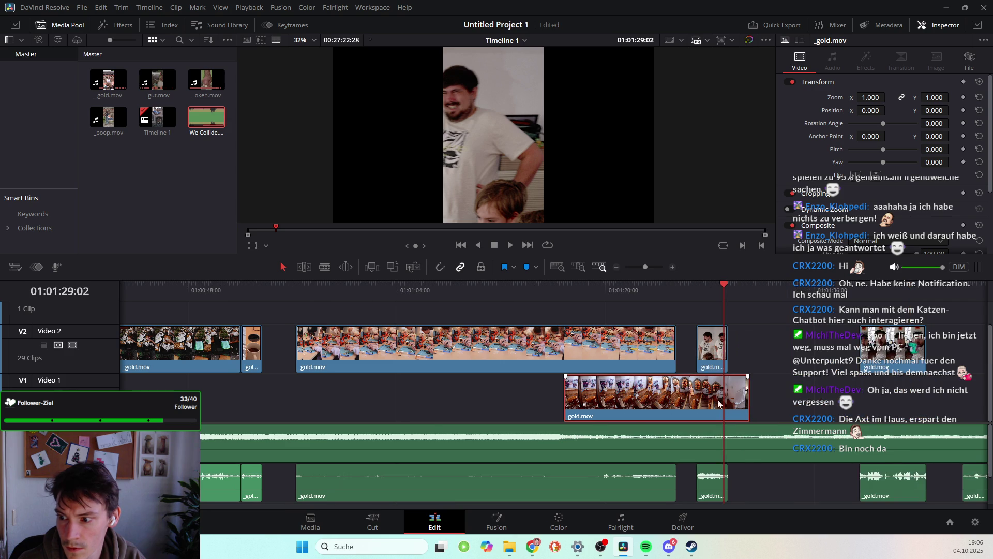
Undo a mistaken drag and slide a V2 _gold.mov clip left to close its gap
{"action": "scroll", "coordinate": [627, 404], "scroll_direction": "left", "scroll_amount": 10}
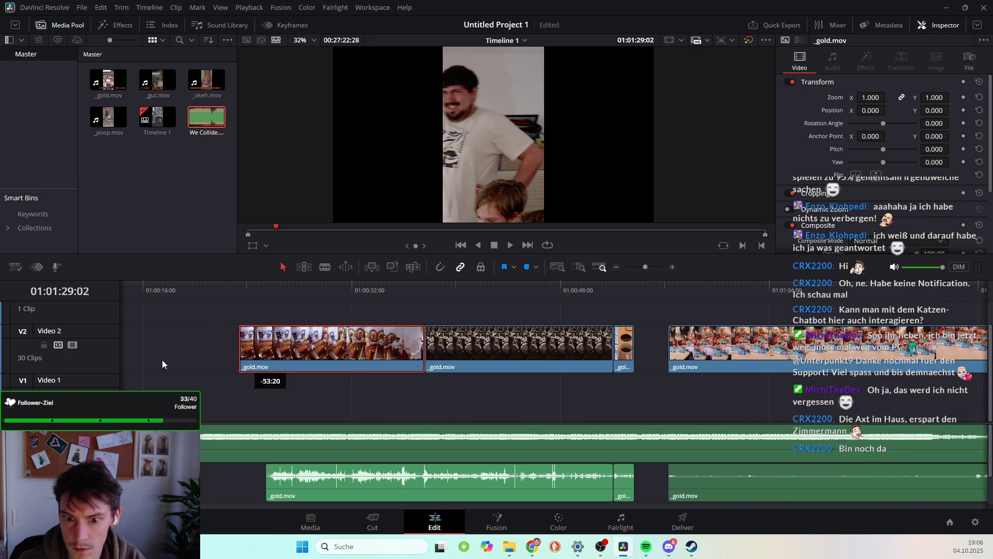
{"action": "left_click_drag", "start_coordinate": [956, 389], "coordinate": [248, 352]}
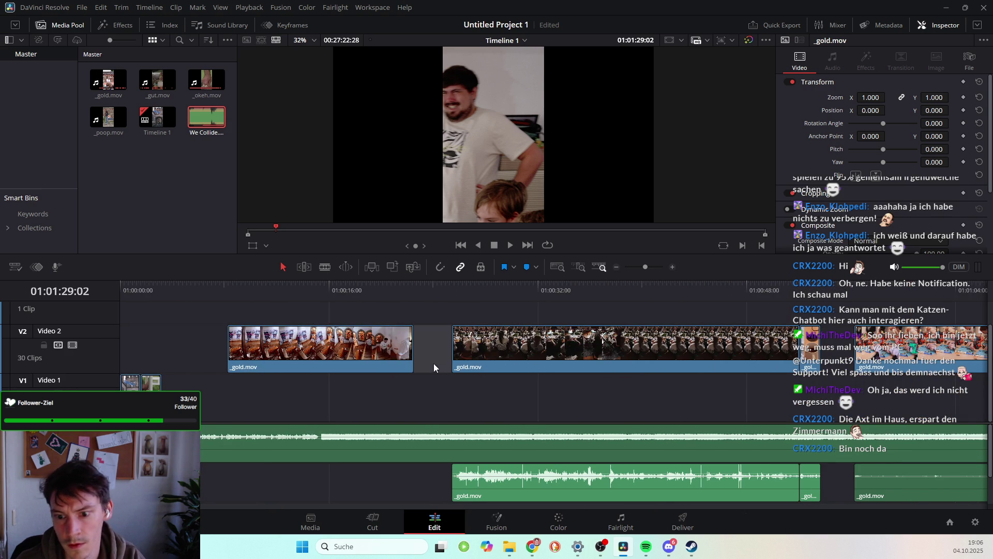
{"action": "key", "text": "ctrl+z"}
{"action": "scroll", "coordinate": [471, 406], "scroll_direction": "left", "scroll_amount": 3}
{"action": "scroll", "coordinate": [428, 396], "scroll_direction": "left", "scroll_amount": 5}
{"action": "scroll", "coordinate": [474, 420], "scroll_direction": "left", "scroll_amount": 6}
{"action": "scroll", "coordinate": [533, 378], "scroll_direction": "right", "scroll_amount": 5}
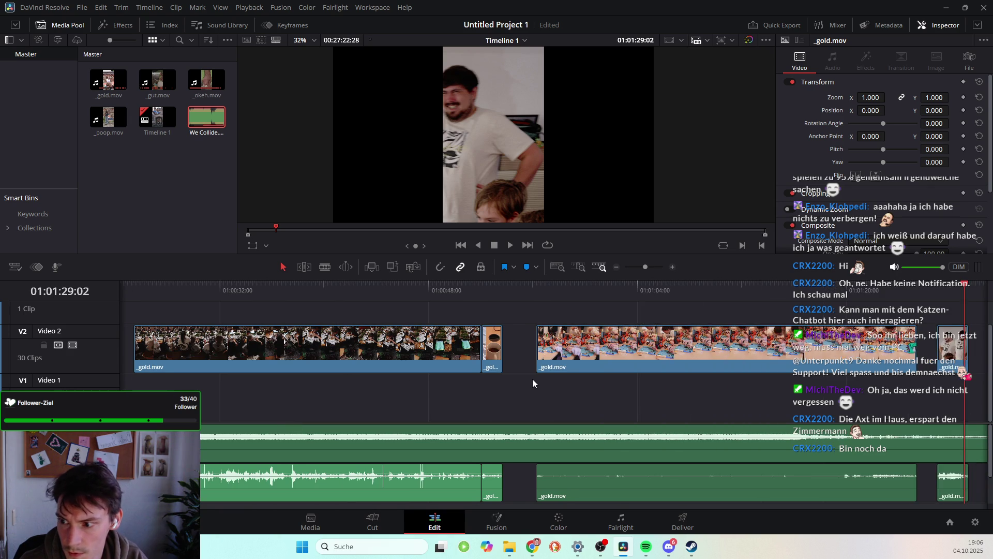
{"action": "scroll", "coordinate": [533, 380], "scroll_direction": "right", "scroll_amount": 4}
{"action": "scroll", "coordinate": [533, 380], "scroll_direction": "right", "scroll_amount": 5}
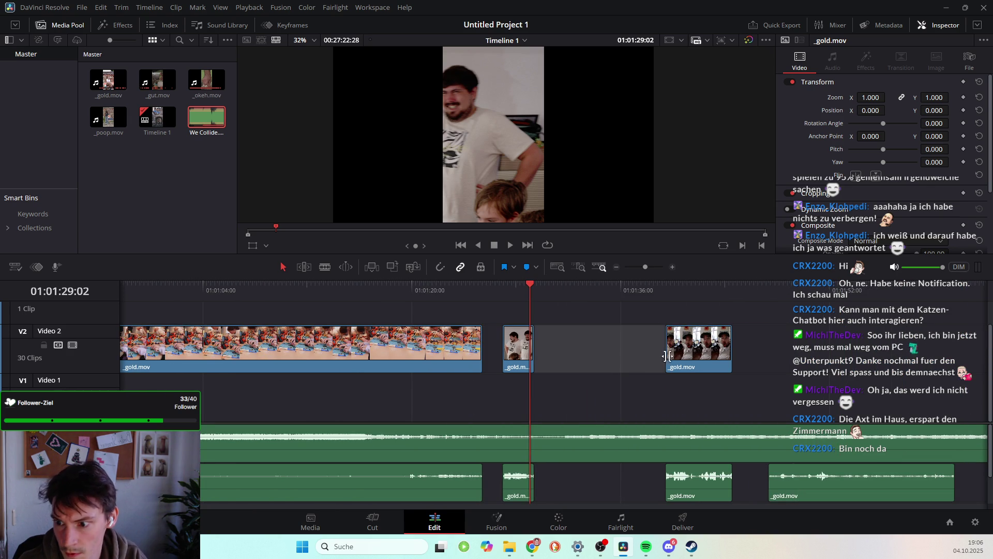
{"action": "left_click_drag", "start_coordinate": [688, 347], "coordinate": [580, 346]}
Delete two stray _gold.mov audio clips from the lower audio track
{"action": "left_click", "coordinate": [689, 488]}
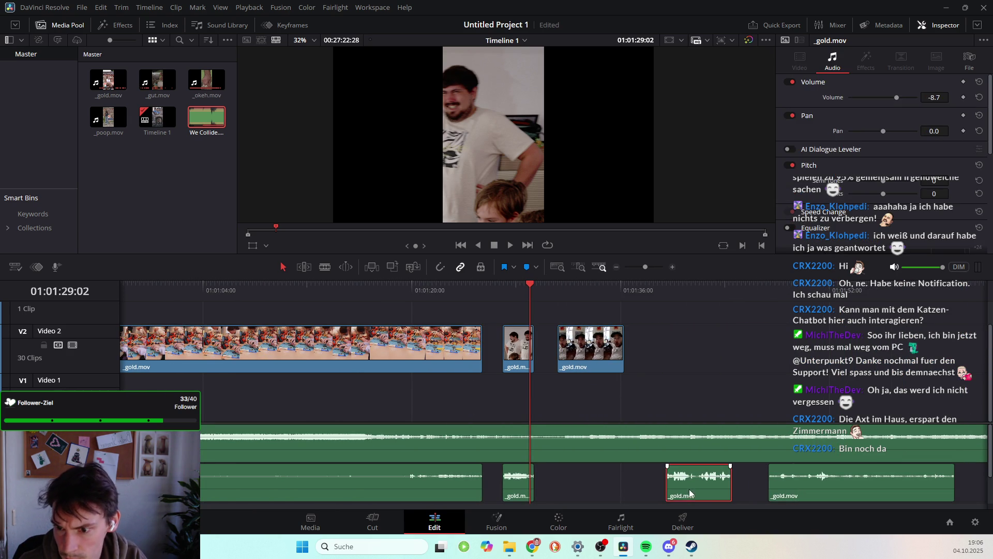
{"action": "key", "text": "BackSpace"}
{"action": "left_click", "coordinate": [808, 483]}
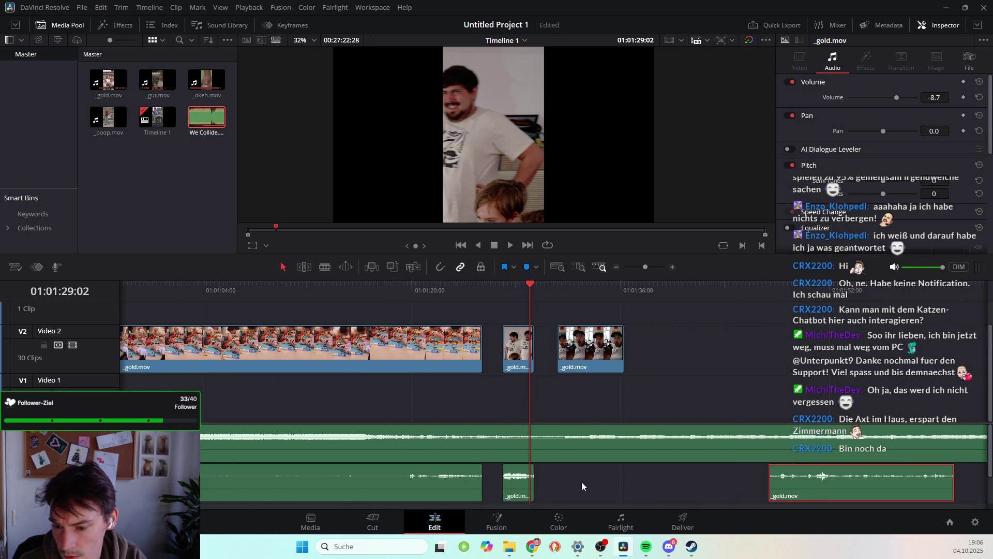
{"action": "left_click", "coordinate": [515, 460]}
{"action": "left_click", "coordinate": [515, 486]}
{"action": "key", "text": "BackSpace"}
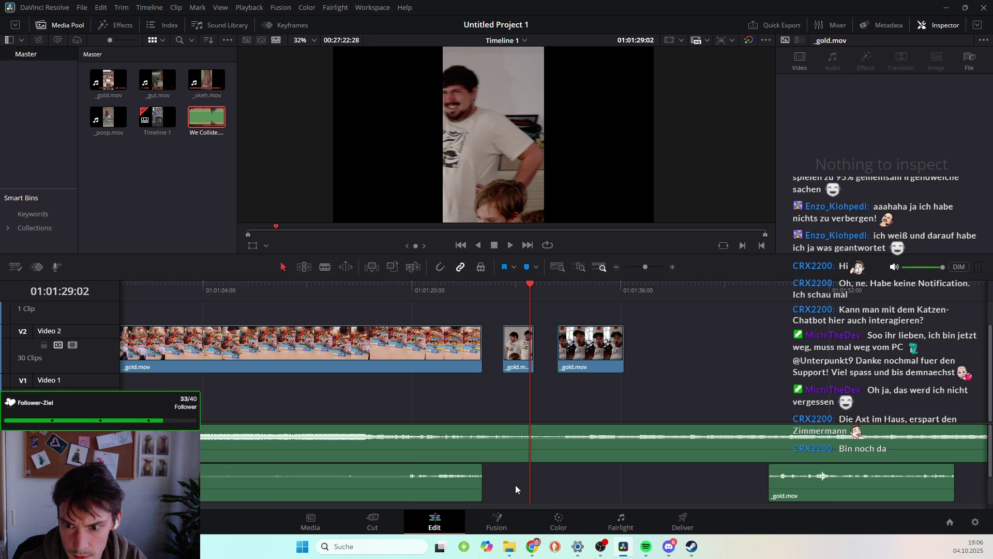
Delete three more _gold.mov audio clips further left on the lower audio track
{"action": "scroll", "coordinate": [436, 479], "scroll_direction": "left", "scroll_amount": 2}
{"action": "left_click", "coordinate": [436, 479]}
{"action": "key", "text": "BackSpace"}
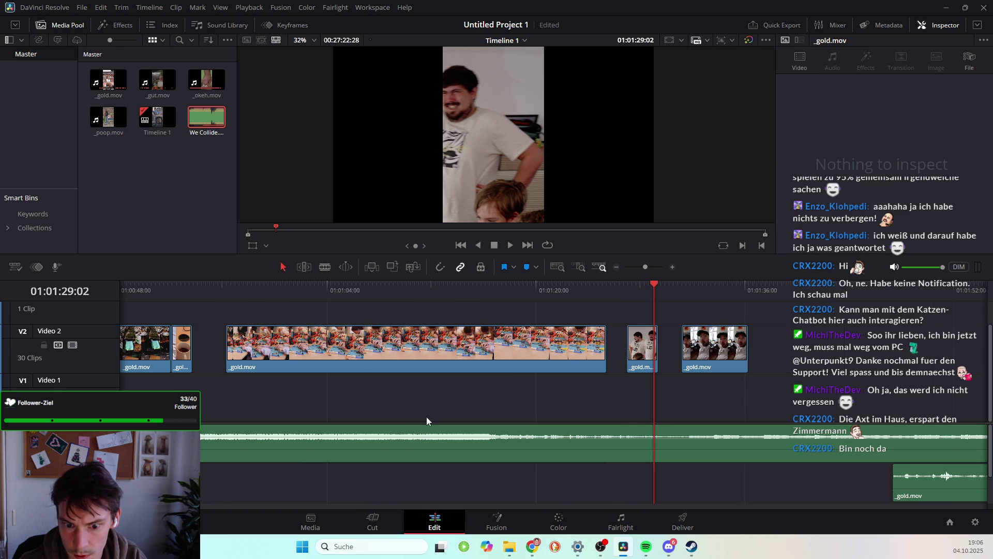
{"action": "scroll", "coordinate": [409, 488], "scroll_direction": "left", "scroll_amount": 3}
{"action": "left_click", "coordinate": [368, 483]}
{"action": "key", "text": "BackSpace"}
{"action": "scroll", "coordinate": [390, 399], "scroll_direction": "left", "scroll_amount": 3}
{"action": "left_click", "coordinate": [497, 478]}
{"action": "key", "text": "BackSpace"}
{"action": "scroll", "coordinate": [412, 421], "scroll_direction": "left", "scroll_amount": 1}
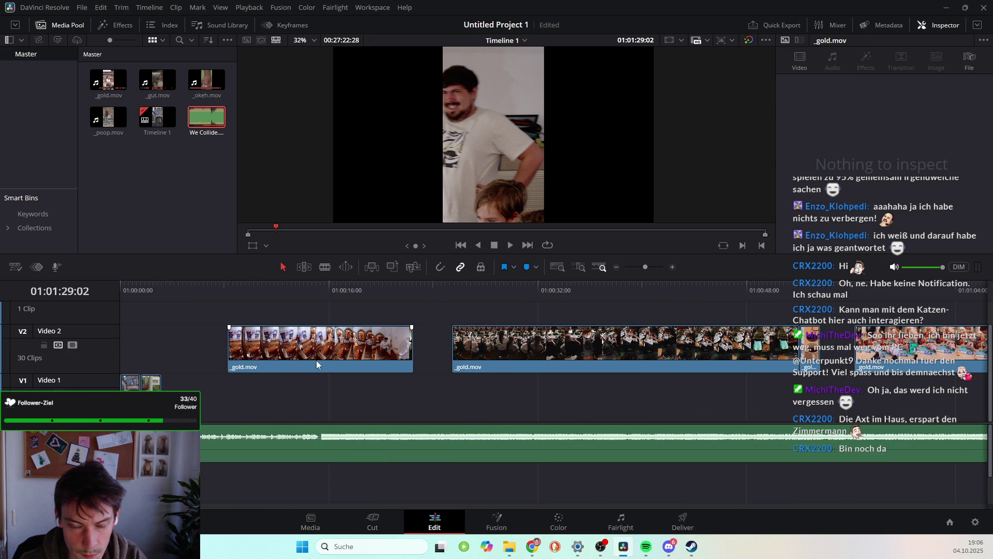
Slide the first two V2 _gold.mov clips earlier and closer together, then scrub to review
{"action": "left_click_drag", "start_coordinate": [368, 343], "coordinate": [332, 343]}
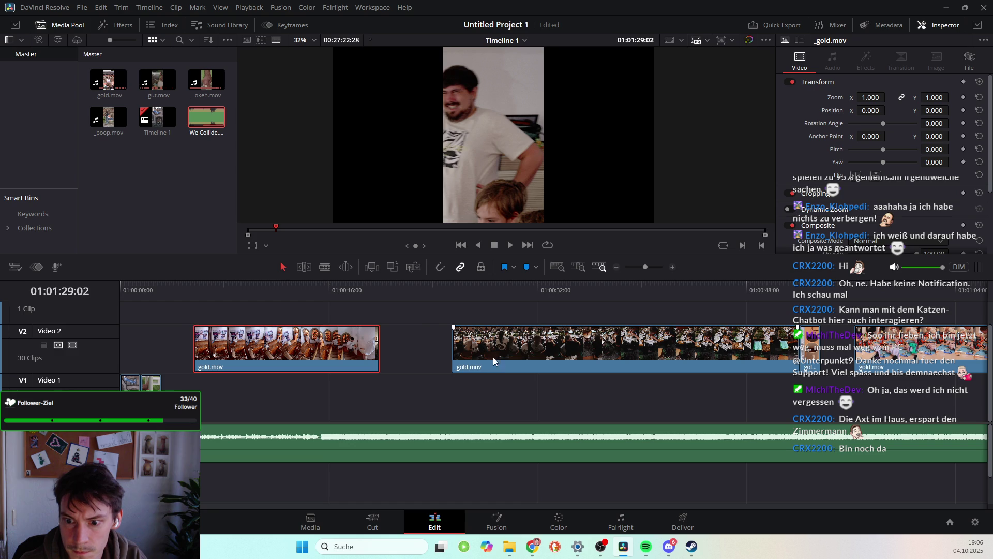
{"action": "left_click_drag", "start_coordinate": [493, 361], "coordinate": [452, 344]}
{"action": "left_click_drag", "start_coordinate": [210, 289], "coordinate": [340, 306]}
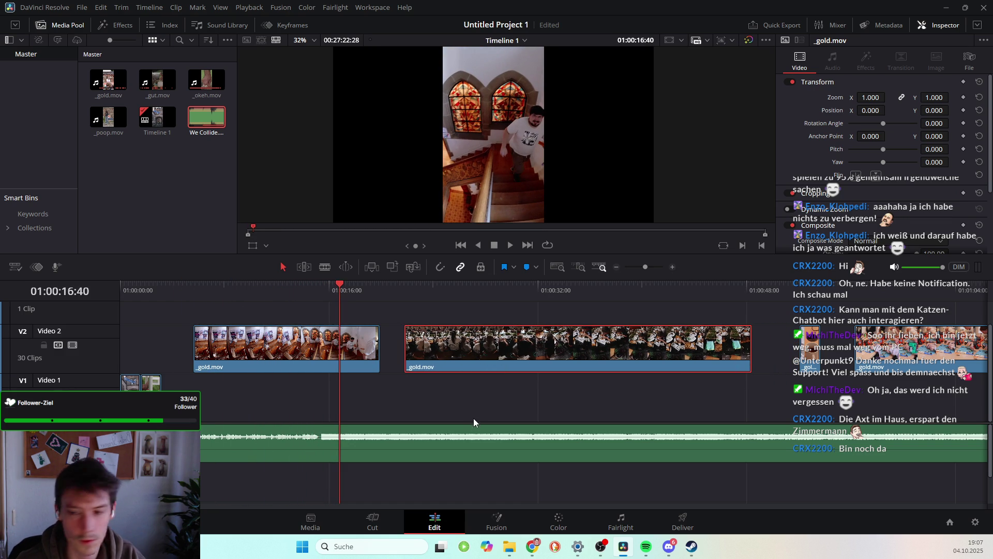
Slide two later V2 clips left to fill the empty gaps around 01:02:06 and 01:02:29
{"action": "scroll", "coordinate": [476, 410], "scroll_direction": "right", "scroll_amount": 5}
{"action": "scroll", "coordinate": [477, 409], "scroll_direction": "right", "scroll_amount": 3}
{"action": "scroll", "coordinate": [477, 409], "scroll_direction": "right", "scroll_amount": 2}
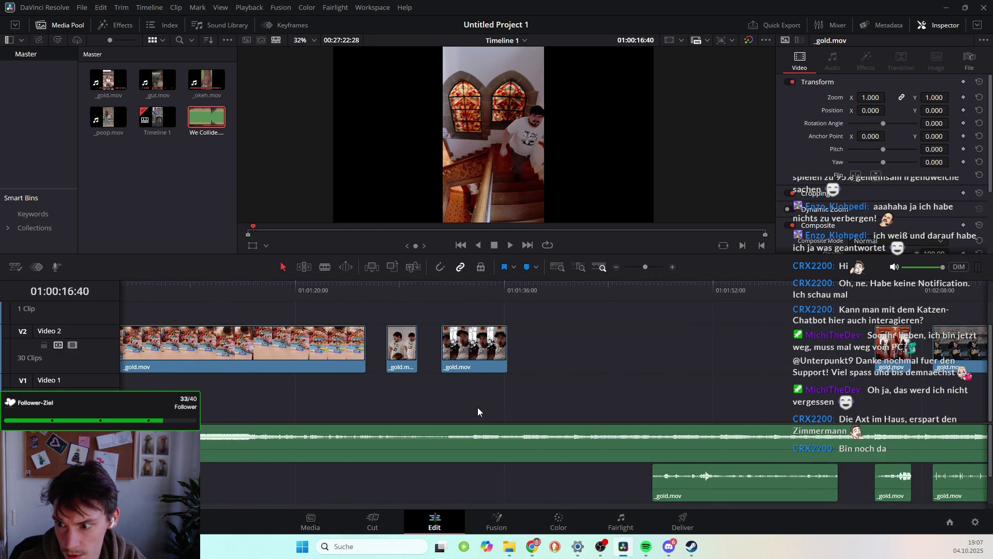
{"action": "left_click_drag", "start_coordinate": [464, 293], "coordinate": [495, 295]}
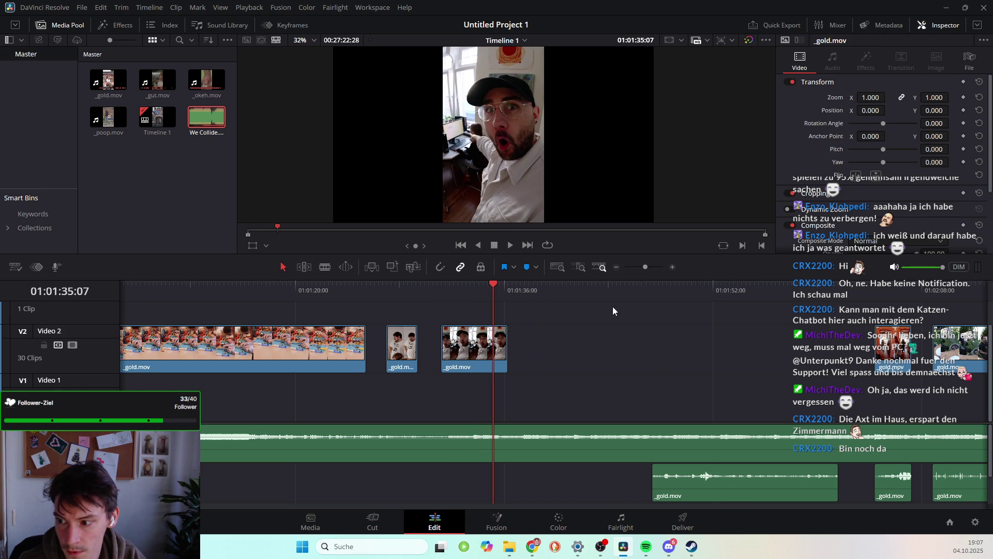
{"action": "left_click_drag", "start_coordinate": [892, 294], "coordinate": [898, 293]}
{"action": "left_click_drag", "start_coordinate": [891, 349], "coordinate": [554, 350]}
{"action": "left_click_drag", "start_coordinate": [898, 288], "coordinate": [952, 288]}
{"action": "scroll", "coordinate": [735, 339], "scroll_direction": "right", "scroll_amount": 5}
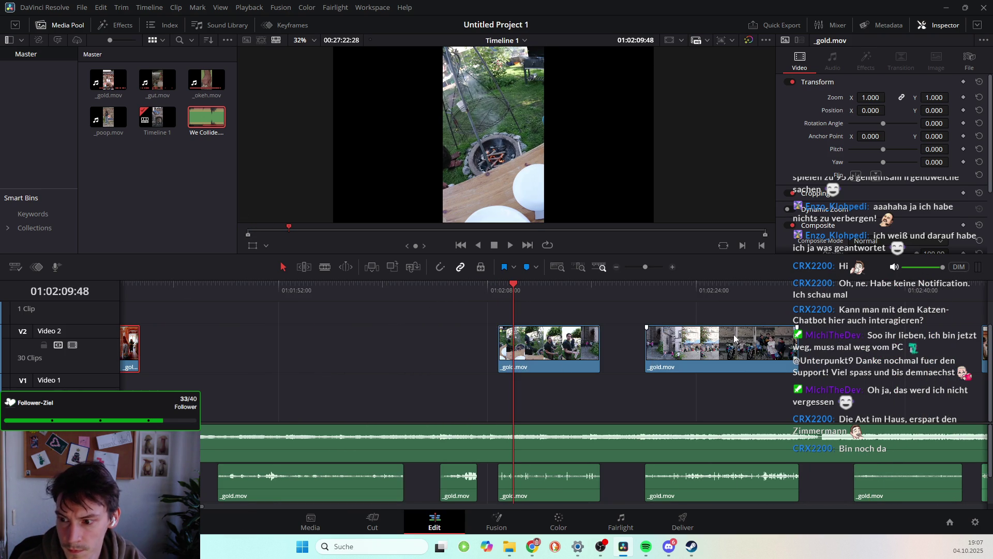
{"action": "left_click_drag", "start_coordinate": [653, 291], "coordinate": [762, 291]}
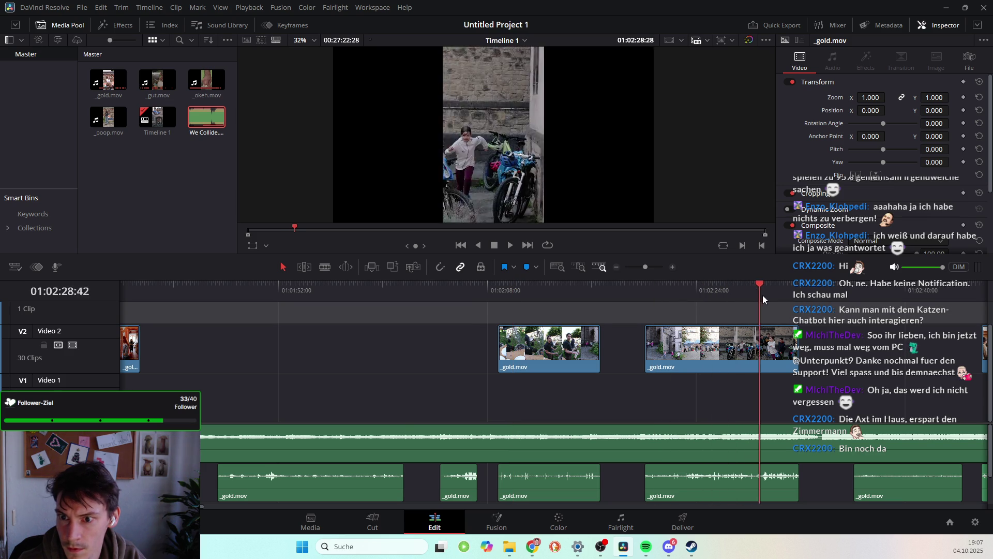
{"action": "left_click_drag", "start_coordinate": [659, 346], "coordinate": [426, 347]}
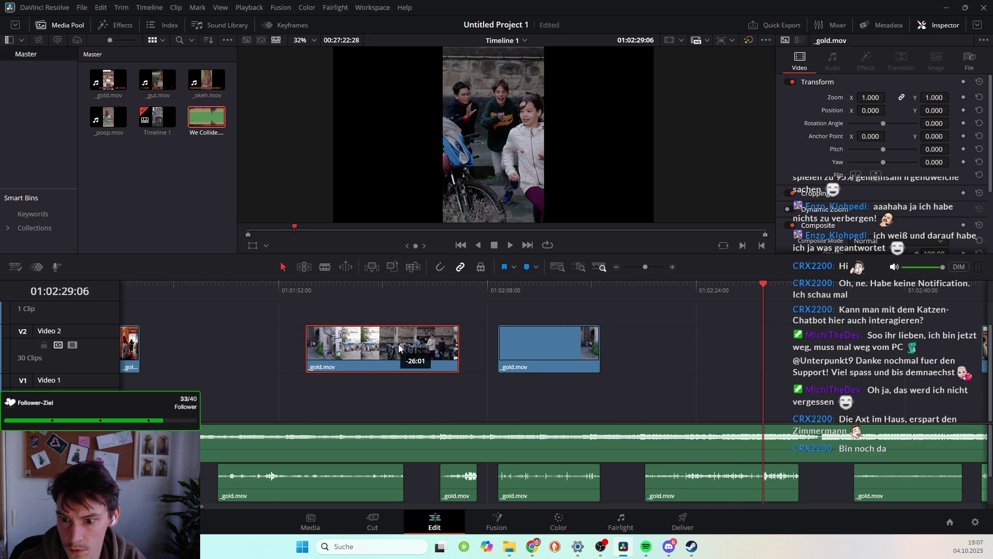
Delete two leftover _gold.mov audio clips from A2
{"action": "scroll", "coordinate": [765, 338], "scroll_direction": "right", "scroll_amount": 4}
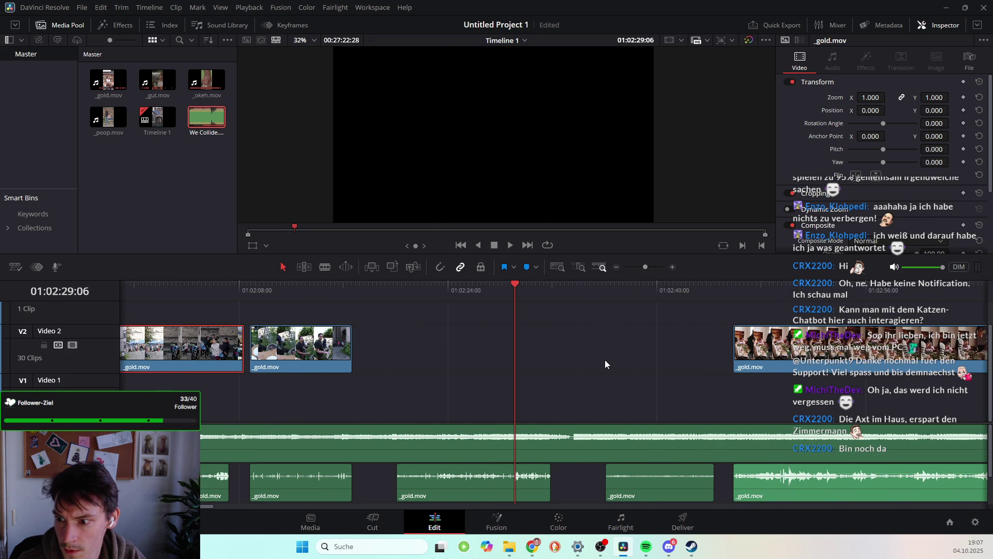
{"action": "scroll", "coordinate": [516, 399], "scroll_direction": "left", "scroll_amount": 5}
{"action": "scroll", "coordinate": [440, 466], "scroll_direction": "left", "scroll_amount": 2}
{"action": "key", "text": "Delete"}
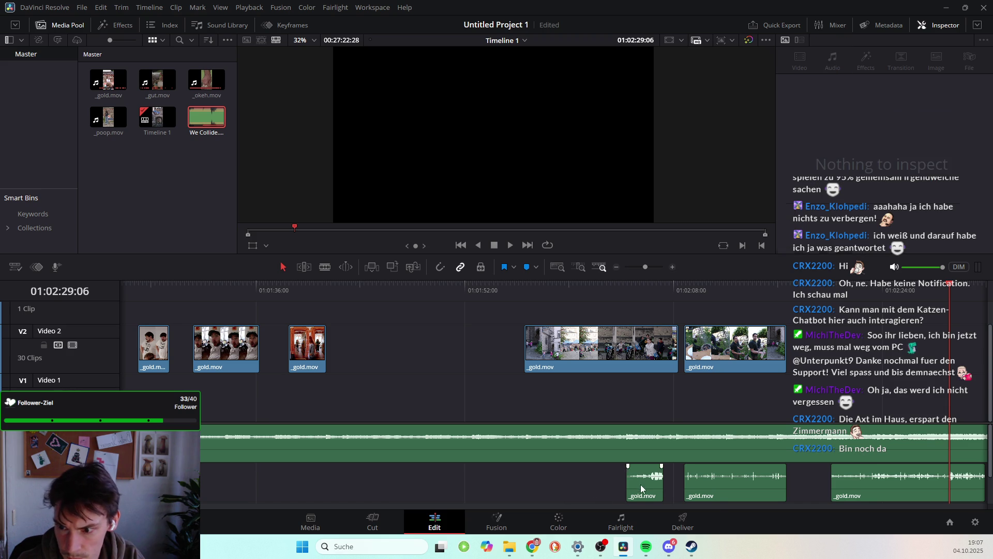
{"action": "left_click", "coordinate": [716, 488]}
{"action": "key", "text": "Delete"}
Delete the last three _gold.mov audio clips, leaving the A2 track empty
{"action": "scroll", "coordinate": [735, 424], "scroll_direction": "right", "scroll_amount": 2}
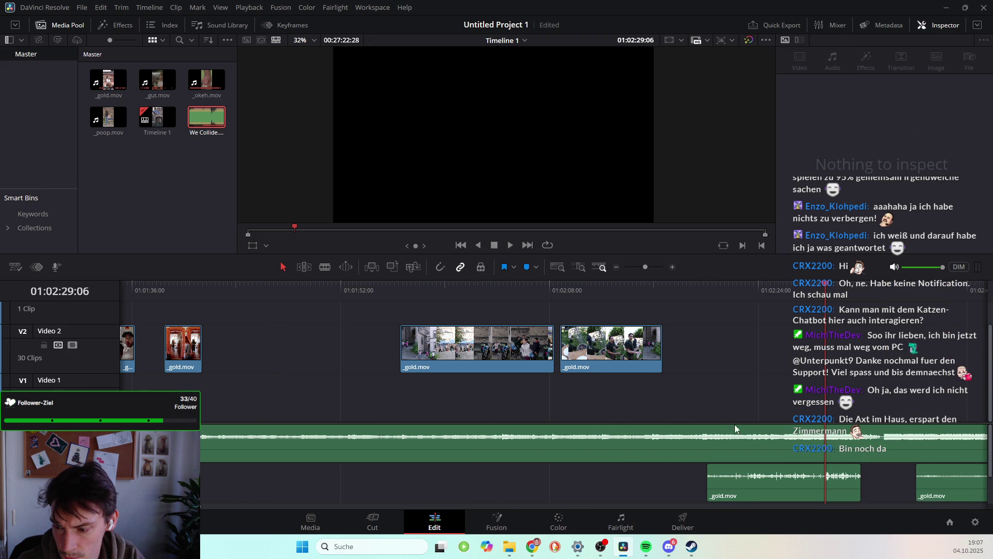
{"action": "scroll", "coordinate": [632, 454], "scroll_direction": "right", "scroll_amount": 6}
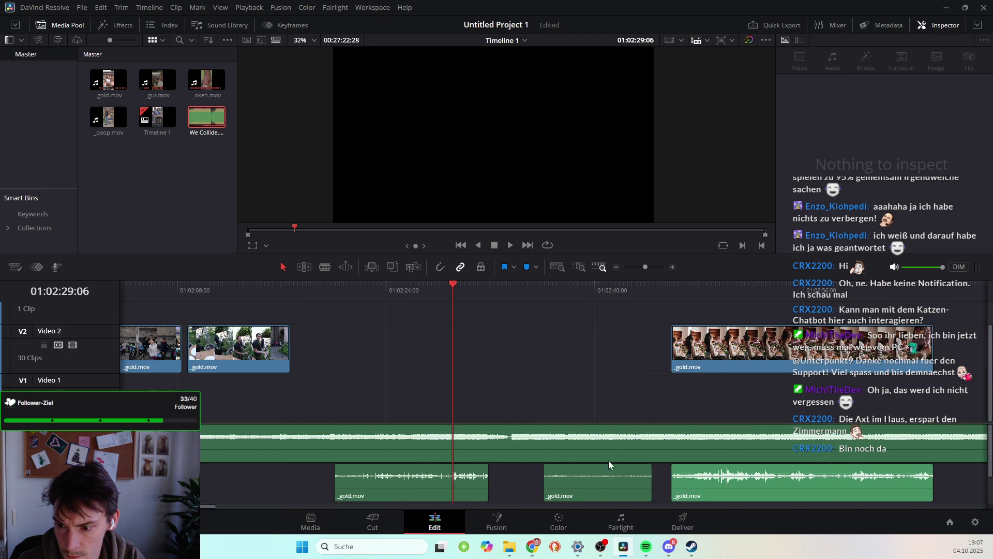
{"action": "left_click", "coordinate": [445, 487]}
{"action": "key", "text": "BackSpace"}
{"action": "left_click", "coordinate": [586, 496]}
{"action": "key", "text": "BackSpace"}
{"action": "scroll", "coordinate": [740, 472], "scroll_direction": "right", "scroll_amount": 2}
{"action": "left_click", "coordinate": [640, 487]}
{"action": "key", "text": "BackSpace"}
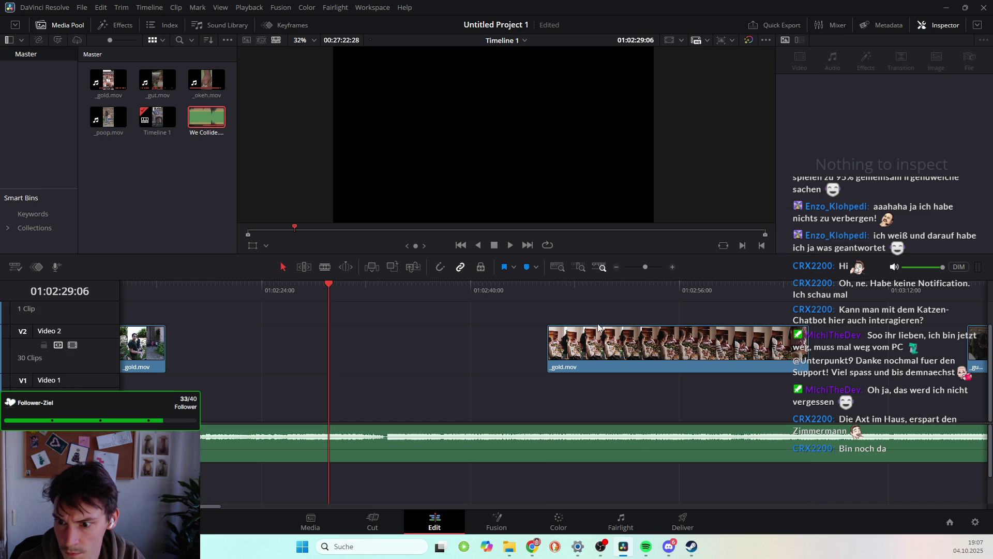
Move a V2 _gold.mov clip earlier and up onto a new V3 track
{"action": "left_click_drag", "start_coordinate": [596, 294], "coordinate": [735, 294]}
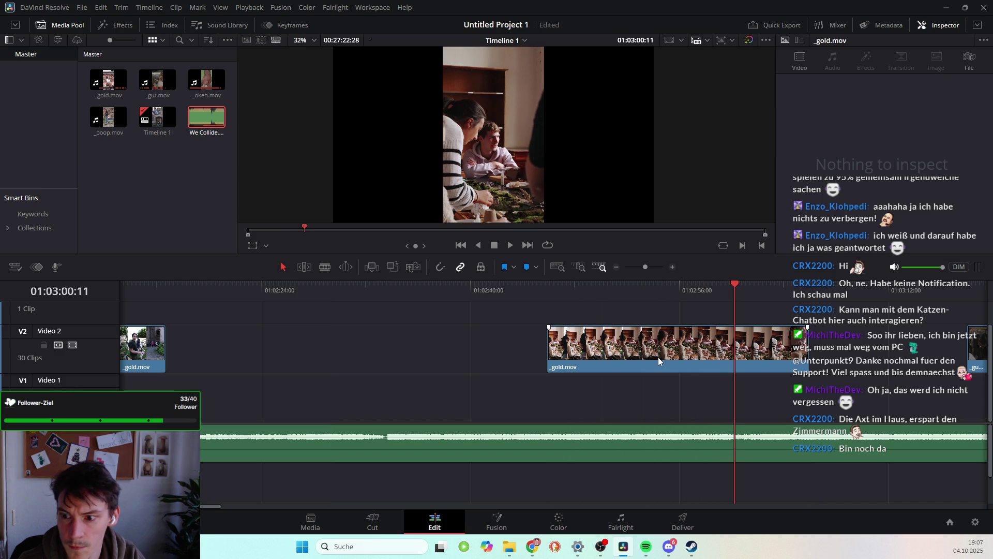
{"action": "left_click", "coordinate": [665, 344]}
{"action": "mouse_move", "coordinate": [667, 341]}
{"action": "left_mouse_down"}
{"action": "mouse_move", "coordinate": [329, 345]}
{"action": "mouse_move", "coordinate": [573, 351]}
{"action": "left_mouse_up"}
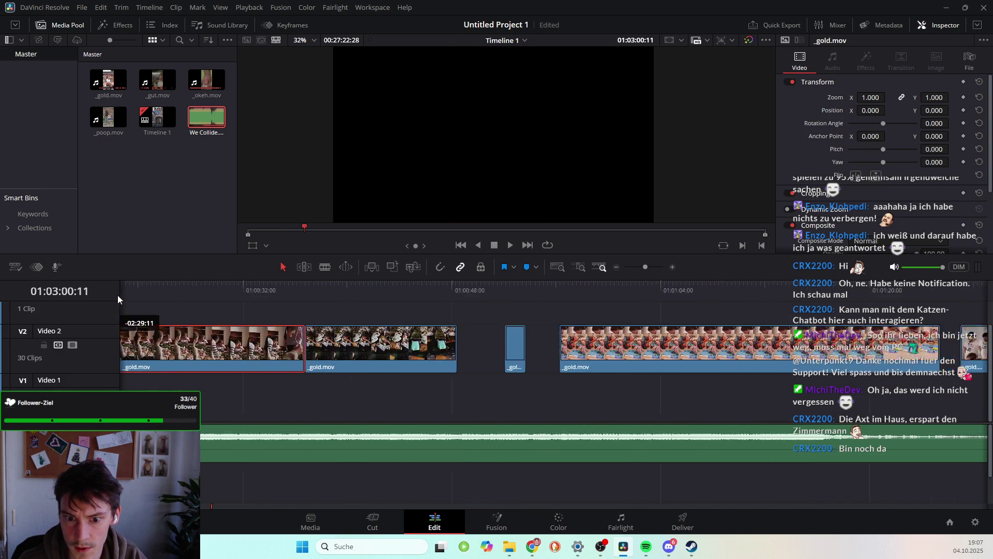
{"action": "left_click_drag", "start_coordinate": [574, 351], "coordinate": [598, 362]}
Zoom the timeline out, delete the empty gap in Video 2, and save the project
{"action": "key", "text": "ctrl+minus"}
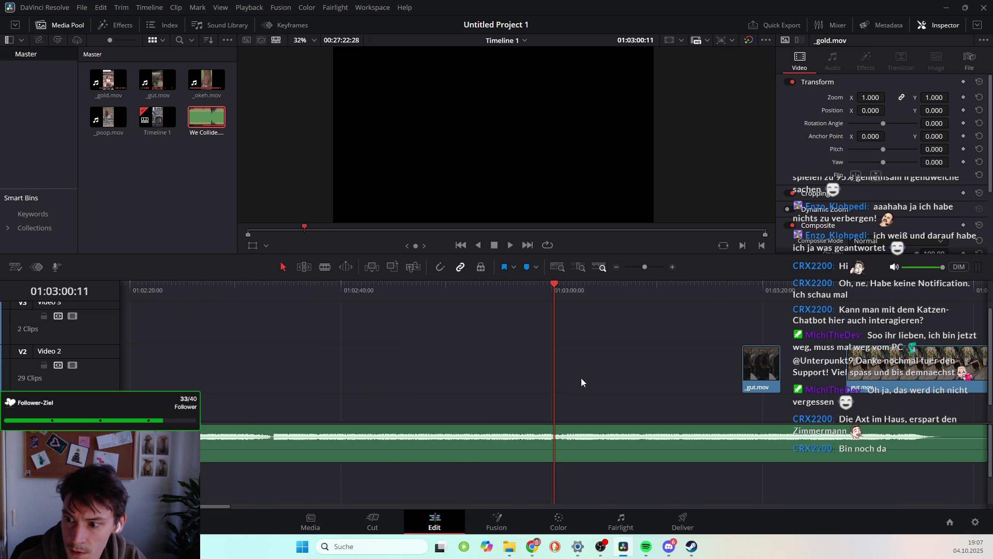
{"action": "scroll", "coordinate": [581, 382], "scroll_direction": "right", "scroll_amount": 1}
{"action": "scroll", "coordinate": [582, 382], "scroll_direction": "right", "scroll_amount": 4}
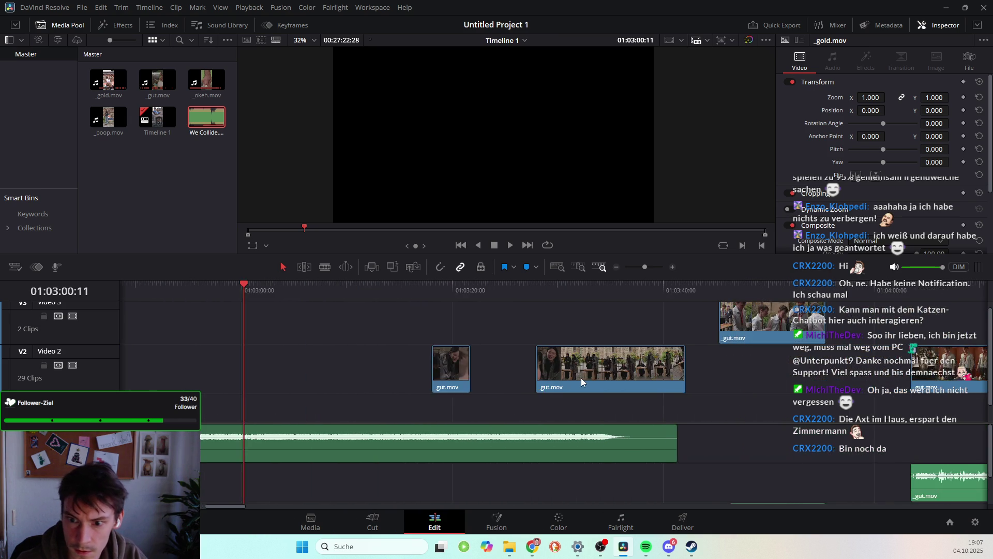
{"action": "scroll", "coordinate": [582, 377], "scroll_direction": "left", "scroll_amount": 1}
{"action": "scroll", "coordinate": [525, 392], "scroll_direction": "left", "scroll_amount": 1}
{"action": "scroll", "coordinate": [448, 390], "scroll_direction": "left", "scroll_amount": 2}
{"action": "scroll", "coordinate": [449, 390], "scroll_direction": "left", "scroll_amount": 1}
{"action": "key", "text": "ctrl+minus"}
{"action": "key", "text": "ctrl+minus"}
{"action": "key", "text": "ctrl+minus"}
{"action": "left_click", "coordinate": [488, 380]}
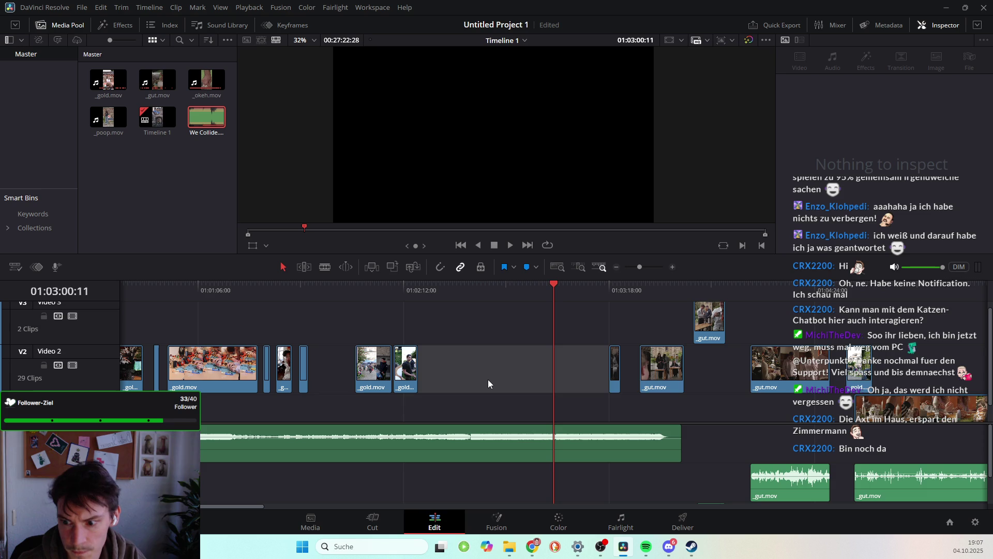
{"action": "key", "text": "BackSpace"}
{"action": "key", "text": "ctrl+s"}
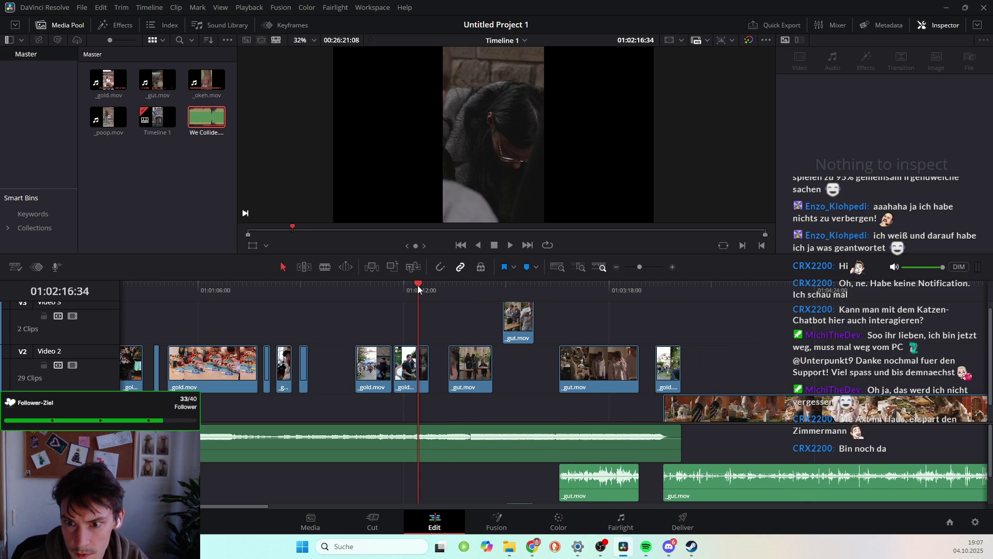
Move the small V2 _gut.mov clip left into the gap and shift both _gold.mov clips
{"action": "left_click_drag", "start_coordinate": [418, 285], "coordinate": [428, 286]}
{"action": "left_click", "coordinate": [423, 376]}
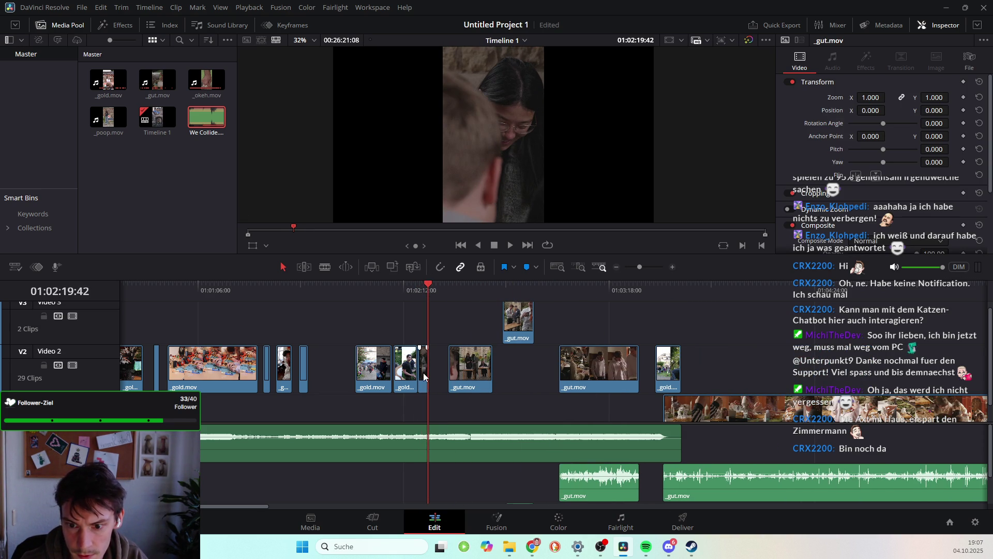
{"action": "left_click_drag", "start_coordinate": [422, 368], "coordinate": [322, 368]}
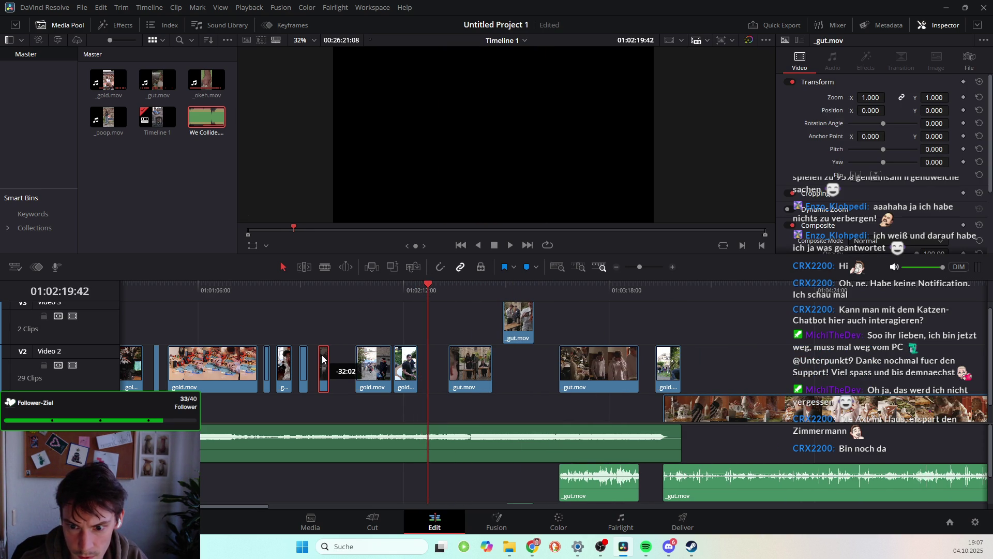
{"action": "left_click", "coordinate": [454, 293]}
{"action": "left_click_drag", "start_coordinate": [455, 294], "coordinate": [474, 294]}
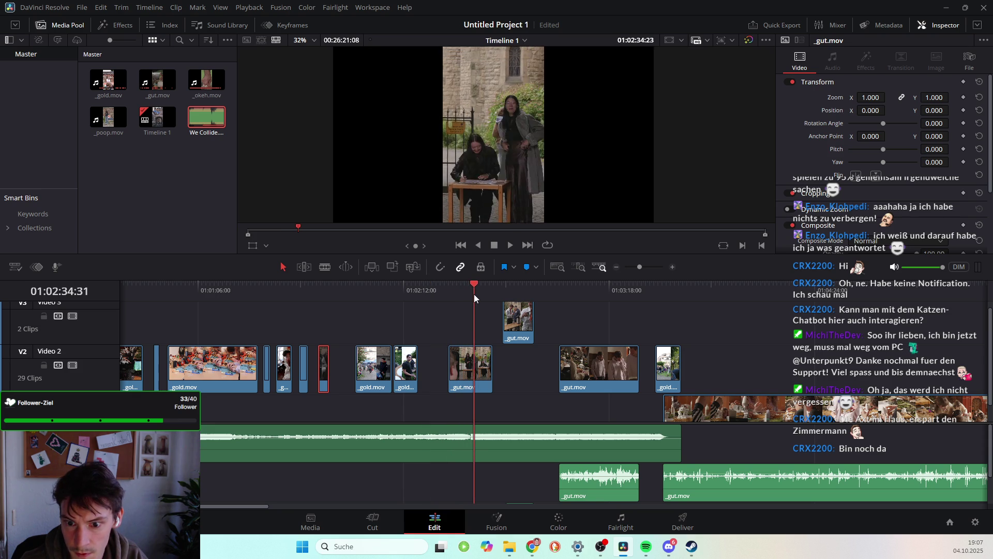
{"action": "left_click", "coordinate": [384, 372]}
{"action": "left_click", "coordinate": [405, 372], "text": "ctrl"}
{"action": "mouse_move", "coordinate": [405, 371]}
{"action": "left_mouse_down"}
{"action": "mouse_move", "coordinate": [424, 371]}
{"action": "mouse_move", "coordinate": [353, 362]}
{"action": "left_mouse_up"}
Move the _gut.mov clip and the _gold clip from Video 2 up onto Video 3
{"action": "left_click_drag", "start_coordinate": [511, 284], "coordinate": [510, 285]}
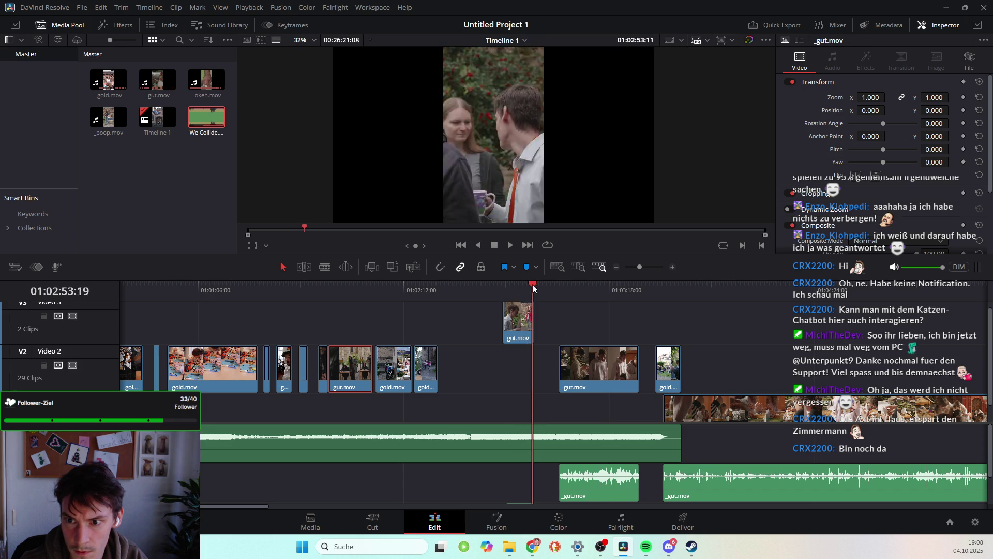
{"action": "mouse_move", "coordinate": [525, 318]}
{"action": "left_mouse_down"}
{"action": "mouse_move", "coordinate": [571, 366]}
{"action": "mouse_move", "coordinate": [488, 365]}
{"action": "left_mouse_up"}
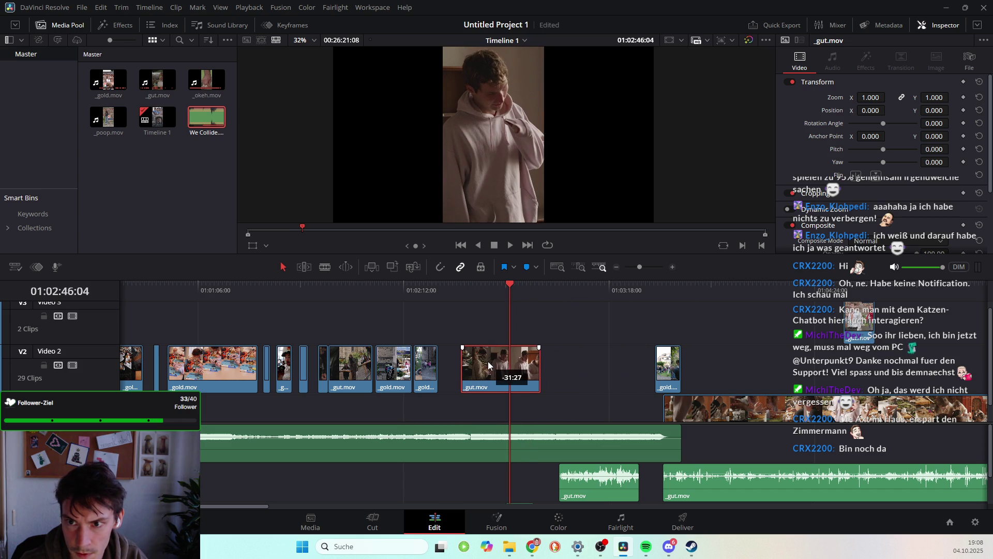
{"action": "mouse_move", "coordinate": [488, 362]}
{"action": "left_mouse_down"}
{"action": "mouse_move", "coordinate": [114, 320]}
{"action": "mouse_move", "coordinate": [289, 319]}
{"action": "left_mouse_up"}
{"action": "left_click_drag", "start_coordinate": [637, 286], "coordinate": [800, 300]}
{"action": "left_click", "coordinate": [790, 373]}
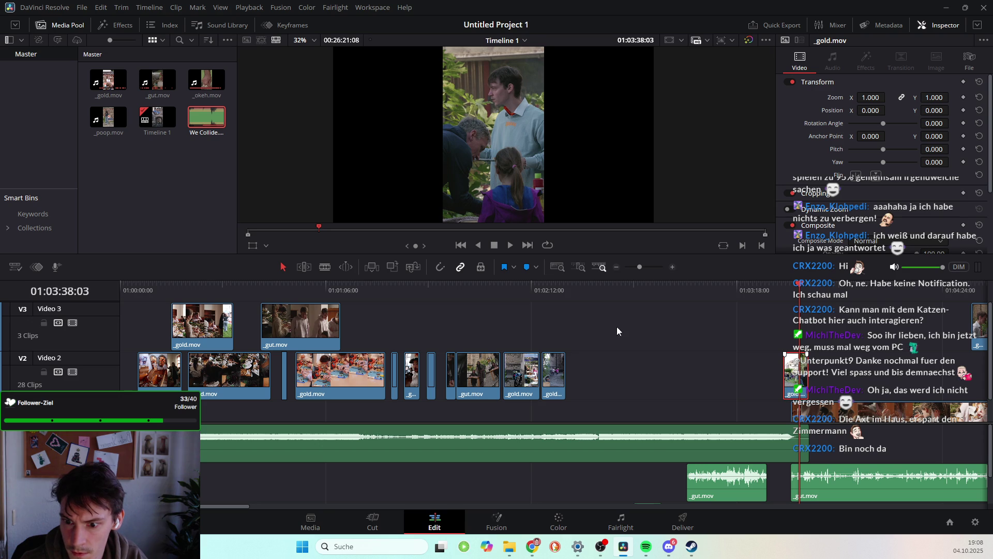
{"action": "left_click_drag", "start_coordinate": [791, 374], "coordinate": [532, 326]}
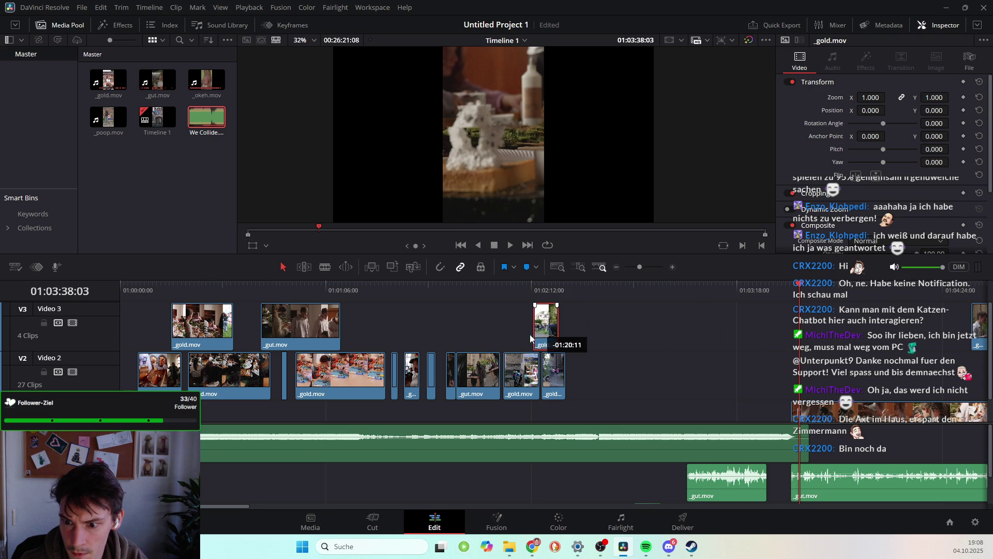
Slide the long Video 1 _gut.mov clip further left, earlier in the timeline
{"action": "left_click_drag", "start_coordinate": [797, 303], "coordinate": [884, 303]}
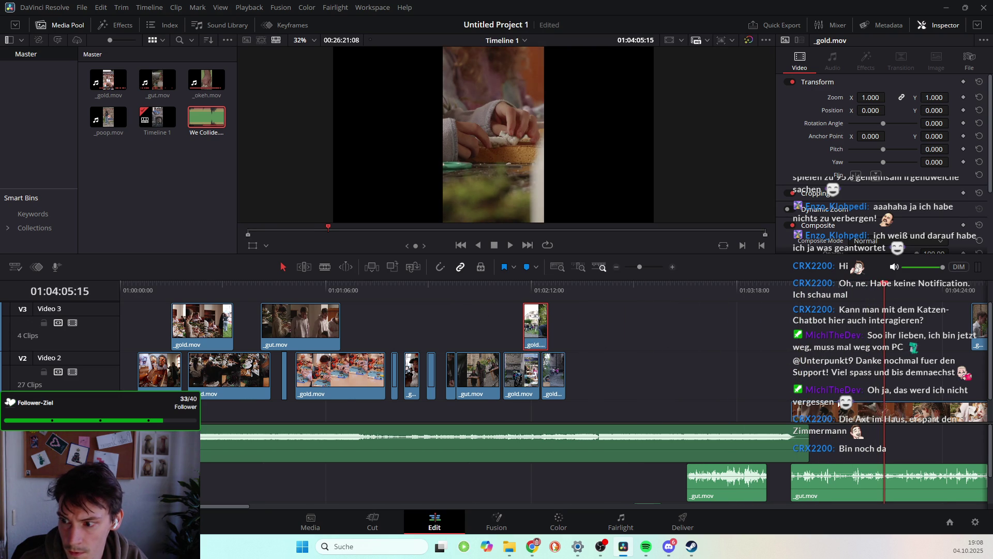
{"action": "mouse_move", "coordinate": [836, 410]}
{"action": "left_mouse_down"}
{"action": "mouse_move", "coordinate": [196, 410]}
{"action": "mouse_move", "coordinate": [205, 412]}
{"action": "left_mouse_up"}
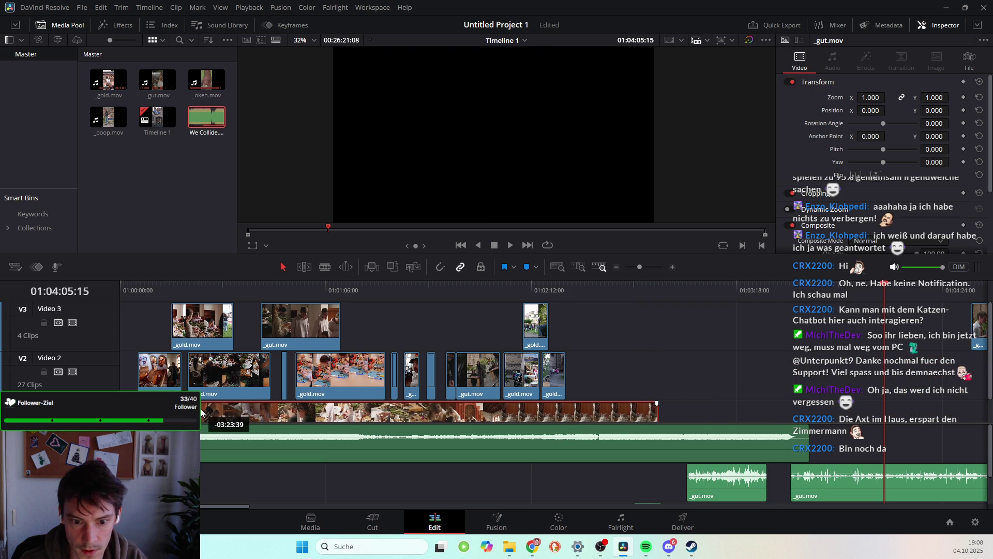
{"action": "left_click_drag", "start_coordinate": [203, 412], "coordinate": [176, 412]}
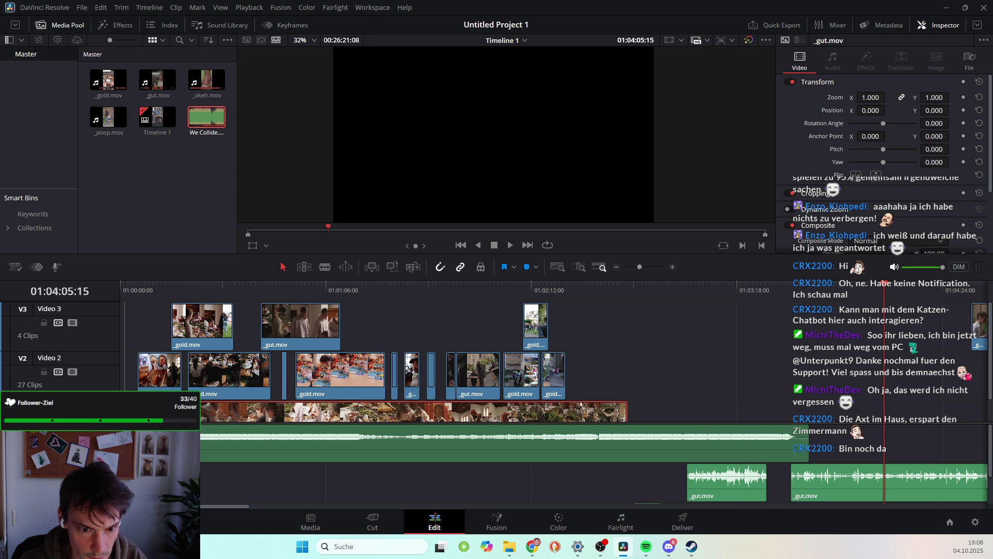
Play the edit from the timeline start and enlarge the preview picture
{"action": "key", "text": "Home"}
{"action": "key", "text": "space"}
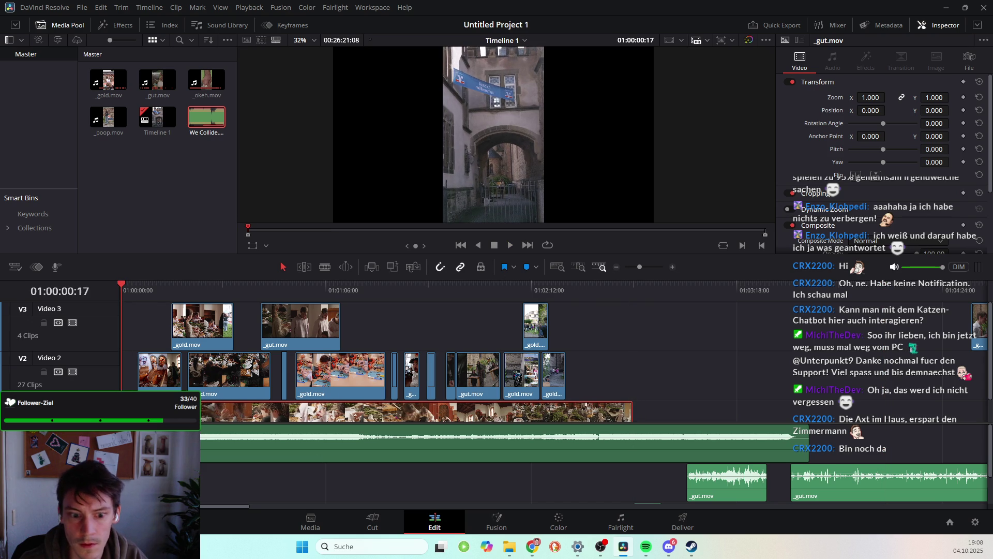
{"action": "left_click", "coordinate": [121, 285]}
{"action": "key", "text": "space"}
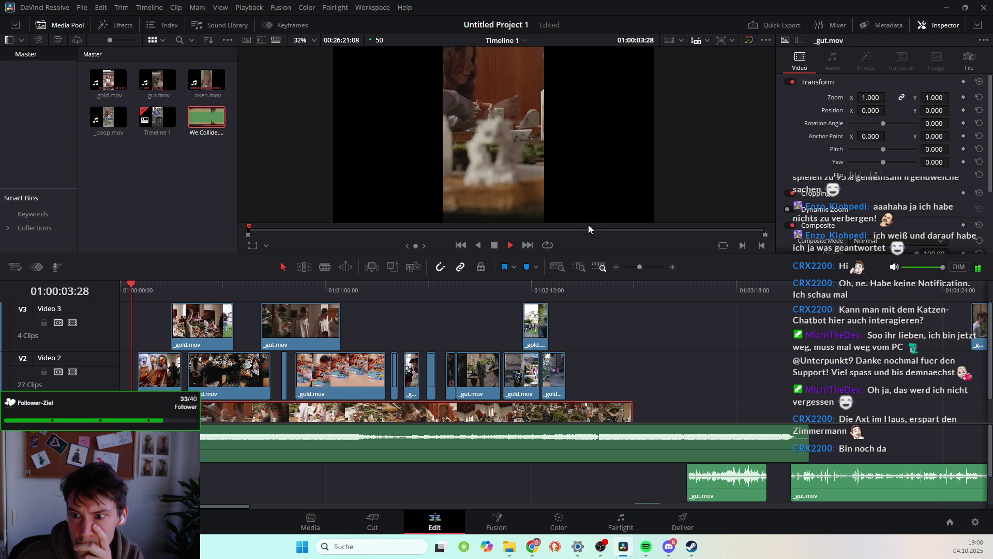
{"action": "key", "text": "space"}
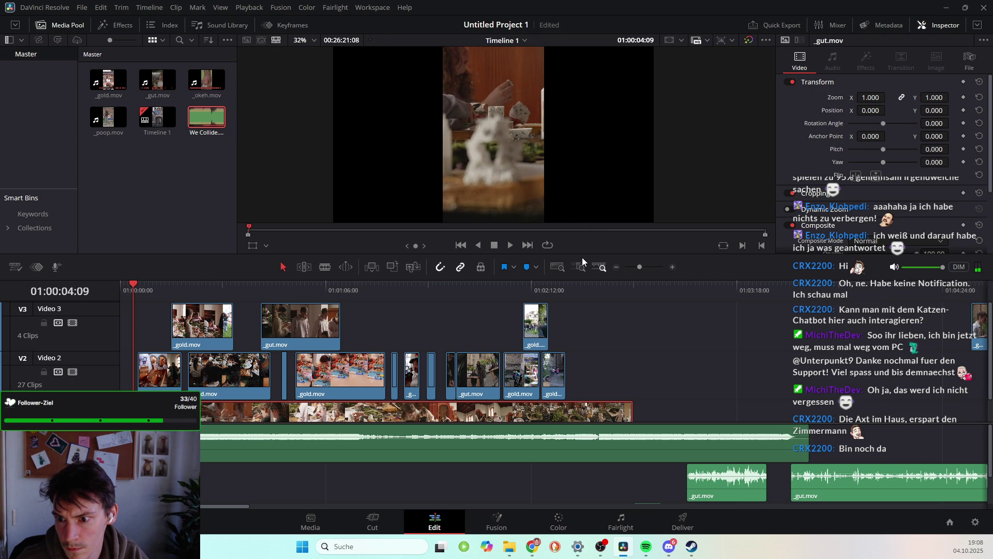
{"action": "left_click_drag", "start_coordinate": [582, 257], "coordinate": [582, 366]}
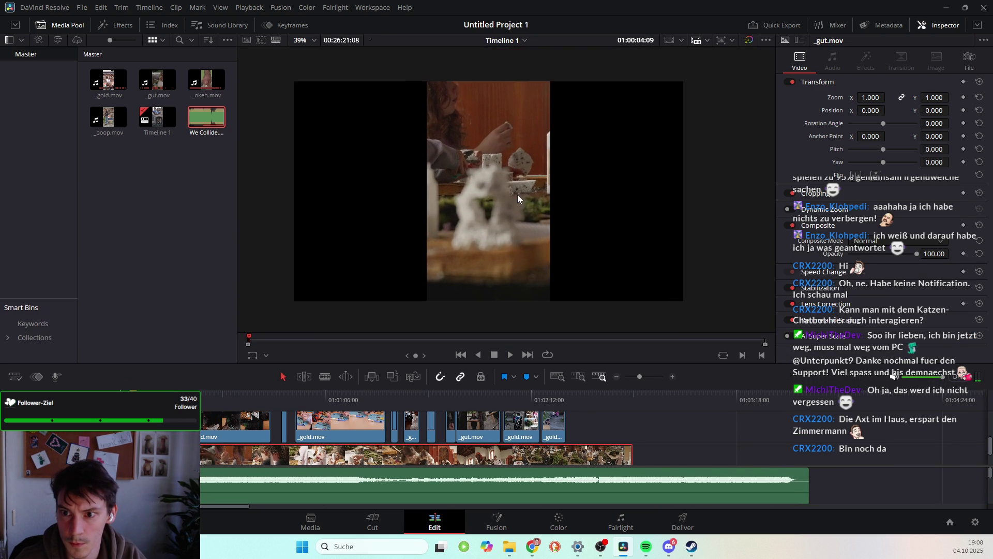
{"action": "scroll", "coordinate": [517, 194], "scroll_direction": "up", "scroll_amount": 1}
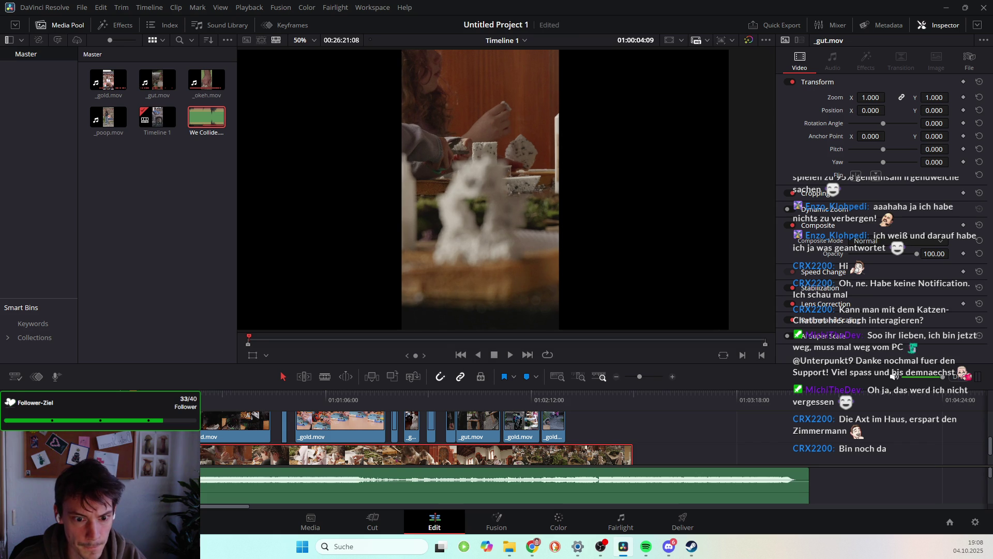
{"action": "key", "text": "space"}
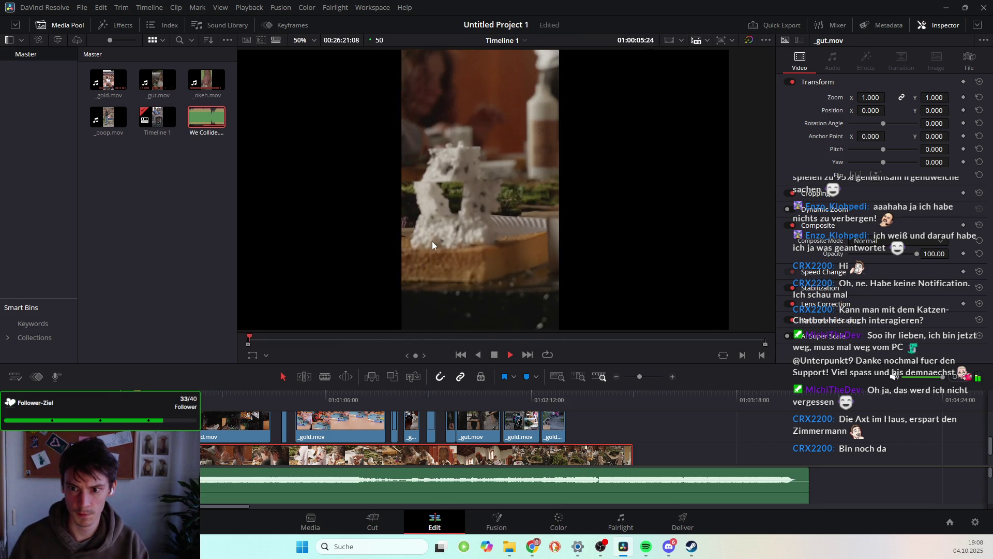
{"action": "key", "text": "space"}
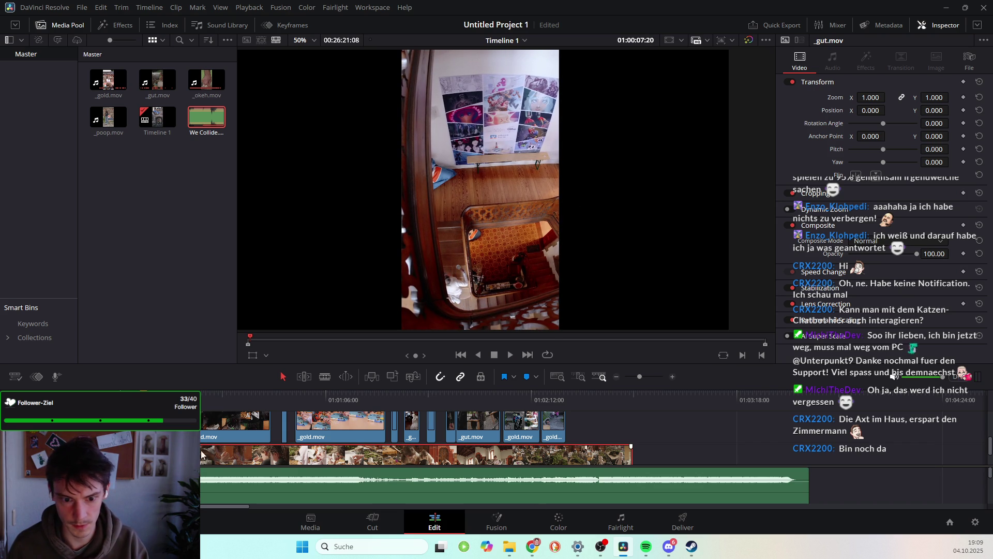
Shrink the preview so the timeline shows all video and audio tracks
{"action": "scroll", "coordinate": [682, 435], "scroll_direction": "right", "scroll_amount": 10}
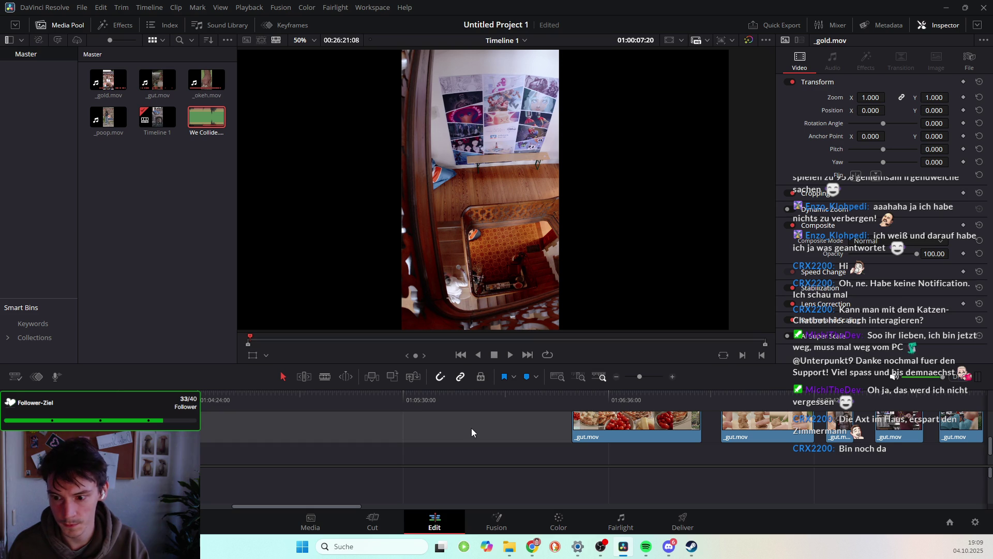
{"action": "scroll", "coordinate": [472, 427], "scroll_direction": "right", "scroll_amount": 5}
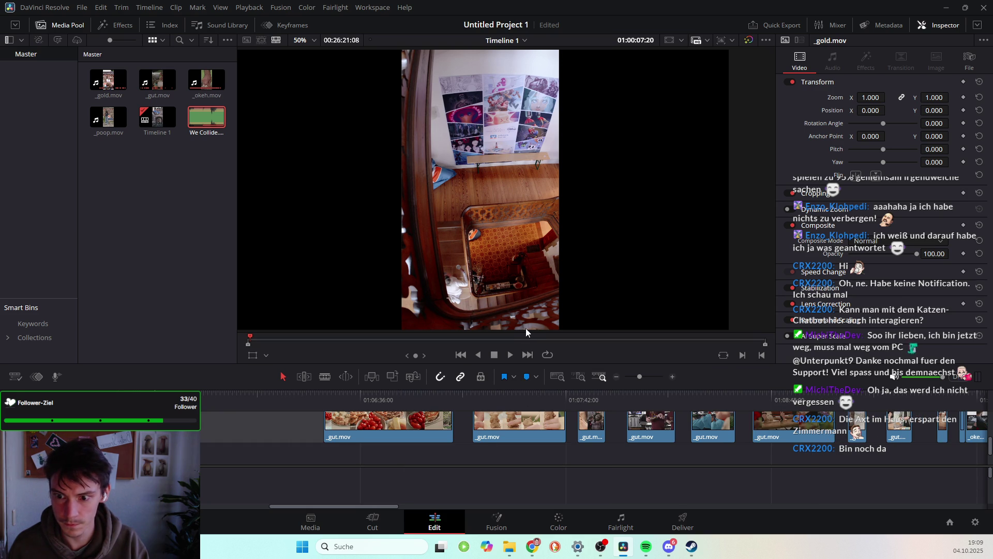
{"action": "left_click_drag", "start_coordinate": [526, 364], "coordinate": [559, 83]}
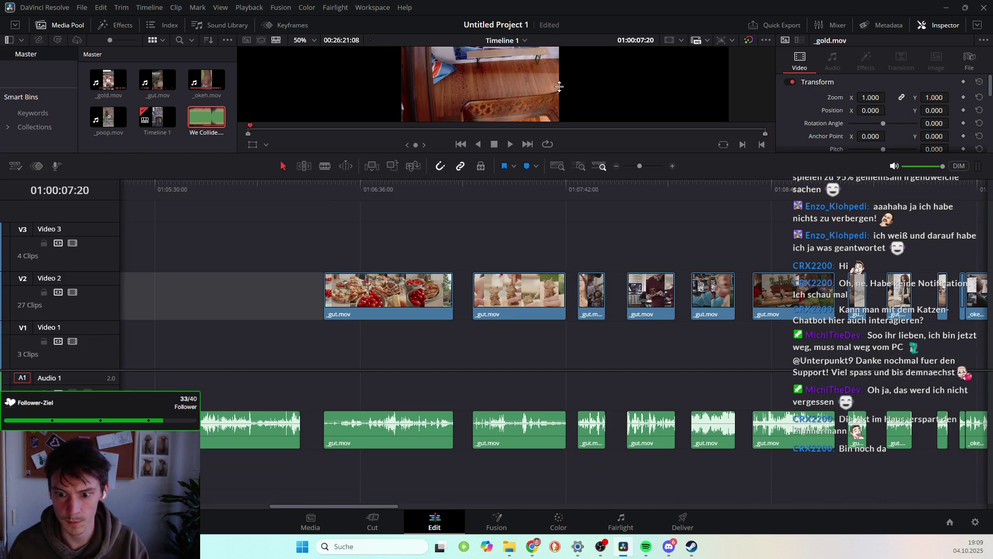
{"action": "scroll", "coordinate": [517, 337], "scroll_direction": "left", "scroll_amount": 5}
{"action": "scroll", "coordinate": [520, 341], "scroll_direction": "left", "scroll_amount": 5}
{"action": "scroll", "coordinate": [519, 341], "scroll_direction": "left", "scroll_amount": 5}
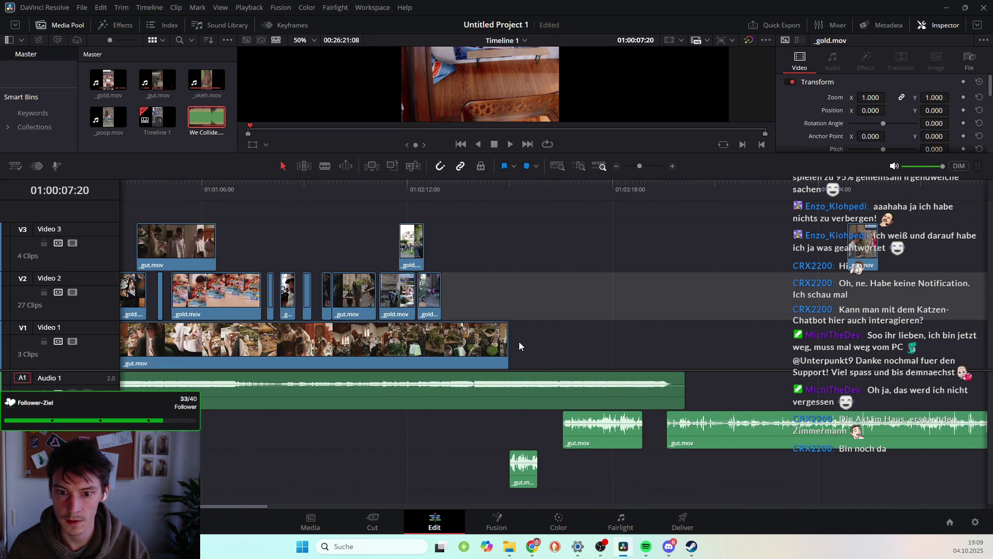
Delete the small stray _gut audio clip and the other _gut.mov audio clips
{"action": "left_click", "coordinate": [523, 468]}
{"action": "key", "text": "Delete"}
{"action": "left_click", "coordinate": [615, 444]}
{"action": "key", "text": "Delete"}
{"action": "scroll", "coordinate": [615, 435], "scroll_direction": "right", "scroll_amount": 6}
{"action": "left_click", "coordinate": [619, 431]}
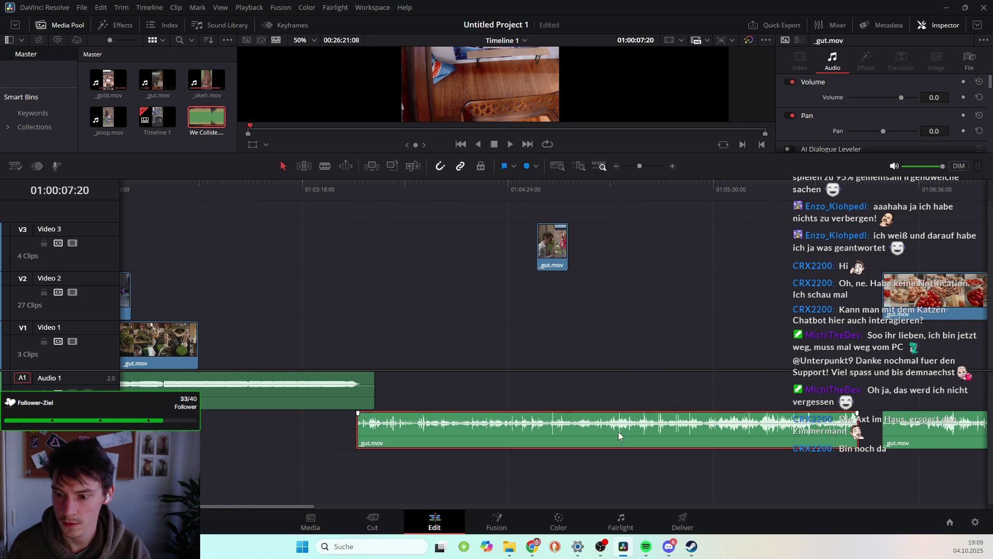
{"action": "scroll", "coordinate": [595, 432], "scroll_direction": "right", "scroll_amount": 7}
{"action": "key", "text": "Delete"}
{"action": "left_click", "coordinate": [565, 433]}
{"action": "key", "text": "Delete"}
{"action": "scroll", "coordinate": [620, 434], "scroll_direction": "right", "scroll_amount": 5}
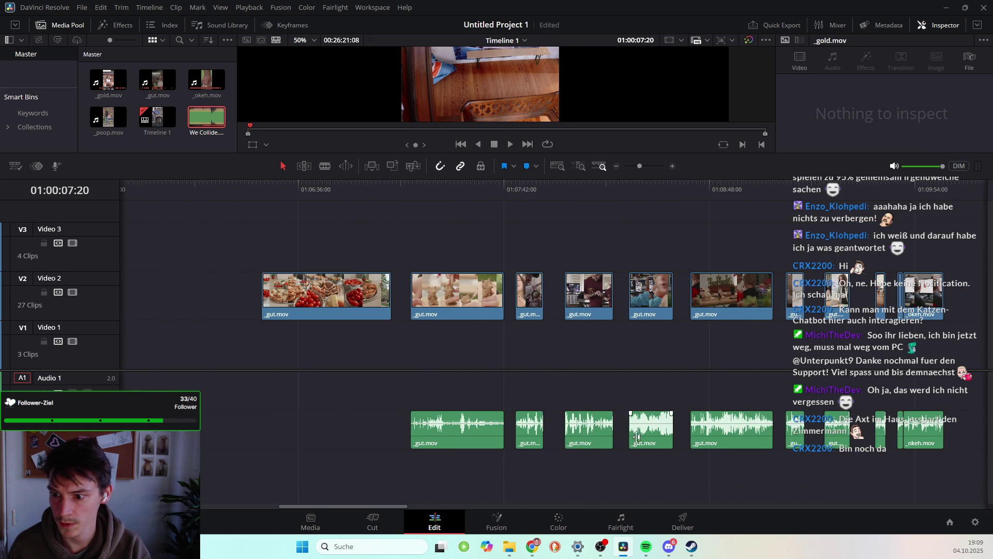
Box-select and delete the enclosed _gut audio clips, then undo part of the deletion
{"action": "left_click_drag", "start_coordinate": [331, 414], "coordinate": [424, 433]}
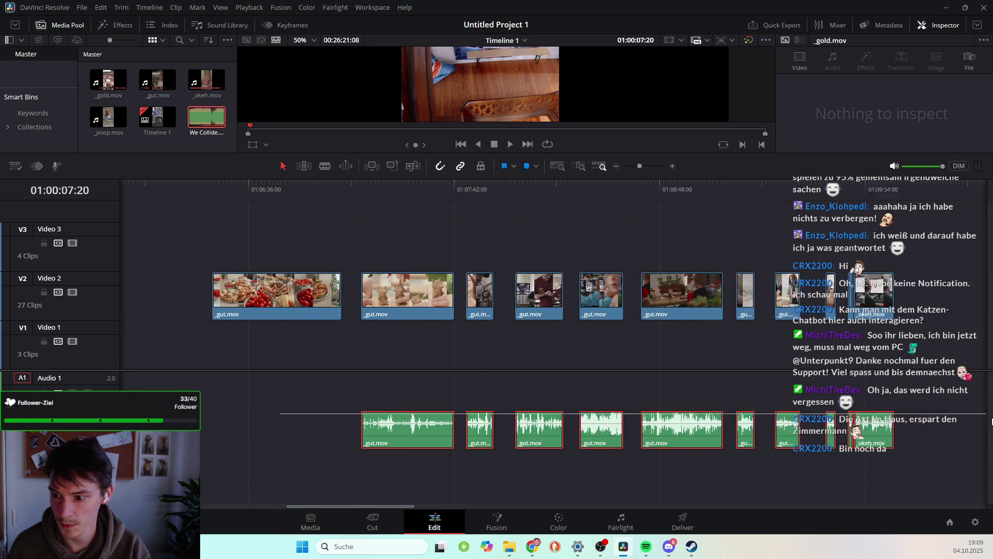
{"action": "key", "text": "Delete"}
{"action": "scroll", "coordinate": [425, 432], "scroll_direction": "left", "scroll_amount": 10}
{"action": "key", "text": "ctrl+z"}
{"action": "key", "text": "ctrl+z"}
{"action": "key", "text": "ctrl+z"}
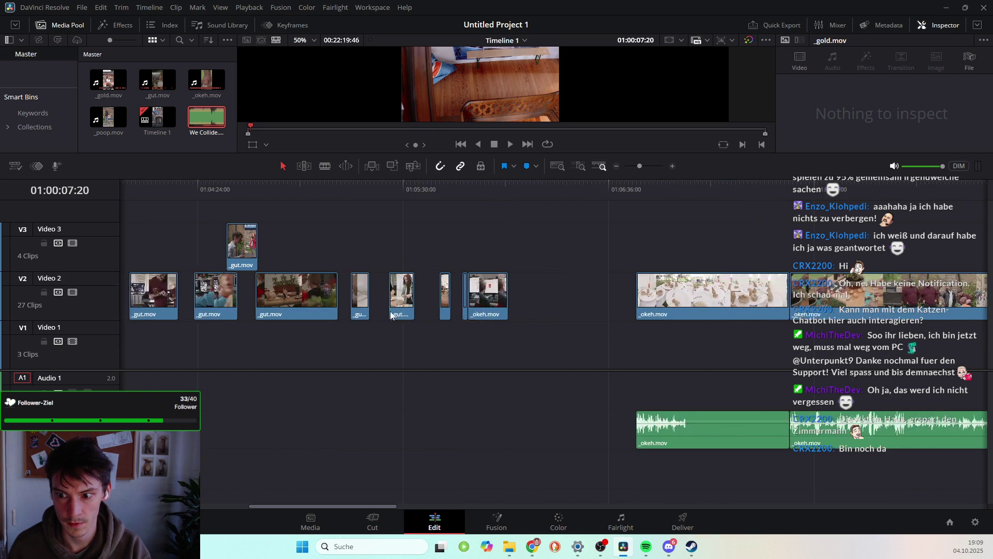
{"action": "scroll", "coordinate": [411, 331], "scroll_direction": "left", "scroll_amount": 10}
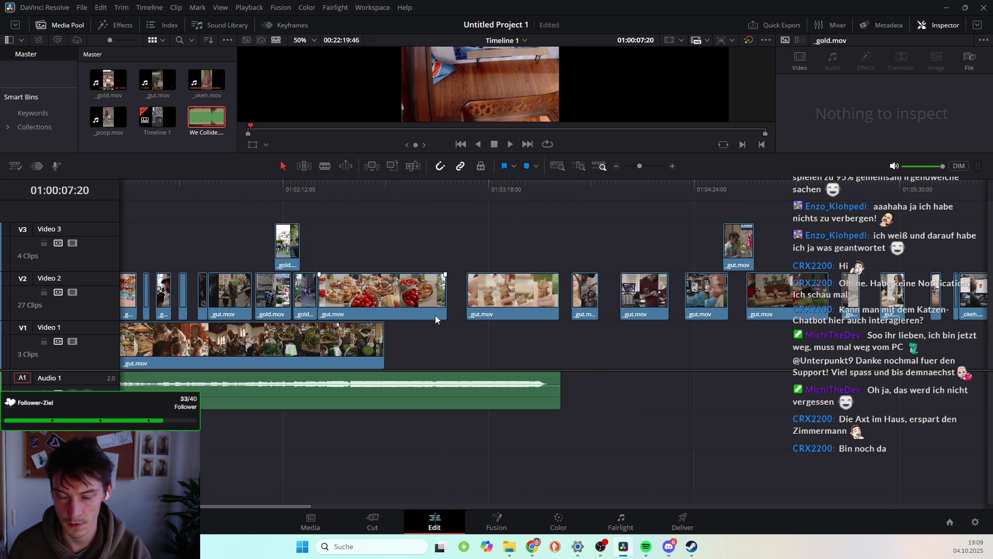
{"action": "scroll", "coordinate": [437, 315], "scroll_direction": "right", "scroll_amount": 15}
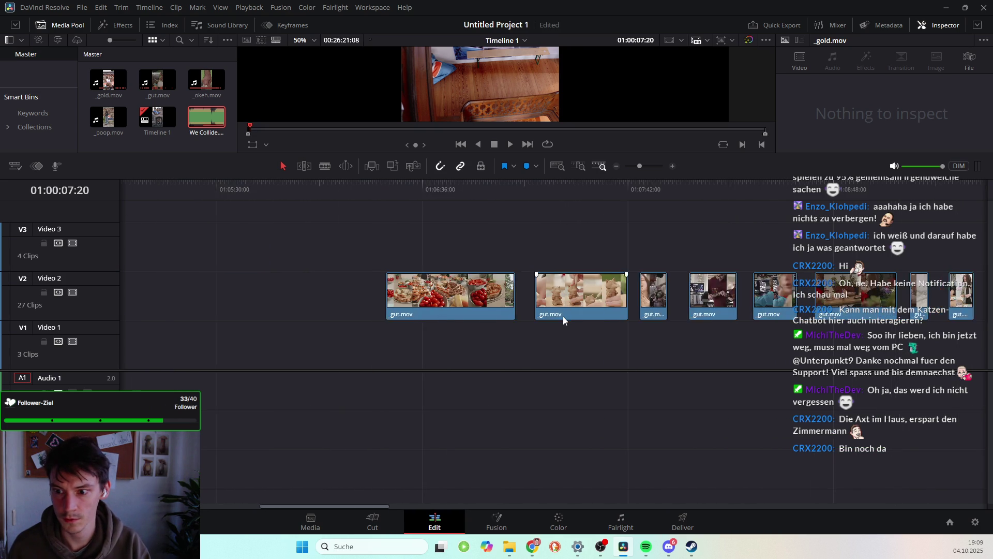
{"action": "key", "text": "ctrl+z"}
{"action": "scroll", "coordinate": [562, 316], "scroll_direction": "right", "scroll_amount": 3}
{"action": "scroll", "coordinate": [629, 427], "scroll_direction": "right", "scroll_amount": 10}
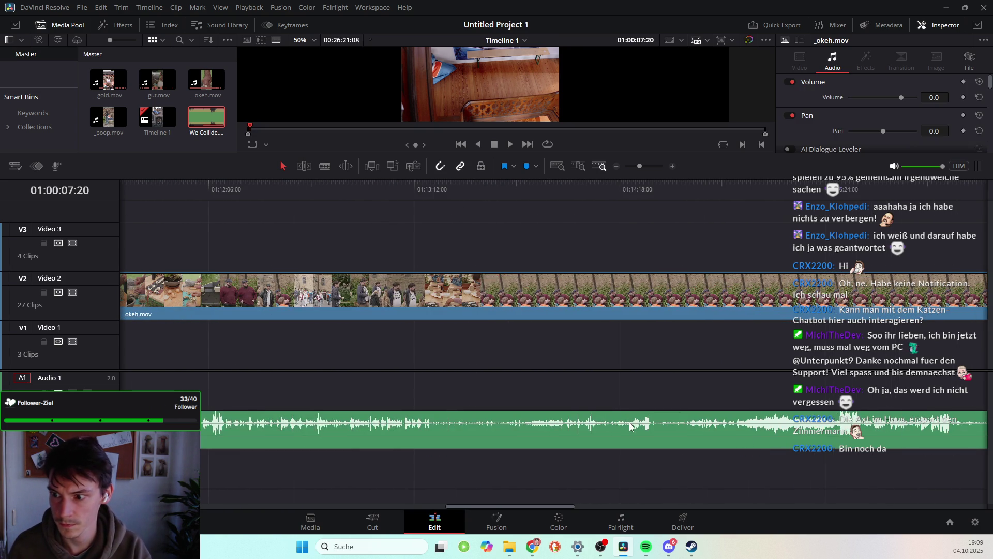
Delete the audio under the long _okeh clip and the remaining _okeh audio clip
{"action": "left_click", "coordinate": [451, 447]}
{"action": "scroll", "coordinate": [643, 415], "scroll_direction": "right", "scroll_amount": 5}
{"action": "key", "text": "Delete"}
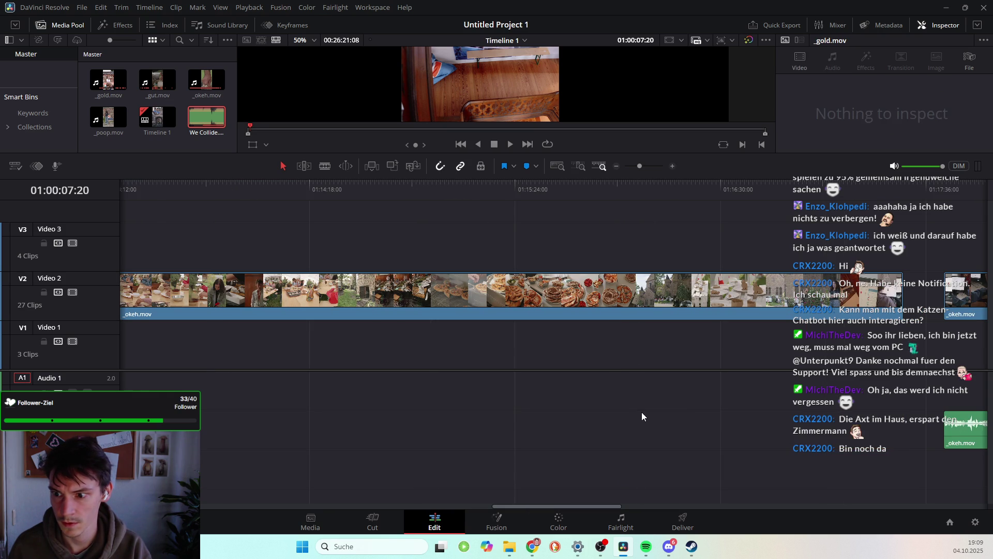
{"action": "scroll", "coordinate": [752, 387], "scroll_direction": "right", "scroll_amount": 5}
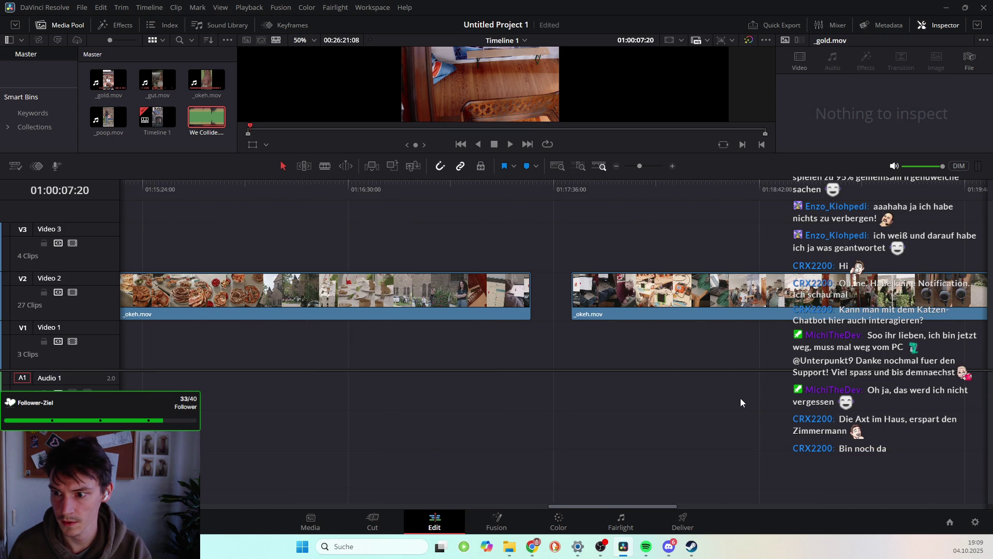
{"action": "scroll", "coordinate": [740, 399], "scroll_direction": "right", "scroll_amount": 3}
{"action": "scroll", "coordinate": [739, 399], "scroll_direction": "right", "scroll_amount": 3}
{"action": "key", "text": "ctrl+z"}
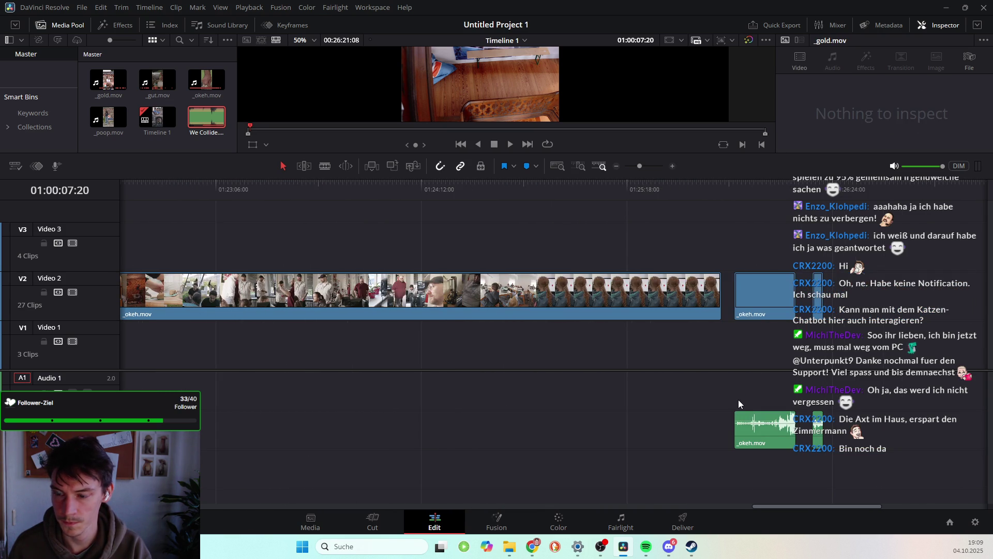
{"action": "left_click", "coordinate": [752, 429]}
{"action": "key", "text": "Delete"}
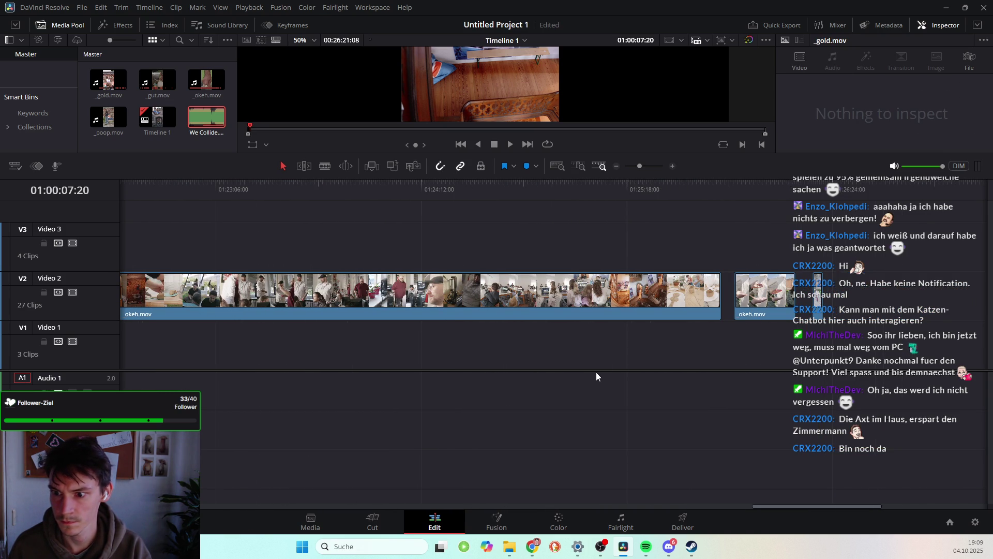
{"action": "key", "text": "ctrl+z"}
{"action": "scroll", "coordinate": [596, 371], "scroll_direction": "left", "scroll_amount": 3}
{"action": "scroll", "coordinate": [595, 371], "scroll_direction": "left", "scroll_amount": 3}
{"action": "scroll", "coordinate": [596, 372], "scroll_direction": "left", "scroll_amount": 3}
{"action": "scroll", "coordinate": [588, 373], "scroll_direction": "left", "scroll_amount": 3}
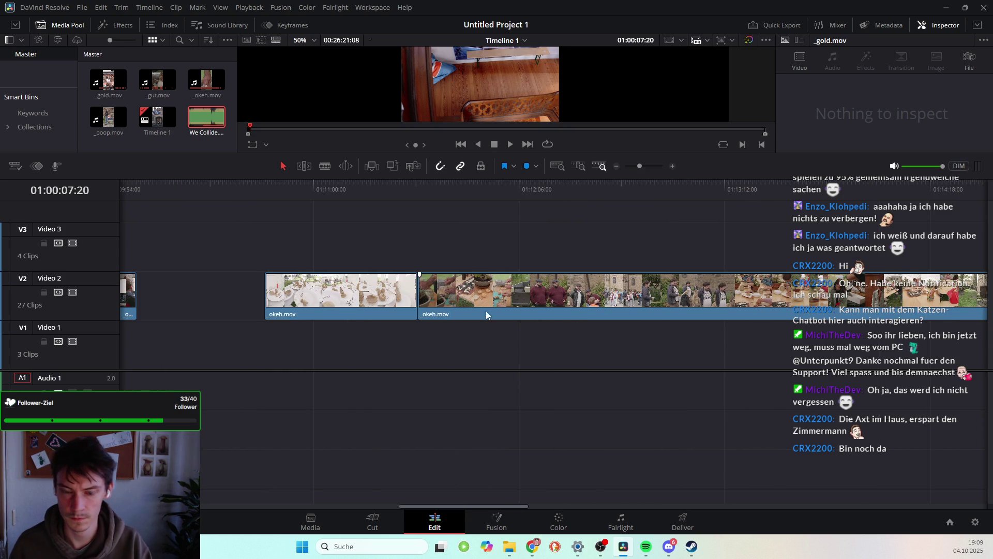
{"action": "left_click_drag", "start_coordinate": [263, 192], "coordinate": [393, 207]}
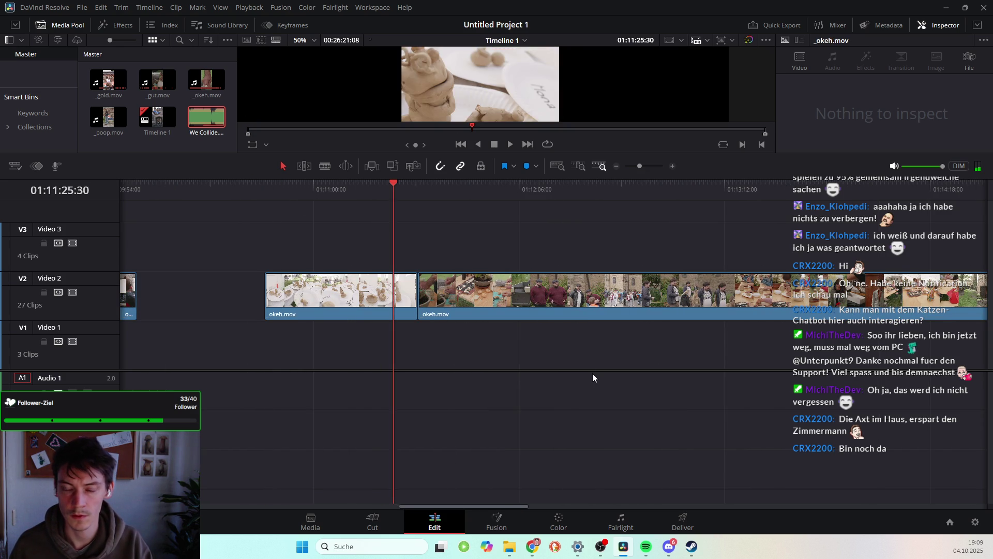
Preview the long _okeh.mov clip on V2 and delete it
{"action": "scroll", "coordinate": [593, 374], "scroll_direction": "down", "scroll_amount": 3}
{"action": "scroll", "coordinate": [555, 376], "scroll_direction": "up", "scroll_amount": 3}
{"action": "scroll", "coordinate": [533, 377], "scroll_direction": "down", "scroll_amount": 2}
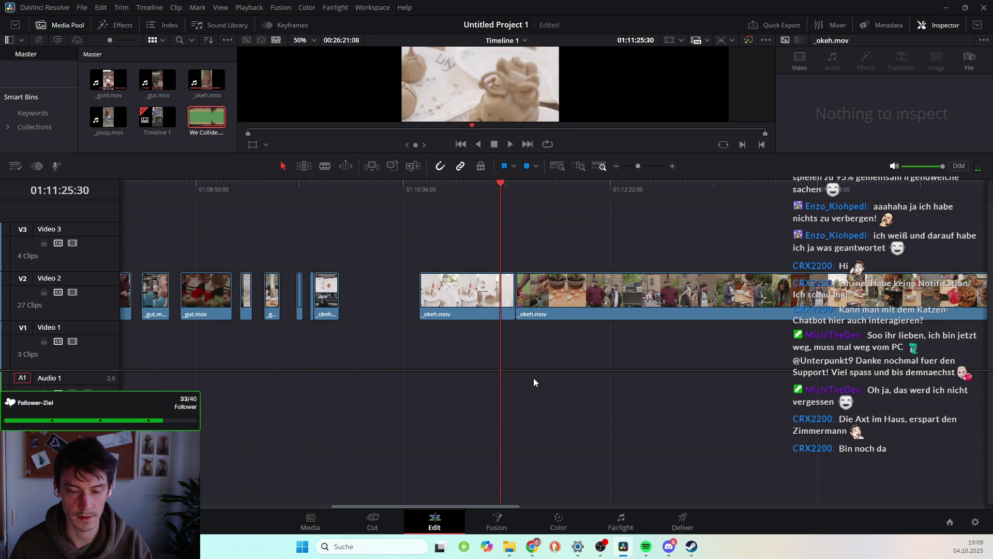
{"action": "left_click_drag", "start_coordinate": [442, 274], "coordinate": [427, 273]}
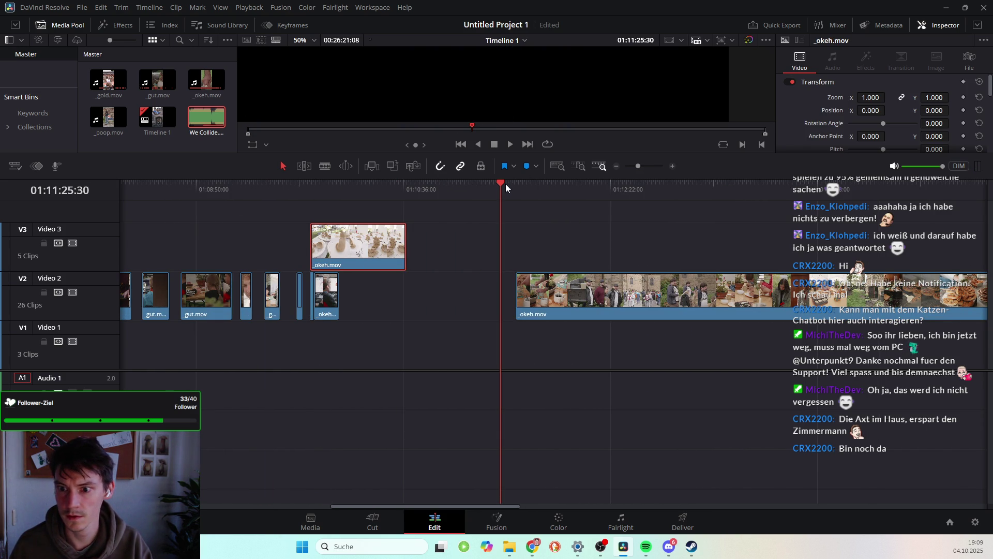
{"action": "left_click", "coordinate": [546, 191]}
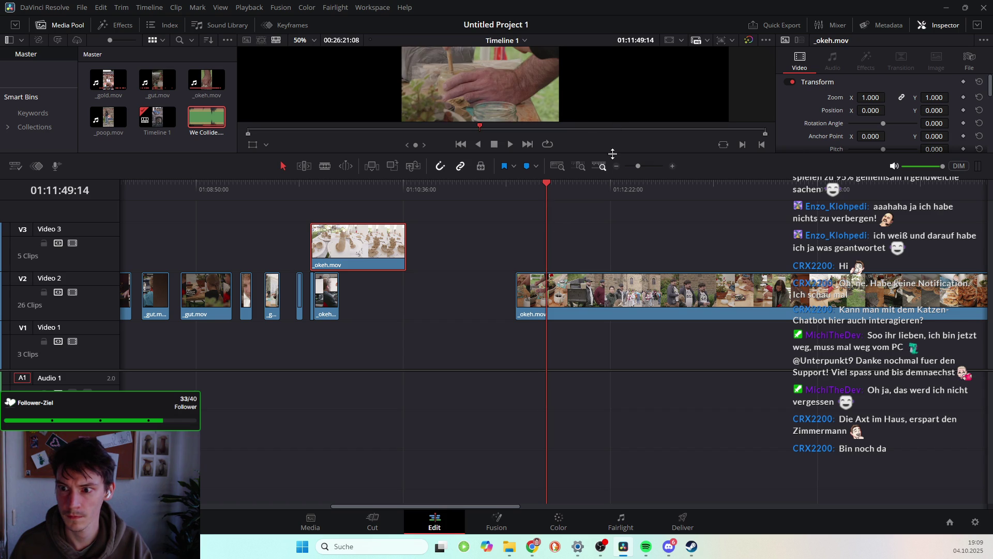
{"action": "left_click_drag", "start_coordinate": [612, 153], "coordinate": [617, 293]}
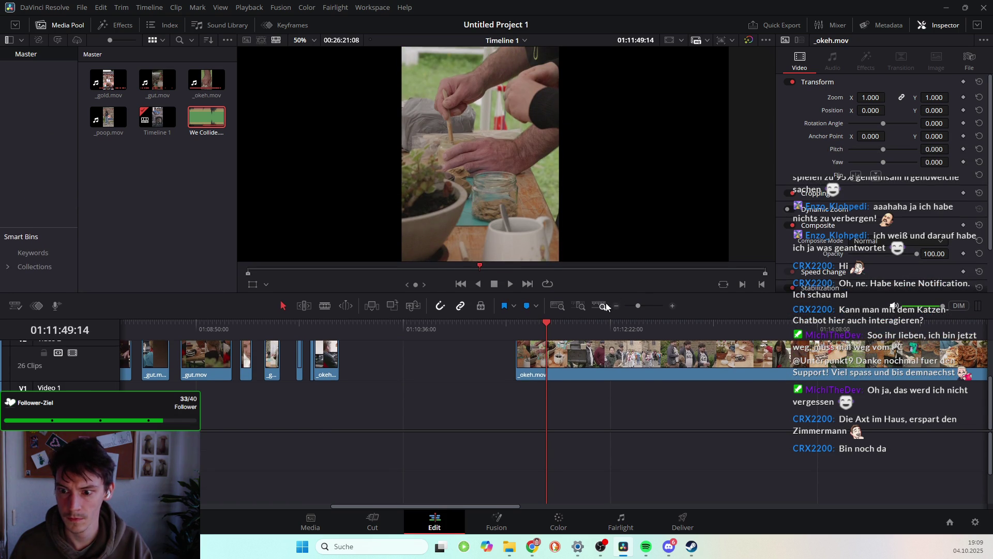
{"action": "left_click_drag", "start_coordinate": [549, 322], "coordinate": [924, 387]}
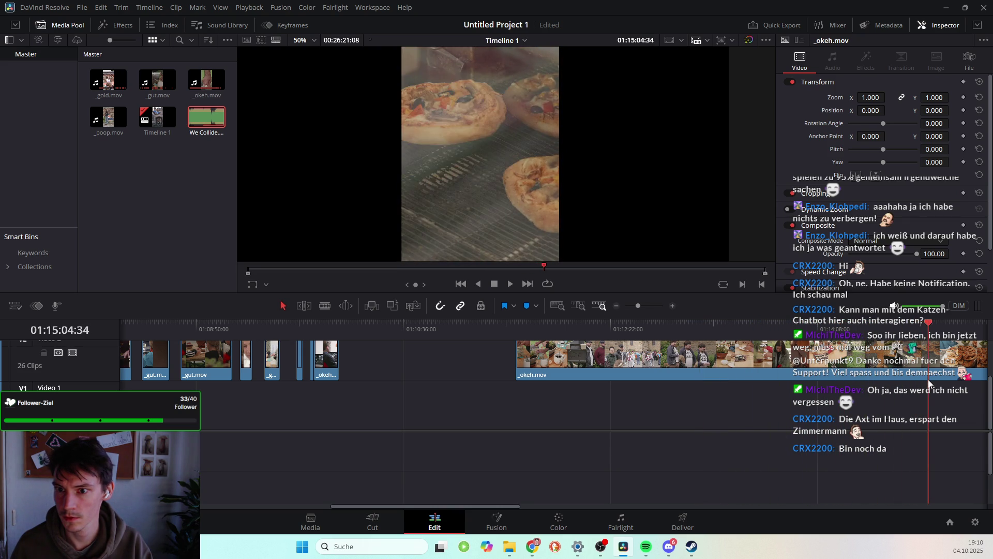
{"action": "scroll", "coordinate": [579, 320], "scroll_direction": "right", "scroll_amount": 5}
{"action": "left_click_drag", "start_coordinate": [557, 319], "coordinate": [811, 341]}
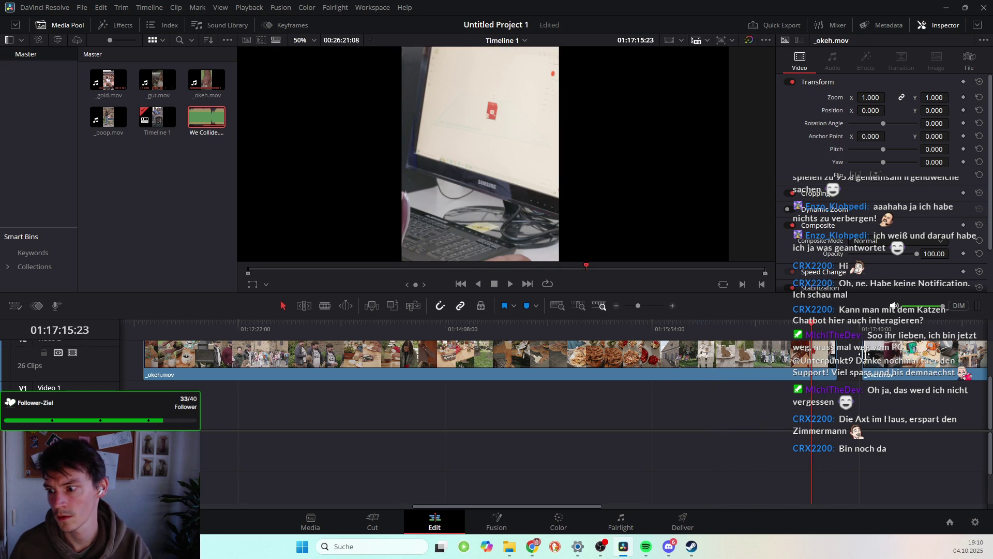
{"action": "key", "text": "Delete"}
{"action": "key", "text": "ctrl+z"}
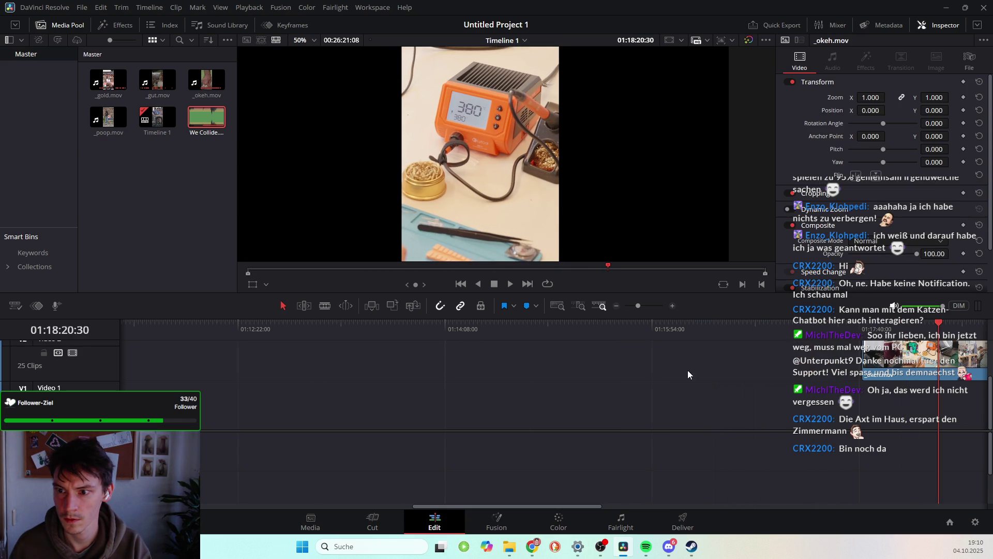
Select the small trailing clip and the _okeh clip and drag them earlier on V2
{"action": "scroll", "coordinate": [684, 371], "scroll_direction": "right", "scroll_amount": 10}
{"action": "left_click_drag", "start_coordinate": [381, 318], "coordinate": [532, 325]}
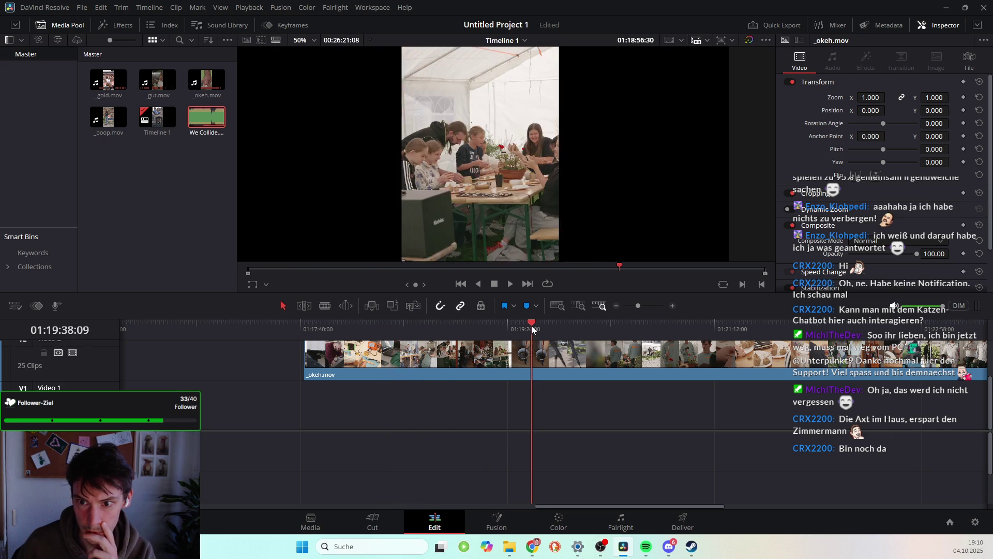
{"action": "left_click_drag", "start_coordinate": [532, 325], "coordinate": [718, 337]}
{"action": "scroll", "coordinate": [655, 361], "scroll_direction": "left", "scroll_amount": 8}
{"action": "scroll", "coordinate": [655, 361], "scroll_direction": "right", "scroll_amount": 10}
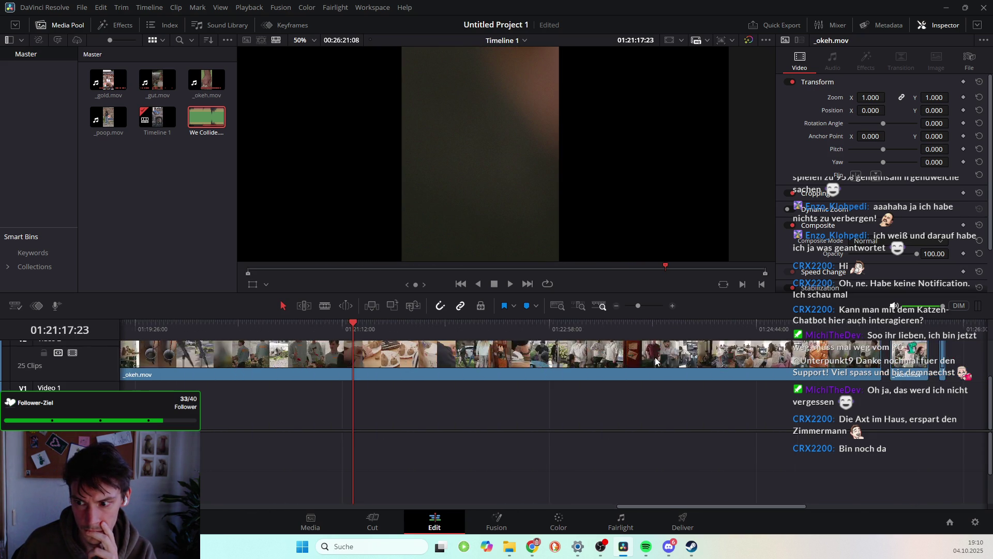
{"action": "scroll", "coordinate": [624, 341], "scroll_direction": "right", "scroll_amount": 5}
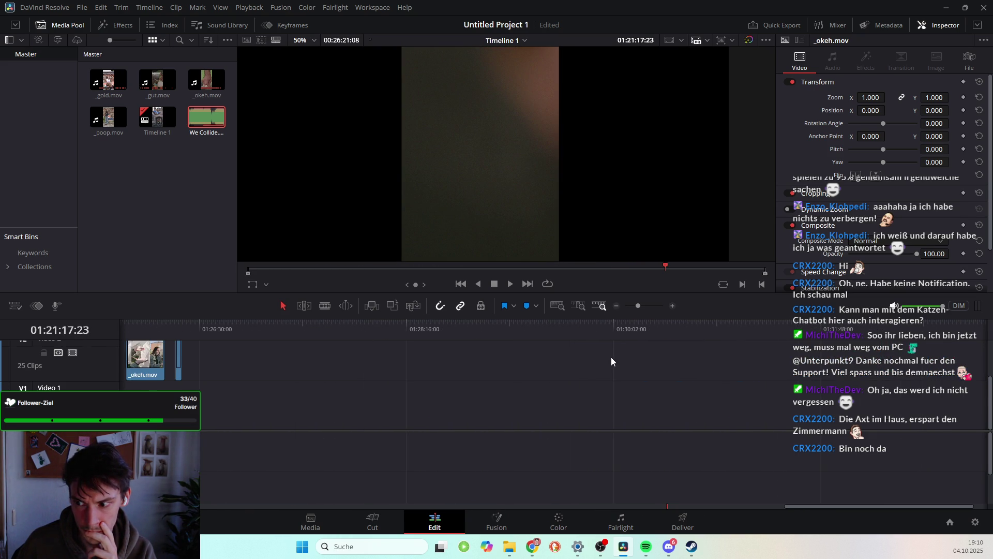
{"action": "left_click_drag", "start_coordinate": [373, 330], "coordinate": [397, 335]}
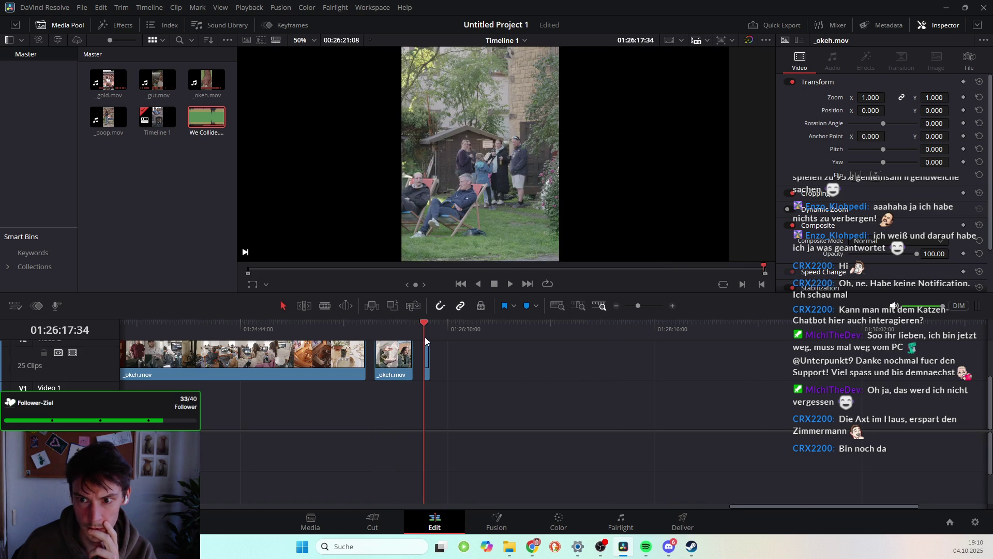
{"action": "left_click_drag", "start_coordinate": [398, 335], "coordinate": [448, 336]}
{"action": "left_click", "coordinate": [425, 355]}
{"action": "left_click", "coordinate": [398, 360], "text": "ctrl"}
{"action": "mouse_move", "coordinate": [398, 360]}
{"action": "left_mouse_down"}
{"action": "mouse_move", "coordinate": [126, 370]}
{"action": "mouse_move", "coordinate": [641, 383]}
{"action": "left_mouse_up"}
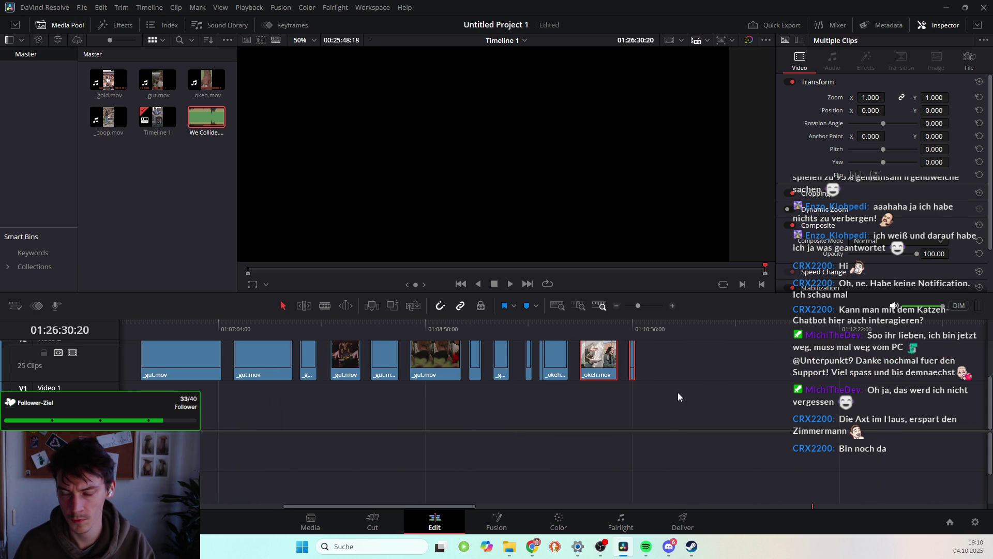
Move _okeh.mov about 110 seconds earlier on V2, shift another V2 clip left, and save
{"action": "scroll", "coordinate": [682, 394], "scroll_direction": "right", "scroll_amount": 5}
{"action": "left_click", "coordinate": [496, 345]}
{"action": "mouse_move", "coordinate": [494, 325]}
{"action": "left_mouse_down"}
{"action": "mouse_move", "coordinate": [889, 341]}
{"action": "mouse_move", "coordinate": [827, 350]}
{"action": "left_mouse_up"}
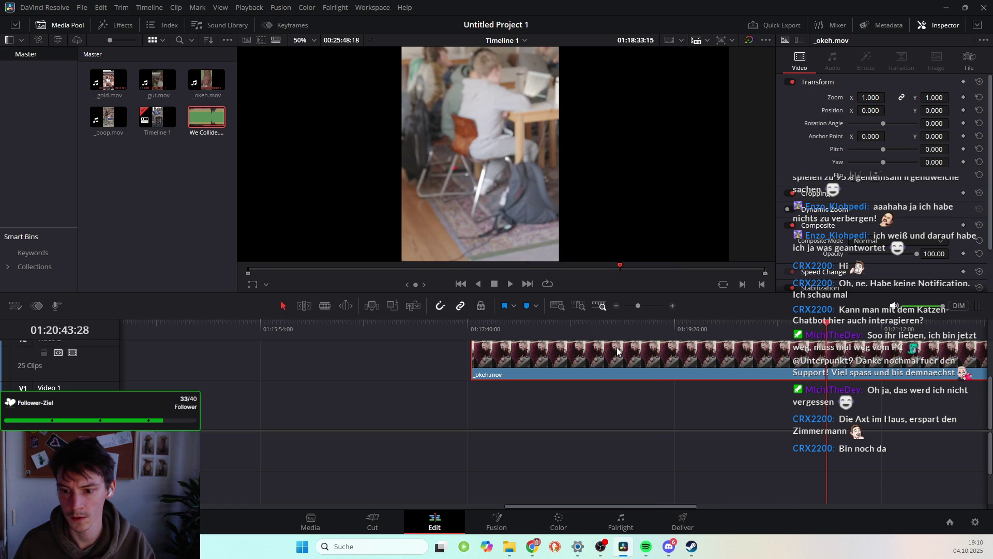
{"action": "left_click_drag", "start_coordinate": [617, 352], "coordinate": [296, 402]}
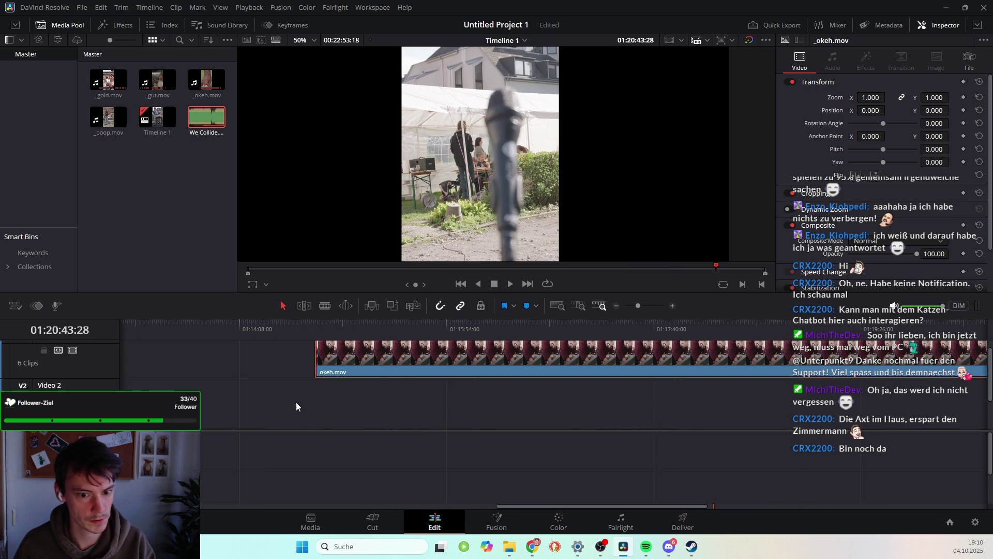
{"action": "scroll", "coordinate": [347, 402], "scroll_direction": "left", "scroll_amount": 3}
{"action": "left_click_drag", "start_coordinate": [590, 371], "coordinate": [361, 371]}
{"action": "scroll", "coordinate": [509, 405], "scroll_direction": "left", "scroll_amount": 10}
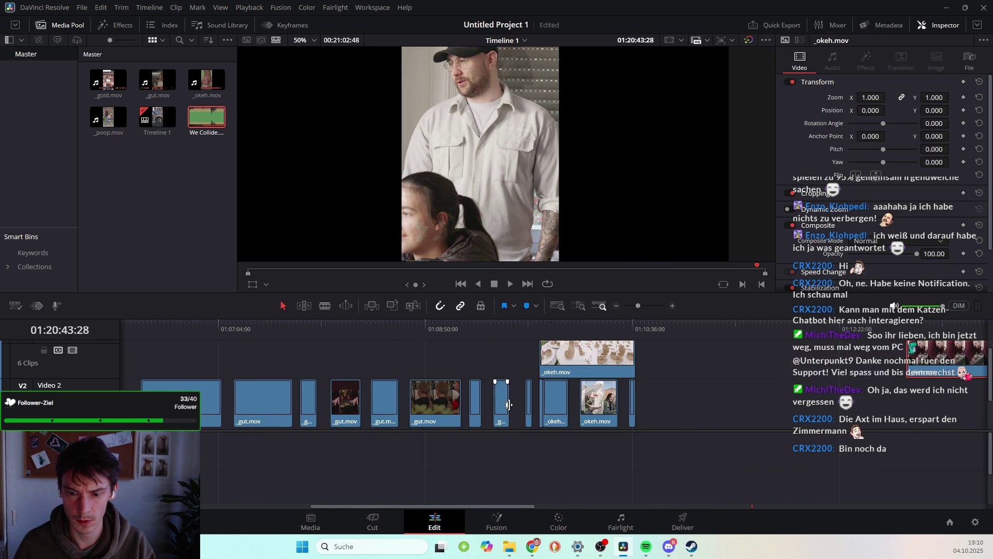
{"action": "left_click_drag", "start_coordinate": [867, 364], "coordinate": [700, 356]}
{"action": "scroll", "coordinate": [477, 374], "scroll_direction": "left", "scroll_amount": 6}
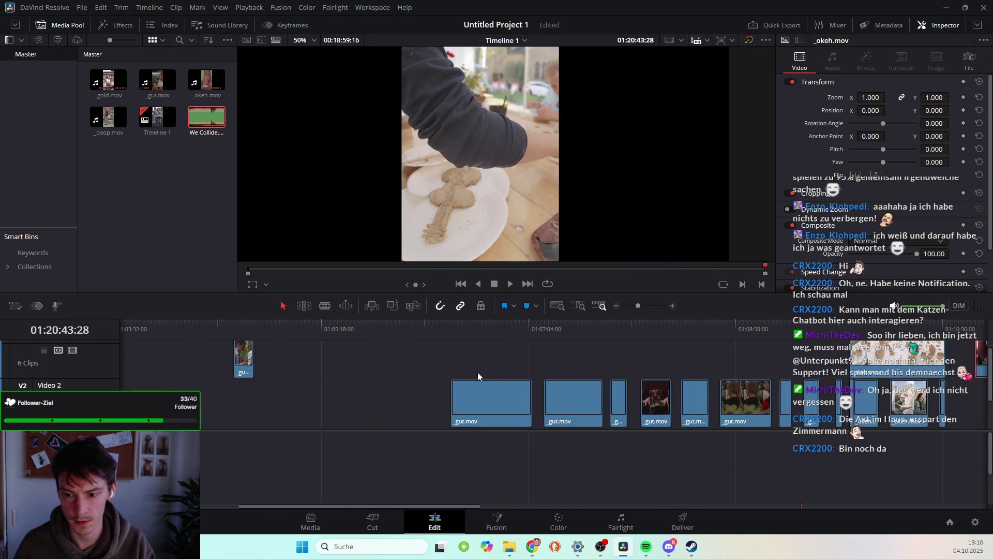
{"action": "scroll", "coordinate": [479, 371], "scroll_direction": "left", "scroll_amount": 3}
{"action": "scroll", "coordinate": [479, 370], "scroll_direction": "left", "scroll_amount": 4}
{"action": "key", "text": "ctrl+s"}
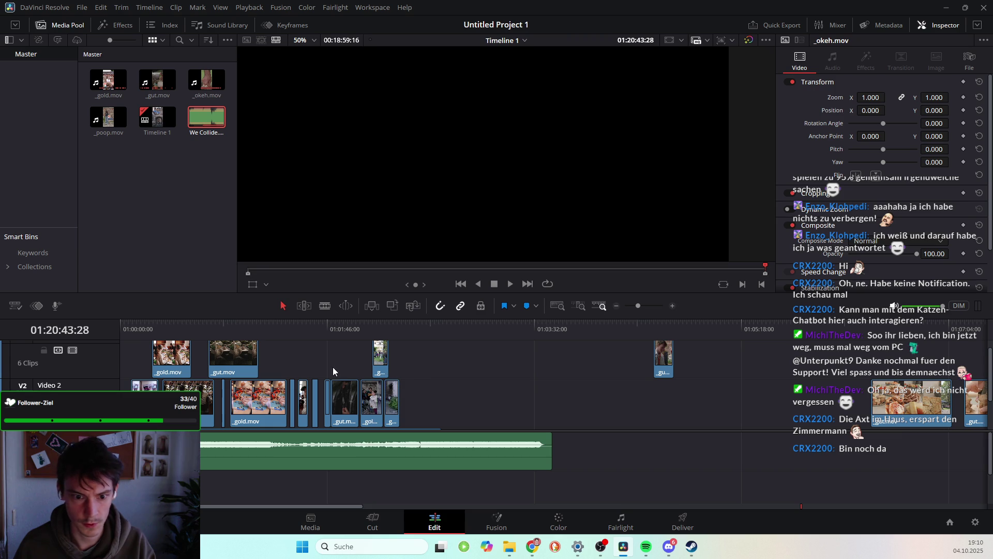
Resize the timeline and preview so the V3 track shows above V2 and V1
{"action": "scroll", "coordinate": [428, 399], "scroll_direction": "up", "scroll_amount": 1}
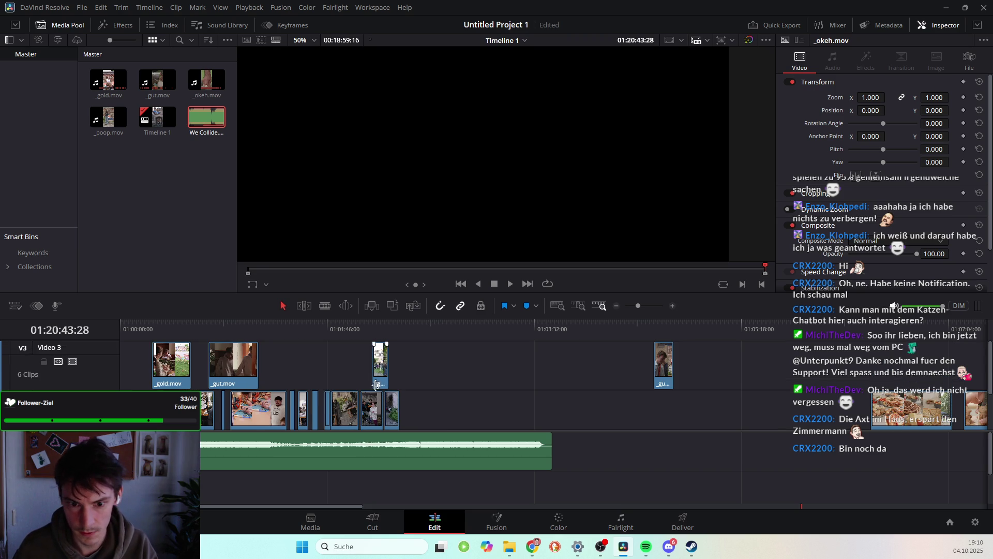
{"action": "scroll", "coordinate": [311, 385], "scroll_direction": "down", "scroll_amount": 3}
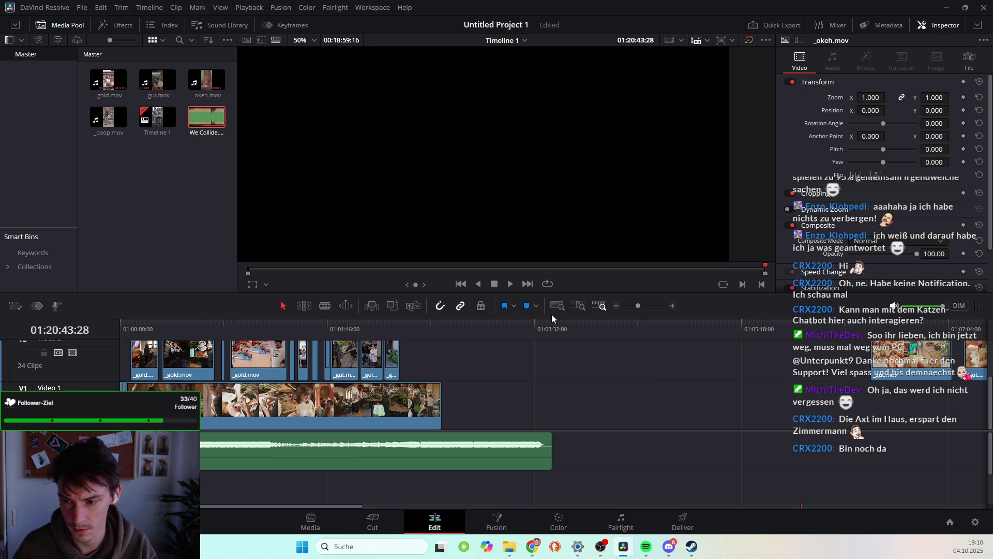
{"action": "left_click_drag", "start_coordinate": [559, 292], "coordinate": [551, 197]}
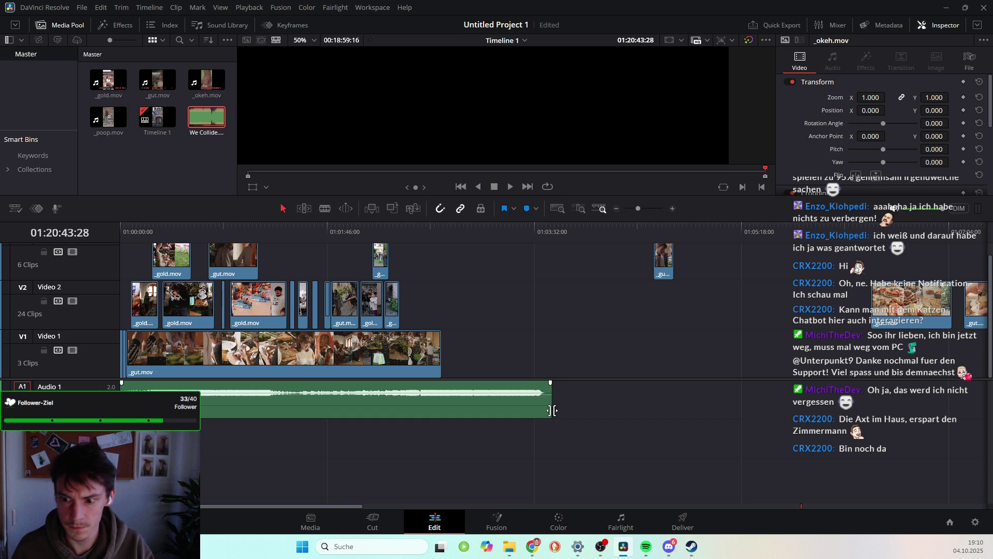
{"action": "left_click_drag", "start_coordinate": [563, 380], "coordinate": [577, 466]}
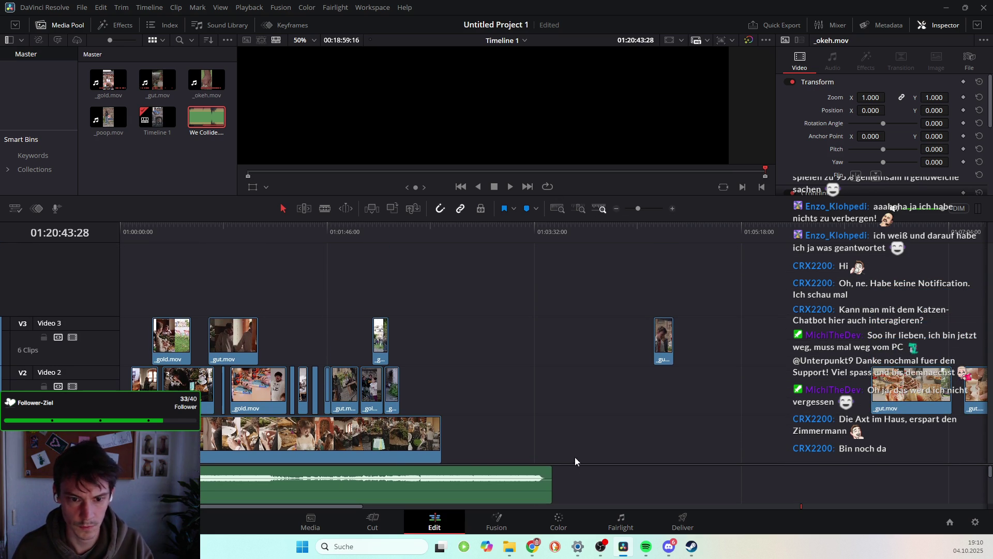
{"action": "left_click_drag", "start_coordinate": [522, 196], "coordinate": [525, 281]}
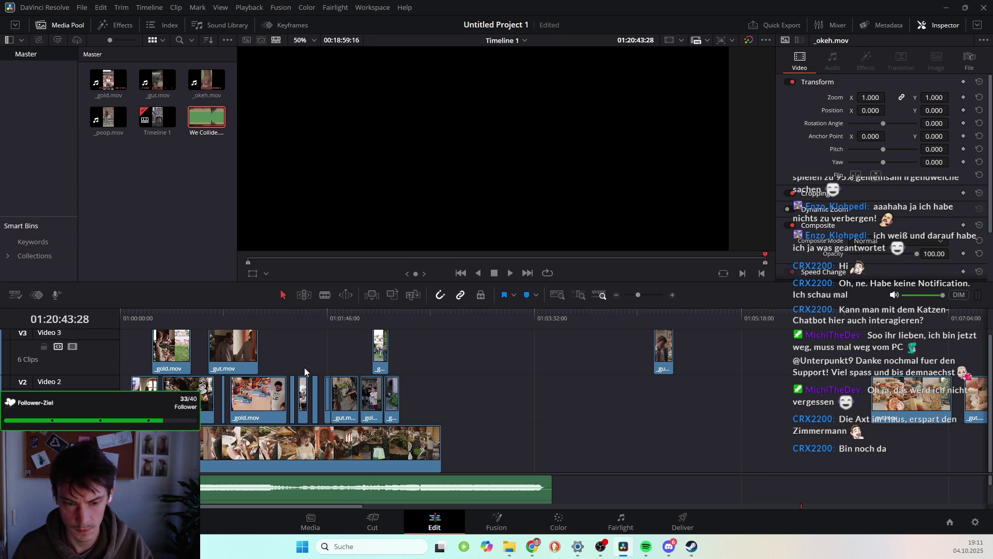
Move the _gold.mov and _gut.mov overlays on V3 later, to around 01:02
{"action": "left_click", "coordinate": [163, 345]}
{"action": "left_click", "coordinate": [233, 346], "text": "ctrl"}
{"action": "left_click_drag", "start_coordinate": [231, 353], "coordinate": [449, 354]}
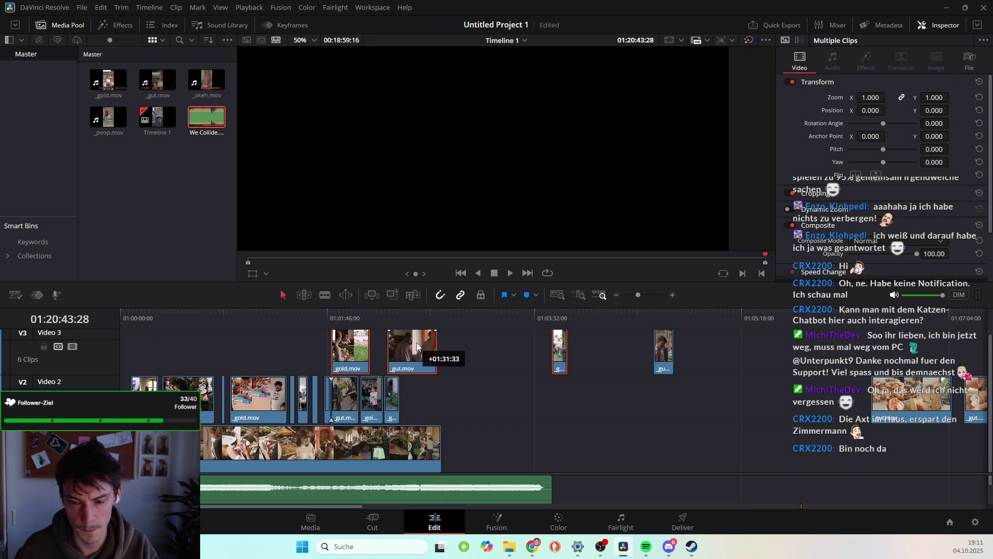
{"action": "left_click", "coordinate": [466, 356]}
{"action": "left_click_drag", "start_coordinate": [469, 354], "coordinate": [513, 354]}
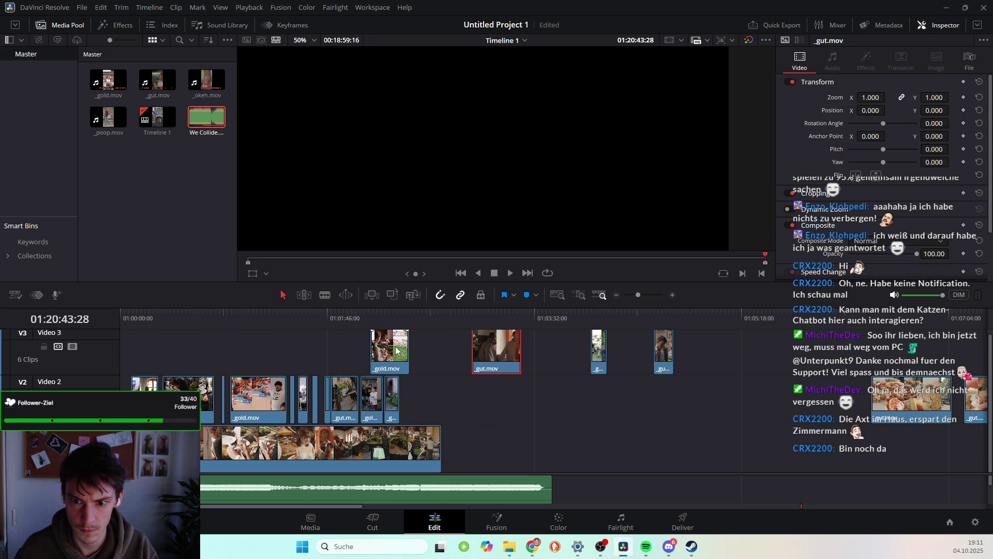
{"action": "left_click_drag", "start_coordinate": [390, 352], "coordinate": [436, 352]}
{"action": "left_click", "coordinate": [129, 326]}
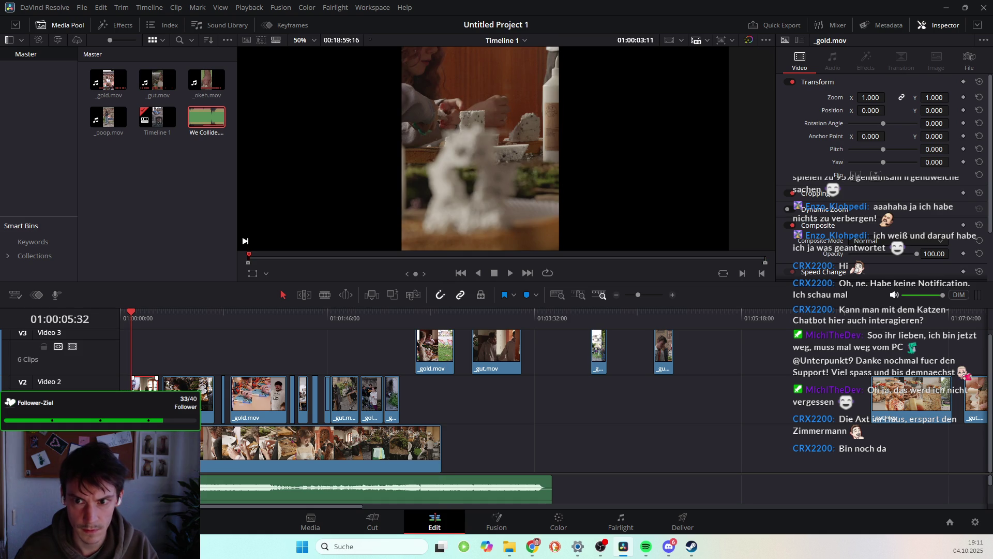
Lift the first V2 clip onto V3 and move the V1 _gut.mov clip later
{"action": "left_click", "coordinate": [138, 313]}
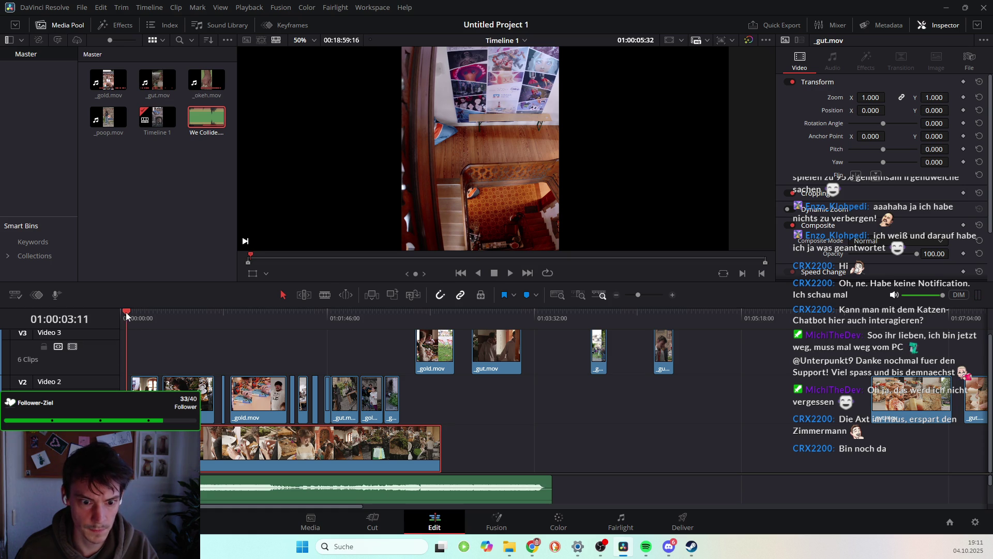
{"action": "left_click", "coordinate": [145, 401]}
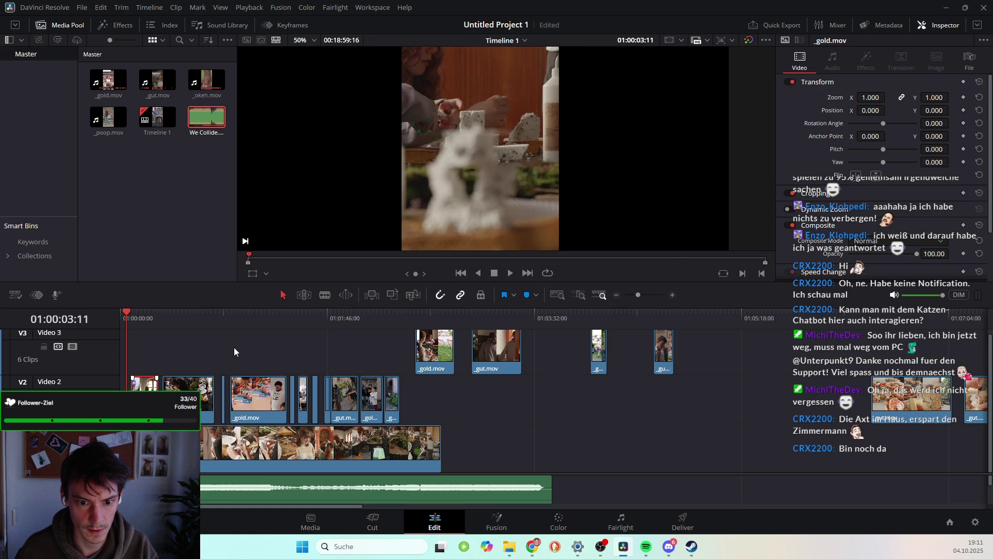
{"action": "left_click_drag", "start_coordinate": [155, 386], "coordinate": [211, 341]}
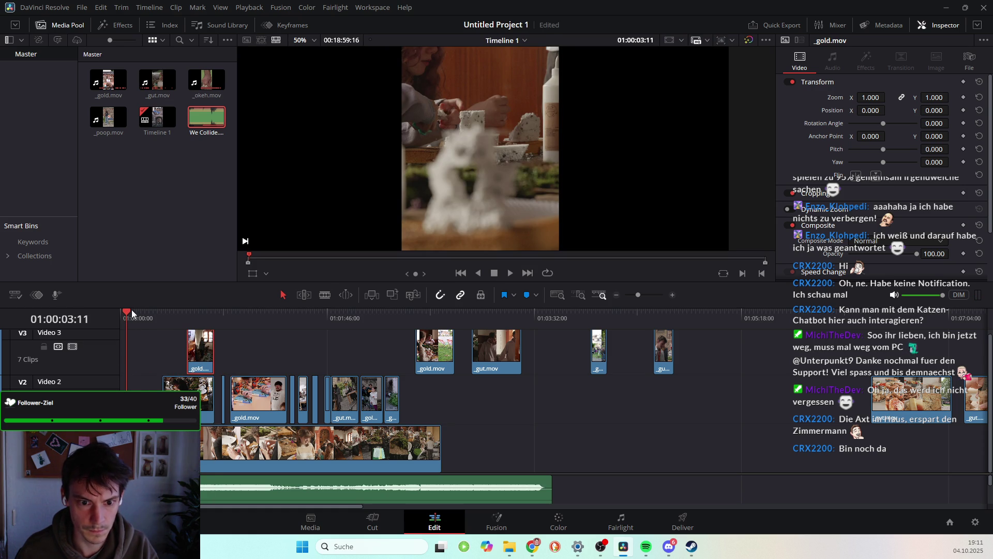
{"action": "left_click_drag", "start_coordinate": [133, 310], "coordinate": [345, 313]}
{"action": "left_click_drag", "start_coordinate": [377, 349], "coordinate": [439, 364]}
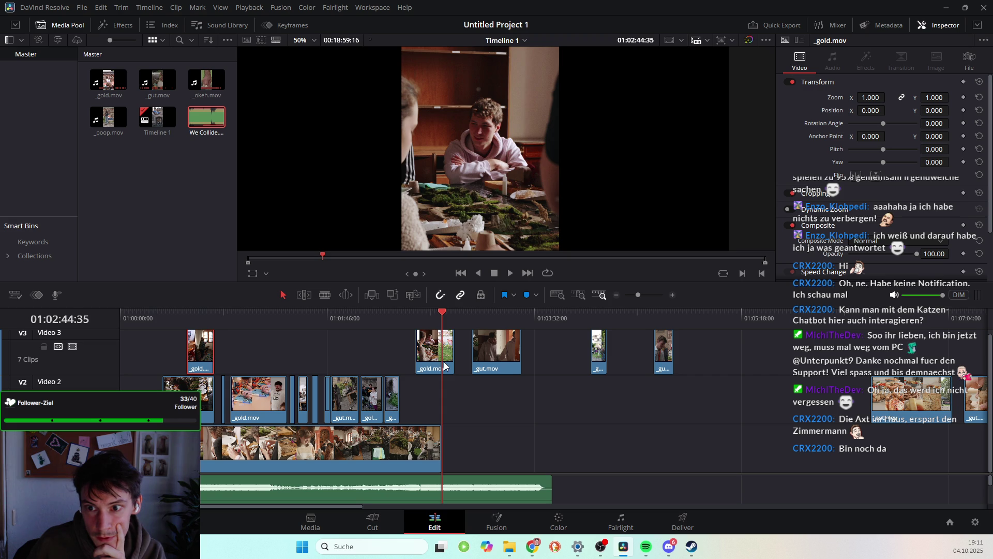
{"action": "mouse_move", "coordinate": [229, 448]}
{"action": "left_mouse_down"}
{"action": "mouse_move", "coordinate": [317, 447]}
{"action": "mouse_move", "coordinate": [284, 448]}
{"action": "left_mouse_up"}
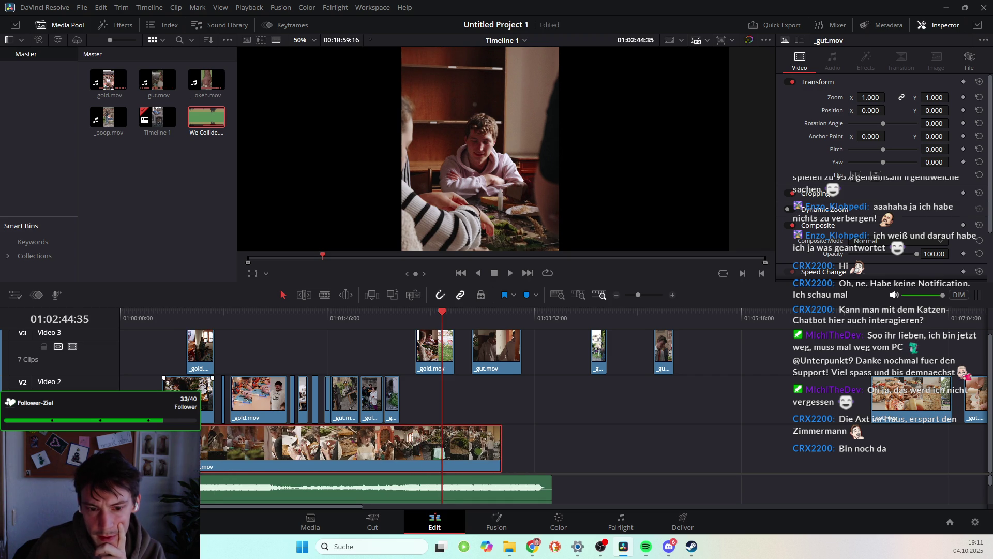
Preview the opening seconds, then play the edit from the timeline start
{"action": "left_click", "coordinate": [161, 320]}
{"action": "mouse_move", "coordinate": [160, 321]}
{"action": "left_mouse_down"}
{"action": "mouse_move", "coordinate": [194, 329]}
{"action": "mouse_move", "coordinate": [174, 398]}
{"action": "left_mouse_up"}
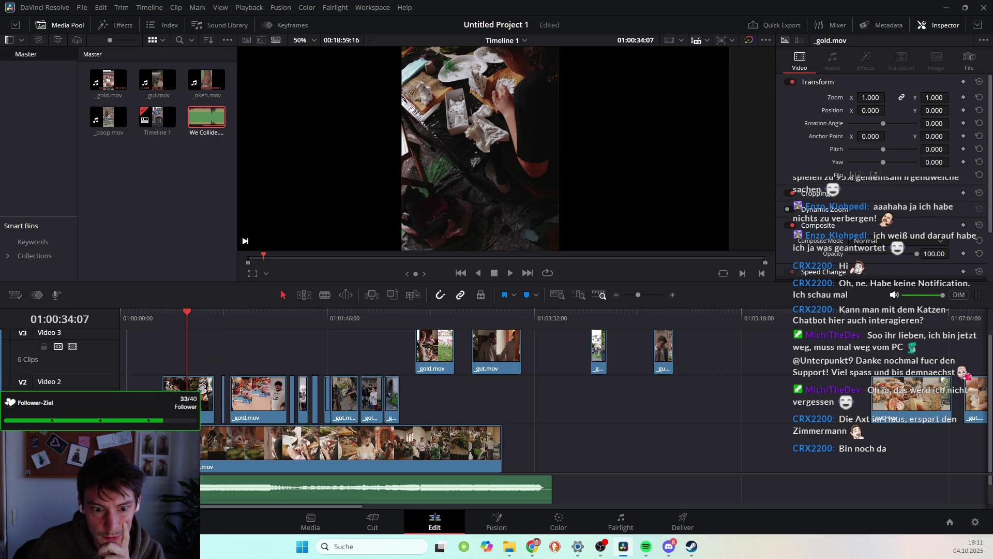
{"action": "left_click_drag", "start_coordinate": [187, 312], "coordinate": [154, 316]}
{"action": "left_click", "coordinate": [126, 326]}
{"action": "key", "text": "space"}
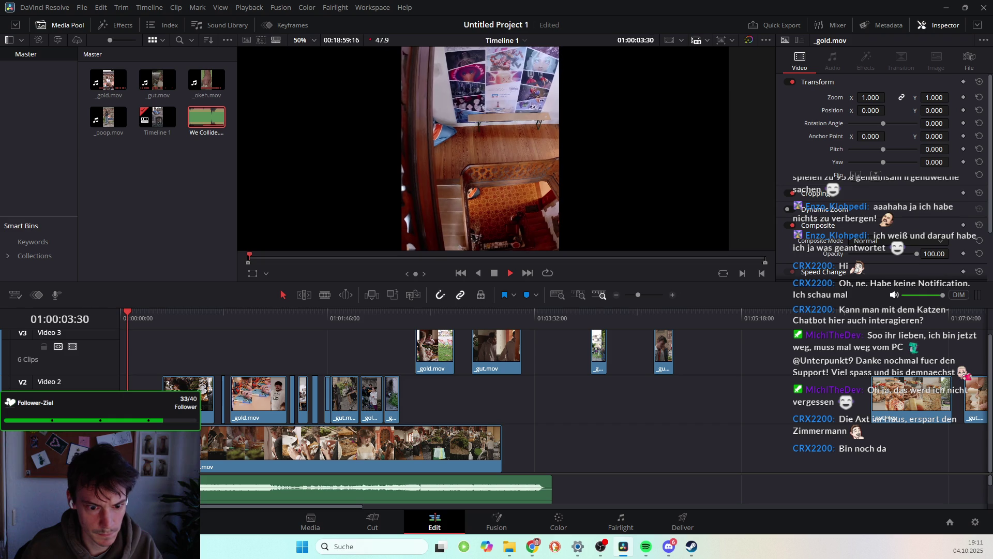
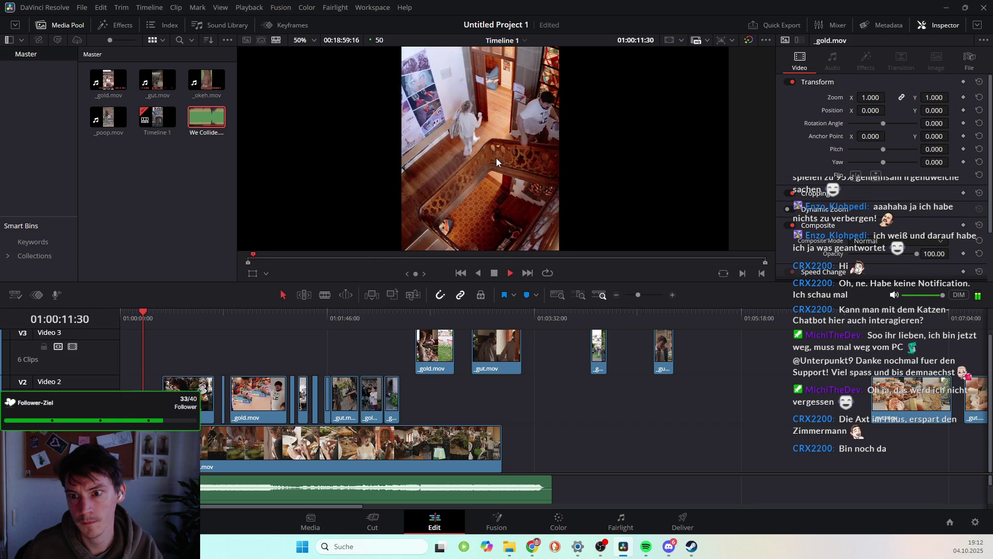
Stop playback and park the playhead at 01:00:11:05
{"action": "key", "text": "space"}
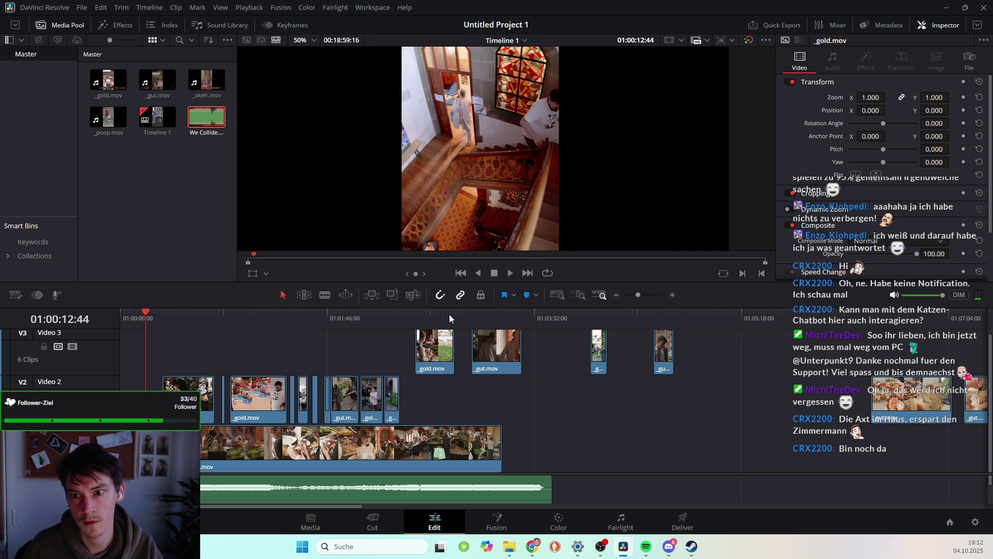
{"action": "left_click_drag", "start_coordinate": [148, 312], "coordinate": [145, 315]}
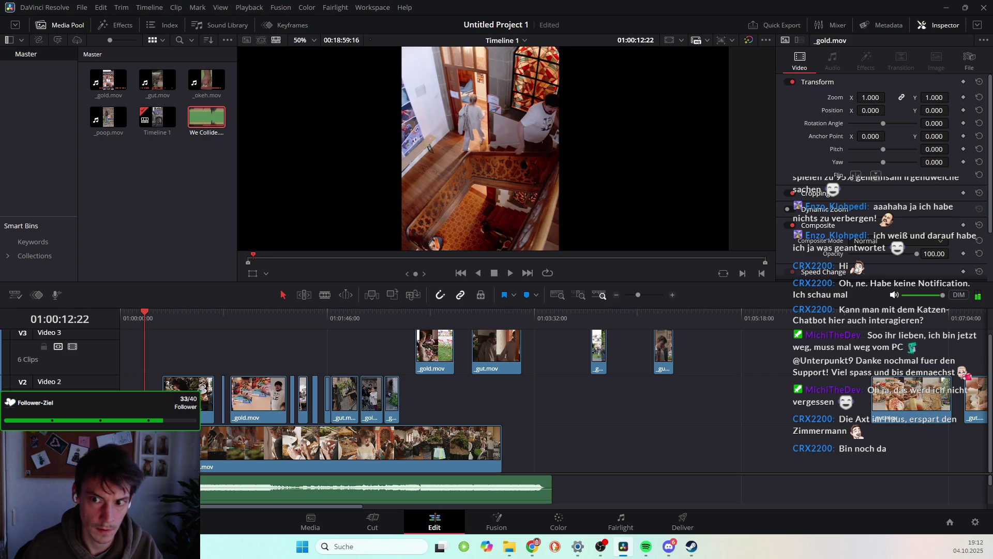
{"action": "left_click", "coordinate": [143, 313]}
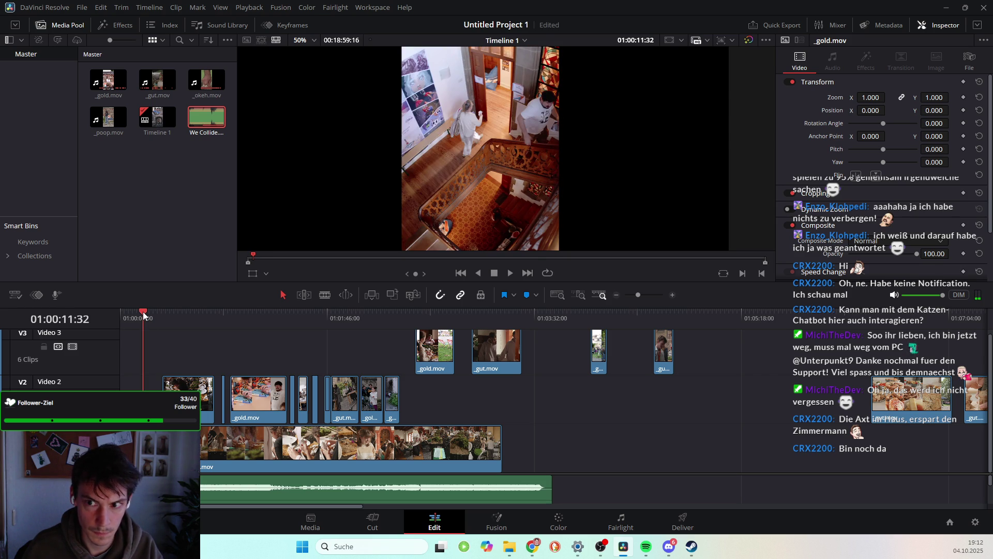
{"action": "left_click_drag", "start_coordinate": [143, 312], "coordinate": [142, 311]}
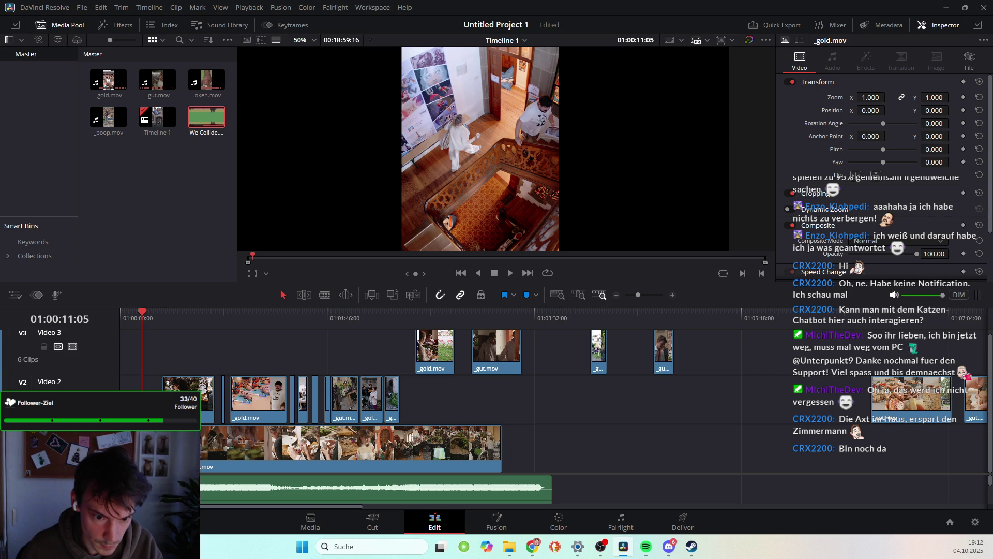
Place a short piece of _gold.mov from the source viewer at the start of Video 2
{"action": "left_click", "coordinate": [176, 450]}
{"action": "key", "text": "ctrl+z"}
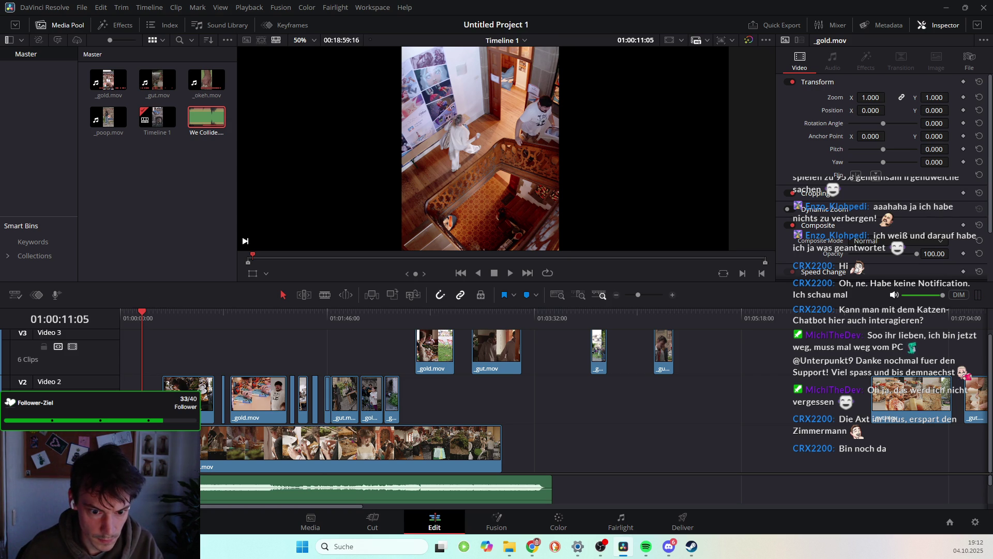
{"action": "key", "text": "f"}
{"action": "left_click_drag", "start_coordinate": [687, 259], "coordinate": [132, 383]}
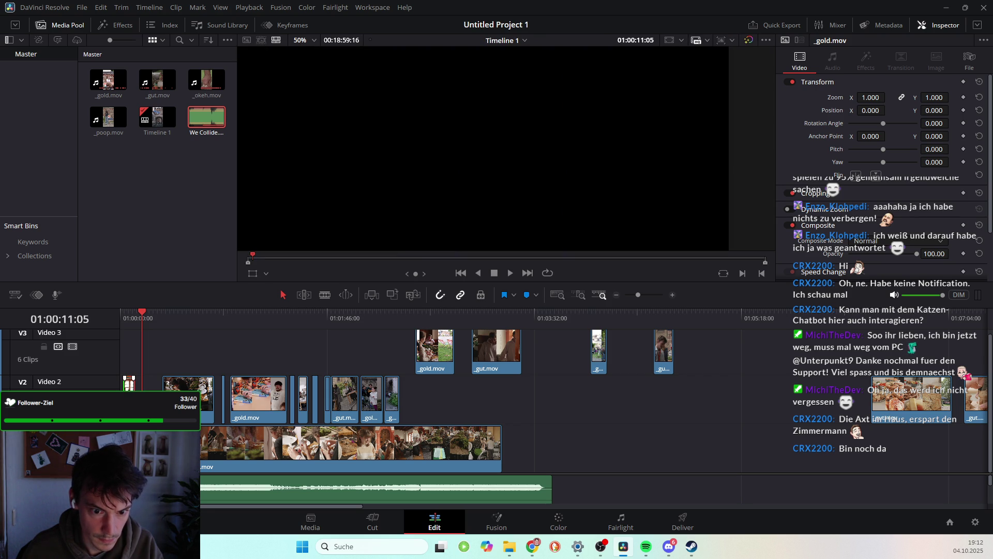
{"action": "key", "text": "ctrl+equal"}
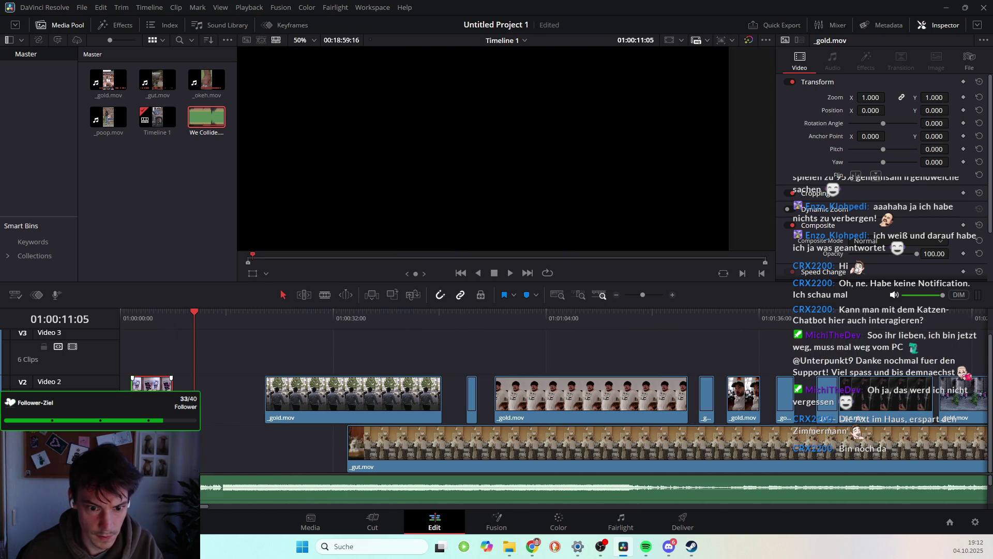
Undo the short Video 2 clip and play back the opening of the timeline
{"action": "key", "text": "ctrl+shift+a"}
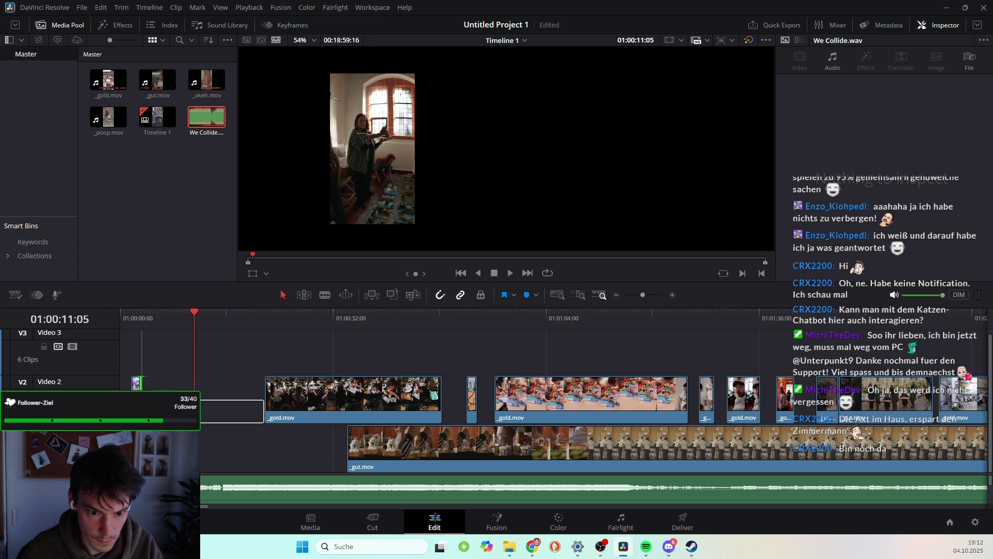
{"action": "key", "text": "ctrl+z"}
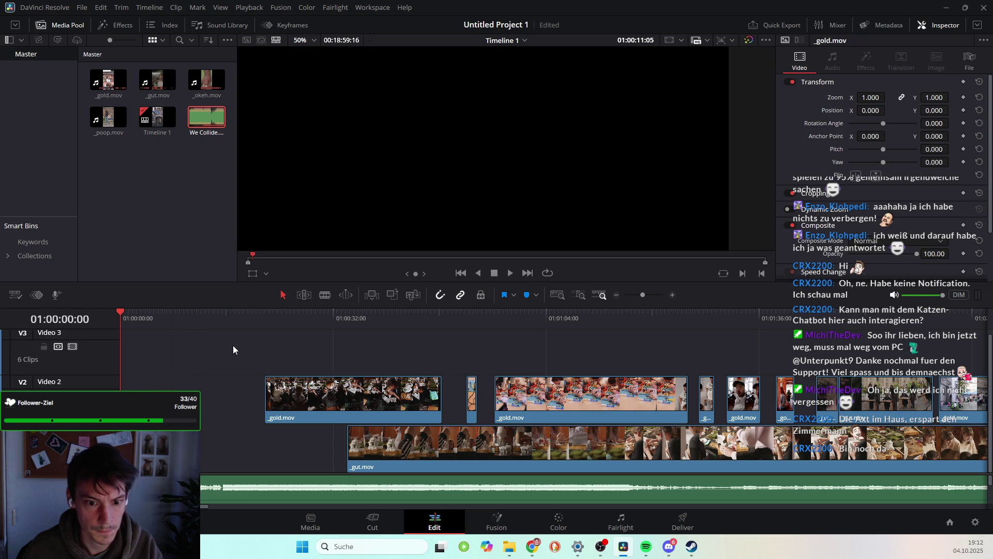
{"action": "key", "text": "space"}
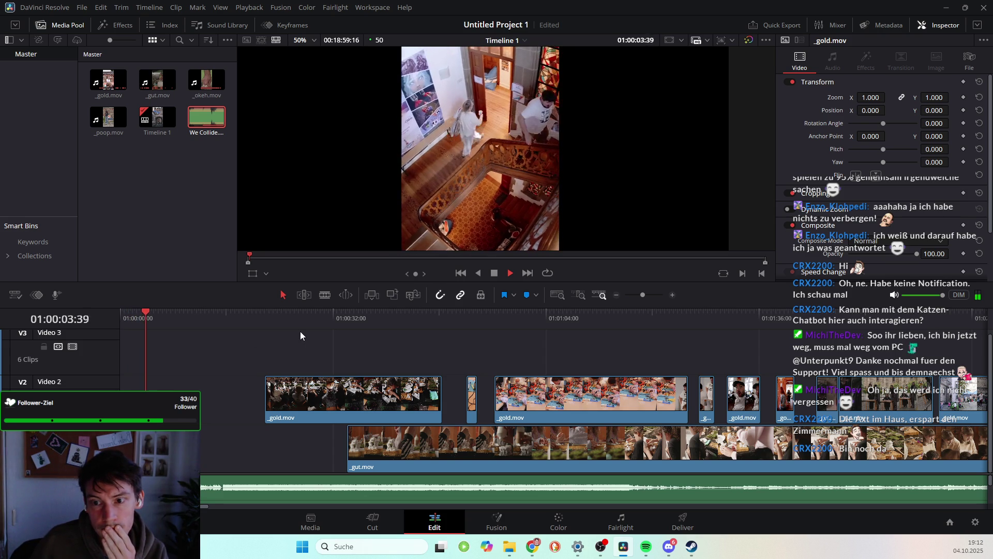
{"action": "key", "text": "space"}
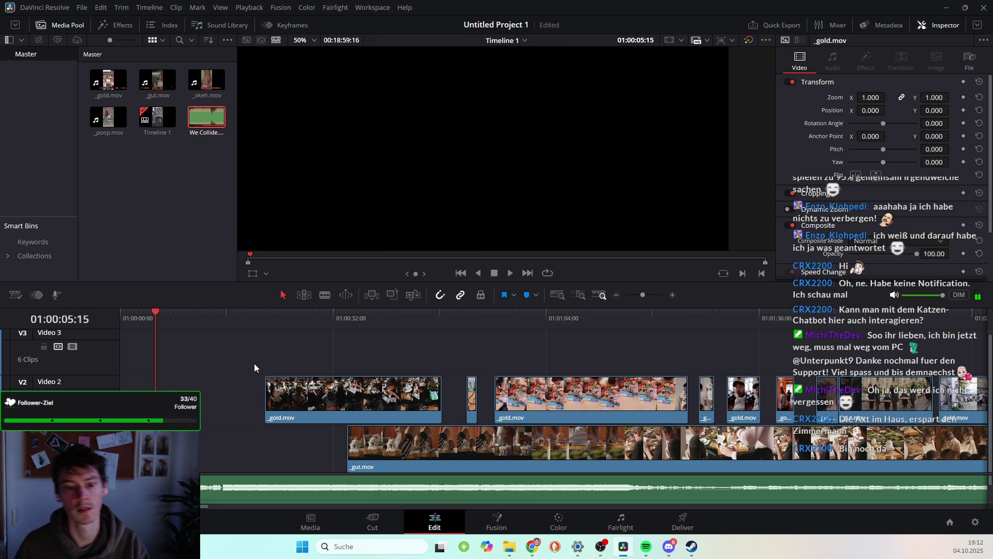
{"action": "key", "text": "space"}
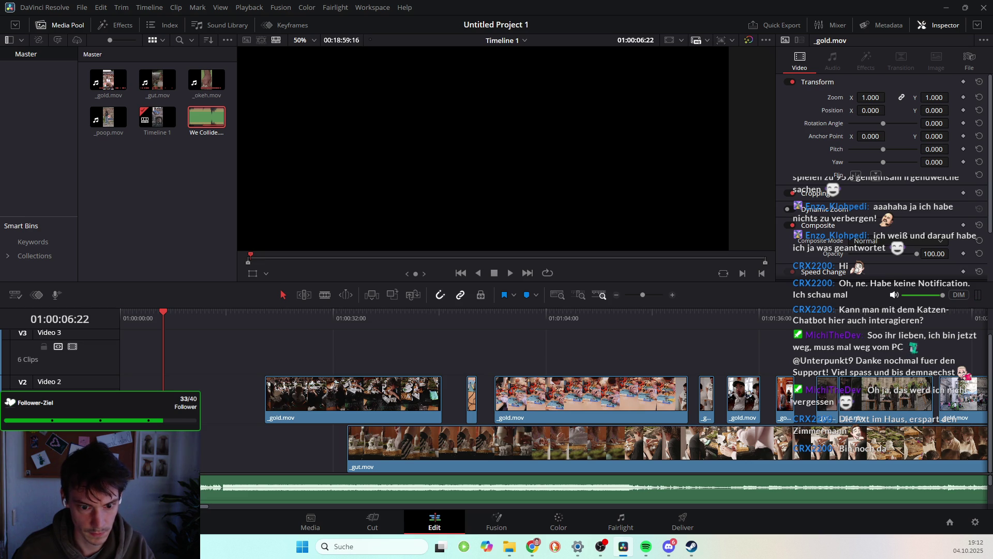
Drag the _gut.mov clip on Video 1 earlier toward the timeline start
{"action": "left_click_drag", "start_coordinate": [206, 117], "coordinate": [156, 460]}
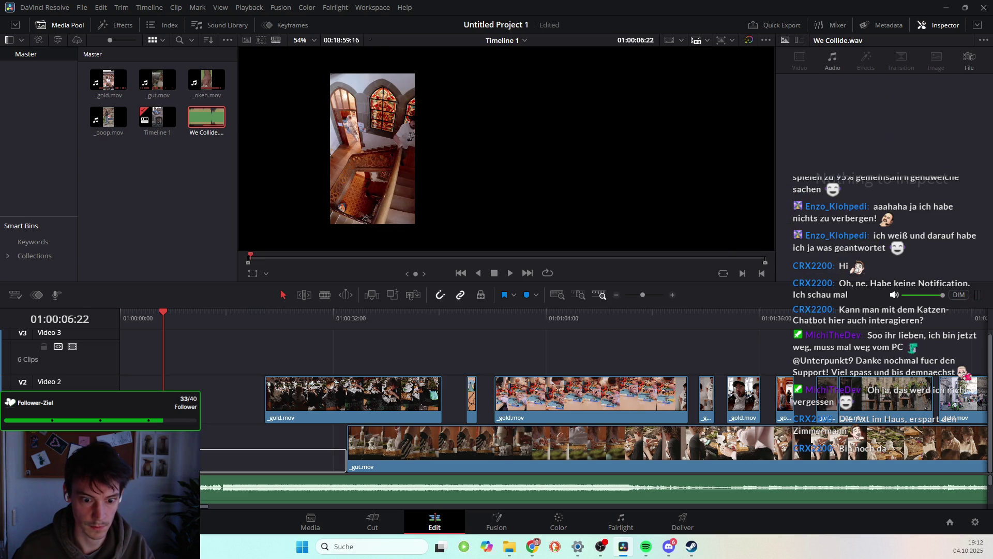
{"action": "mouse_move", "coordinate": [269, 461]}
{"action": "left_mouse_down"}
{"action": "mouse_move", "coordinate": [135, 383]}
{"action": "mouse_move", "coordinate": [235, 388]}
{"action": "left_mouse_up"}
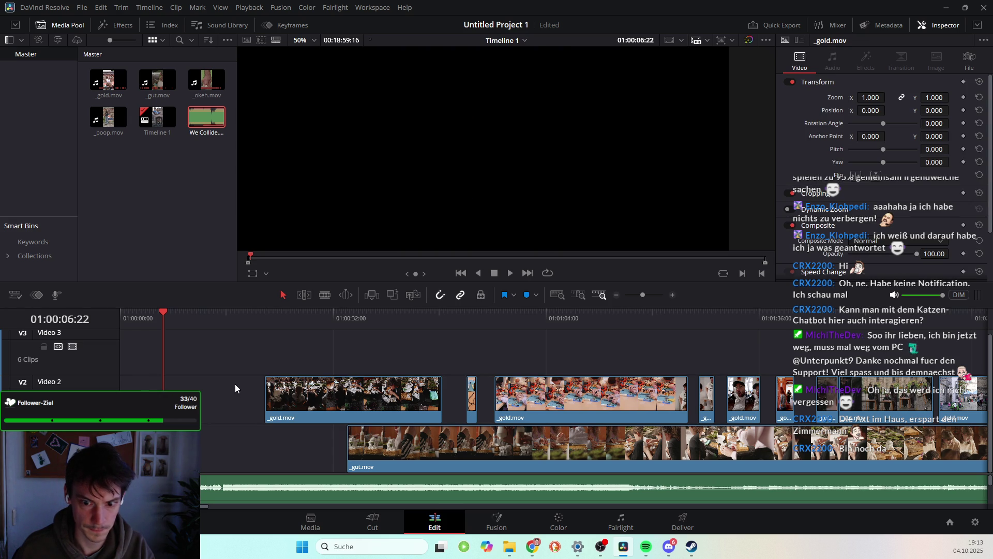
{"action": "left_click_drag", "start_coordinate": [413, 445], "coordinate": [260, 449]}
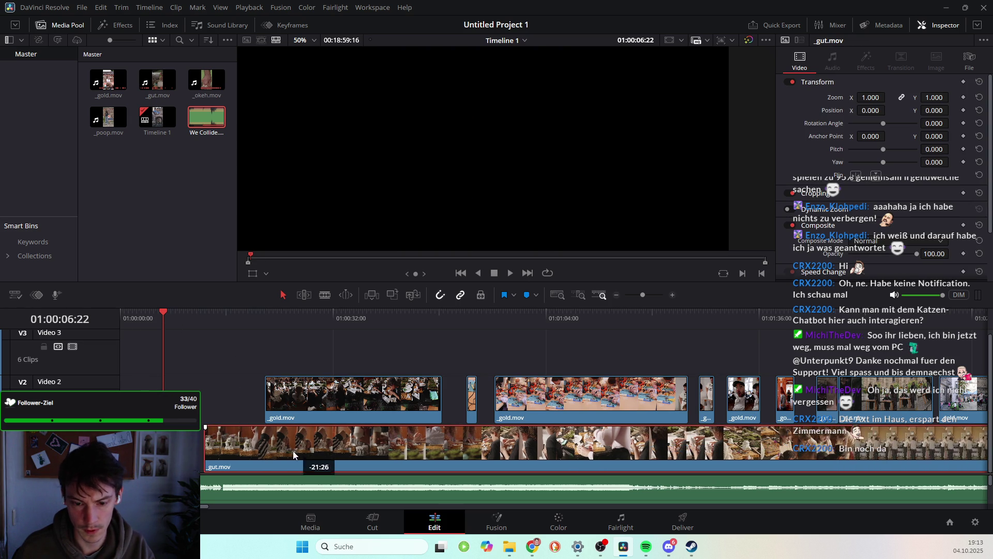
Try _gut.mov on Video 3, then return it to the bottom video track
{"action": "left_click_drag", "start_coordinate": [275, 370], "coordinate": [272, 353]}
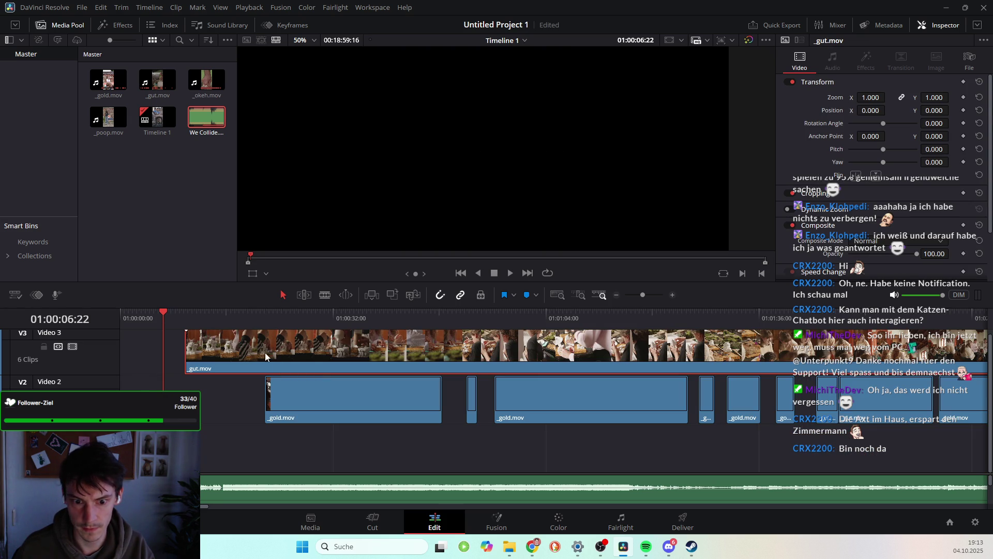
{"action": "mouse_move", "coordinate": [201, 313]}
{"action": "left_mouse_down"}
{"action": "mouse_move", "coordinate": [486, 311]}
{"action": "mouse_move", "coordinate": [707, 357]}
{"action": "mouse_move", "coordinate": [202, 390]}
{"action": "left_mouse_up"}
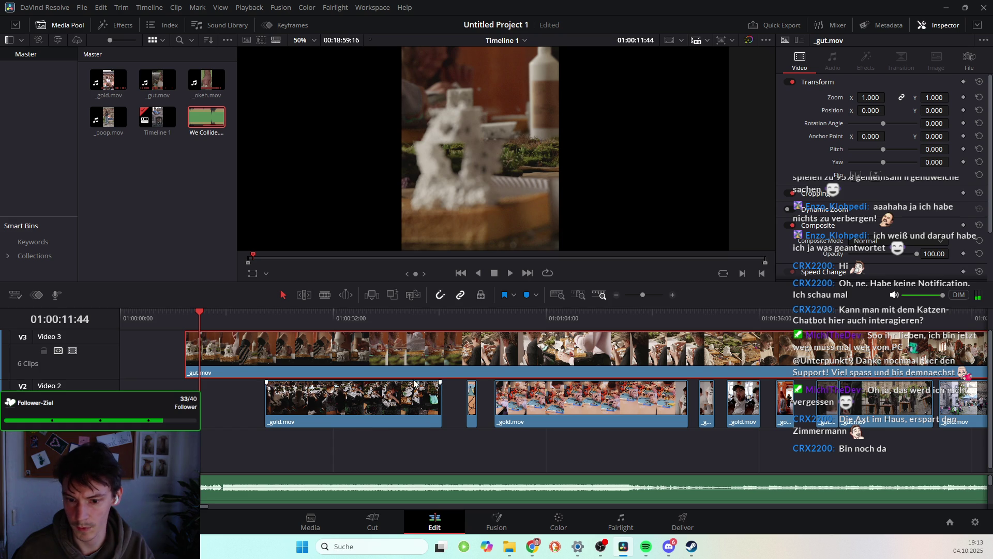
{"action": "left_click_drag", "start_coordinate": [360, 352], "coordinate": [391, 458]}
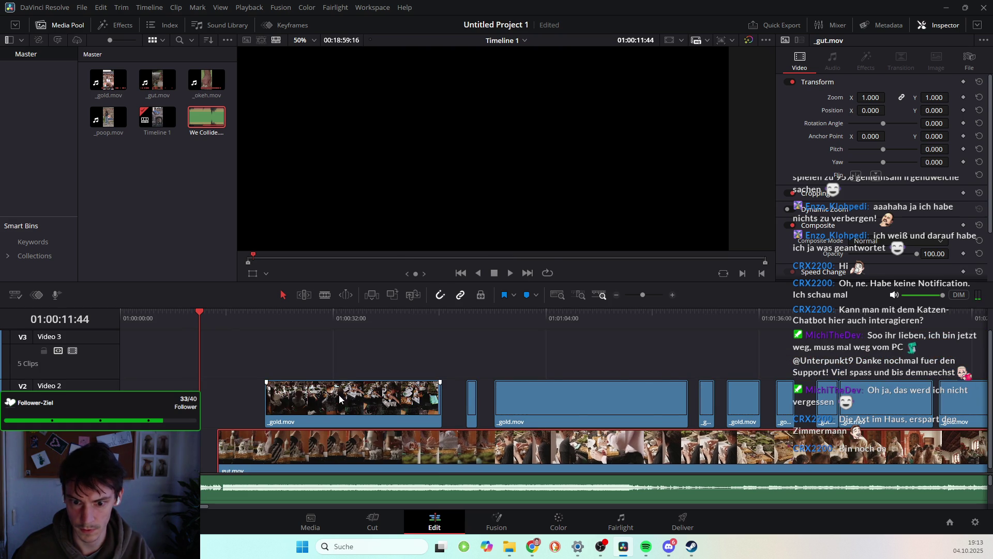
{"action": "mouse_move", "coordinate": [200, 312]}
{"action": "left_mouse_down"}
{"action": "mouse_move", "coordinate": [292, 358]}
{"action": "mouse_move", "coordinate": [371, 345]}
{"action": "left_mouse_up"}
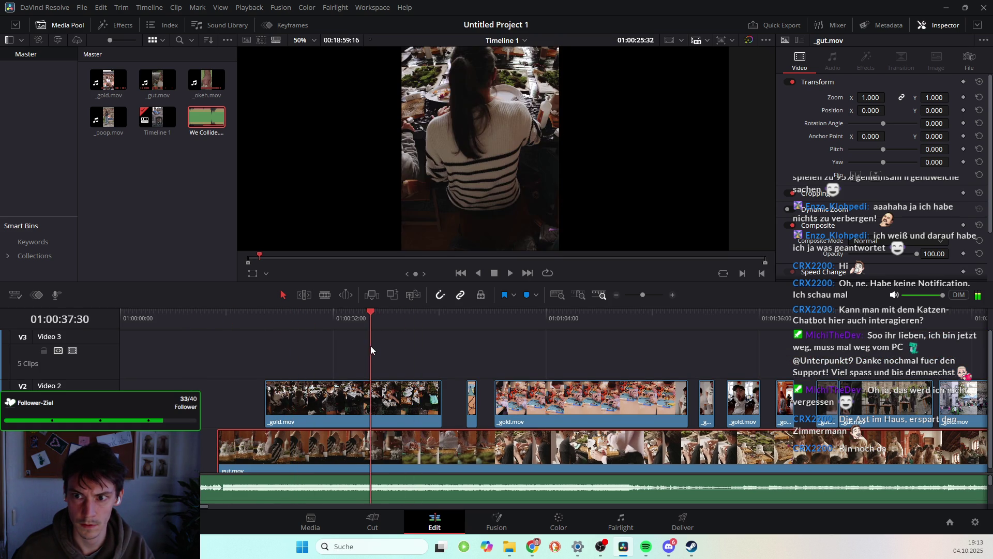
Nudge the long _gut.mov clip slightly earlier on Video 1
{"action": "scroll", "coordinate": [480, 426], "scroll_direction": "right", "scroll_amount": 2}
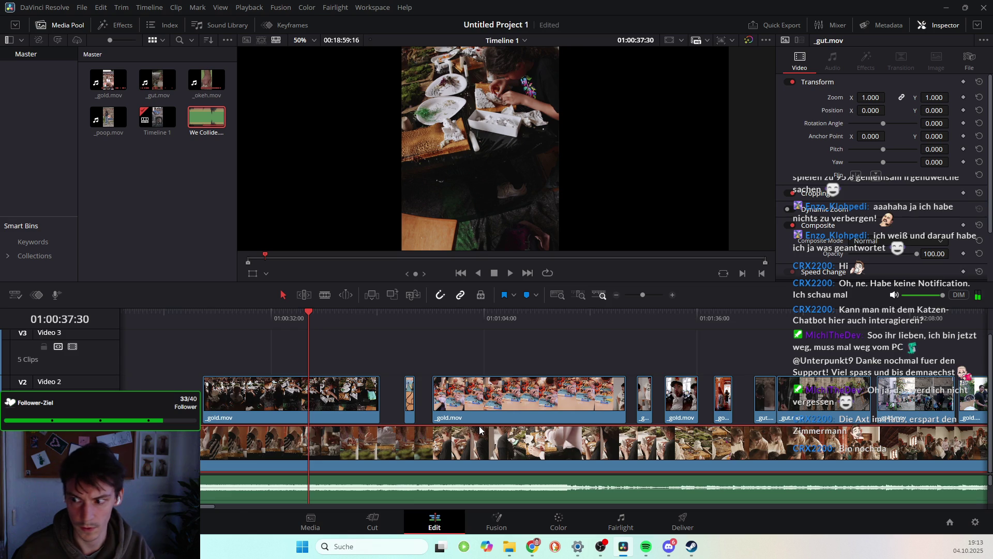
{"action": "scroll", "coordinate": [479, 426], "scroll_direction": "right", "scroll_amount": 10}
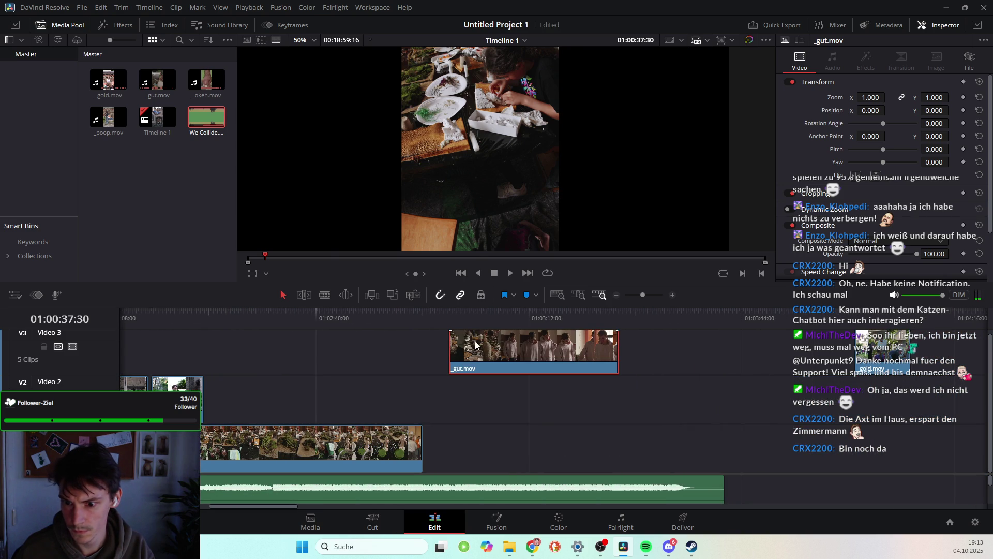
{"action": "left_click_drag", "start_coordinate": [453, 313], "coordinate": [575, 318]}
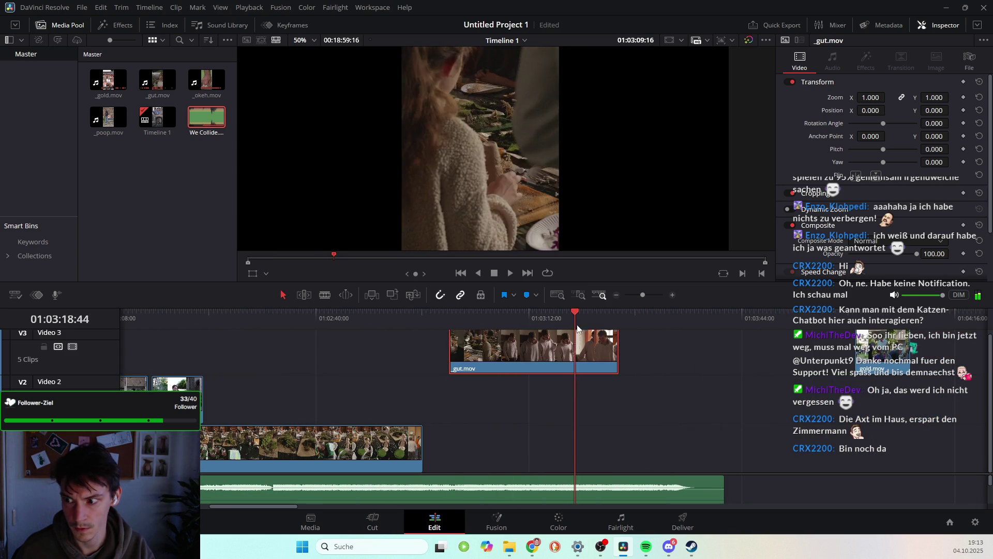
{"action": "scroll", "coordinate": [686, 415], "scroll_direction": "left", "scroll_amount": 10}
{"action": "scroll", "coordinate": [686, 415], "scroll_direction": "left", "scroll_amount": 8}
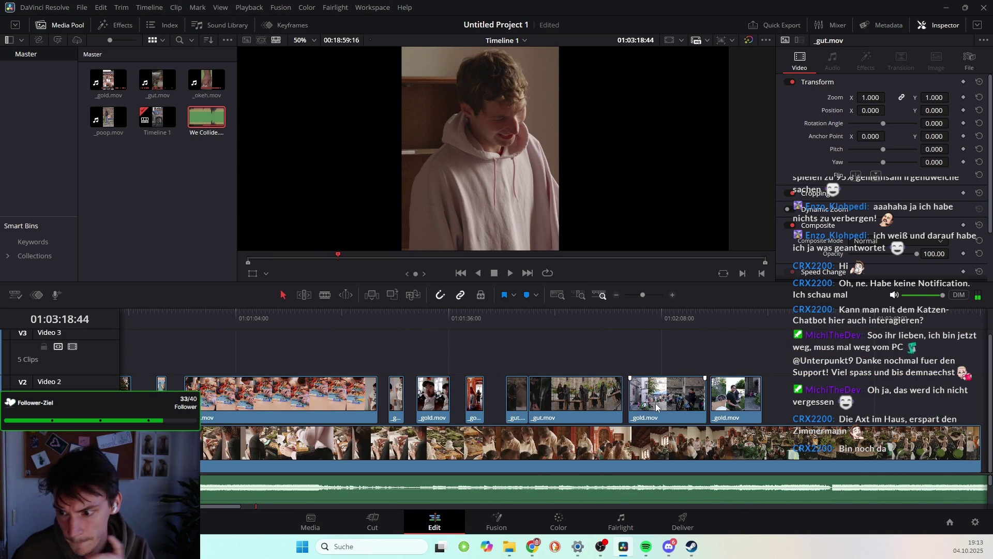
{"action": "left_click", "coordinate": [548, 439]}
{"action": "scroll", "coordinate": [548, 441], "scroll_direction": "left", "scroll_amount": 10}
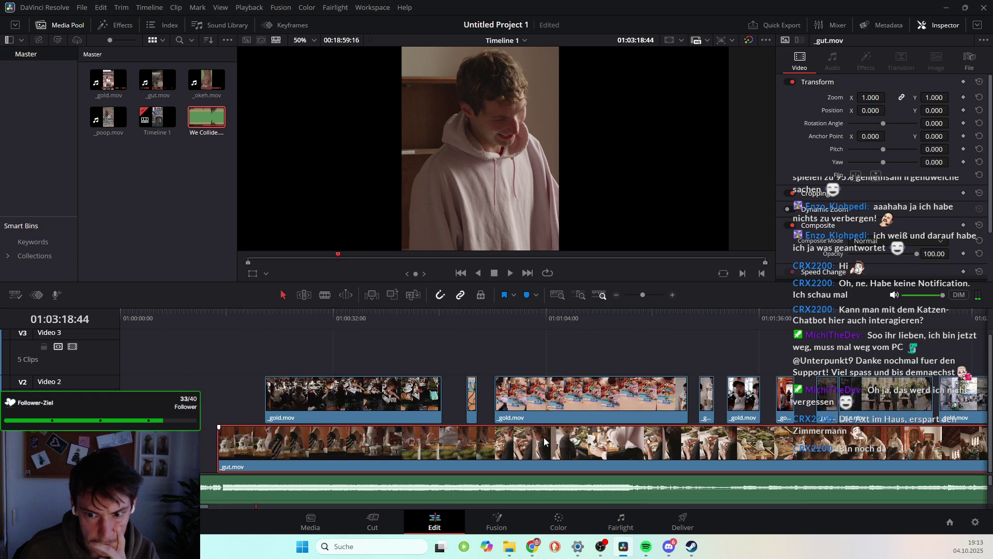
{"action": "scroll", "coordinate": [523, 422], "scroll_direction": "right", "scroll_amount": 10}
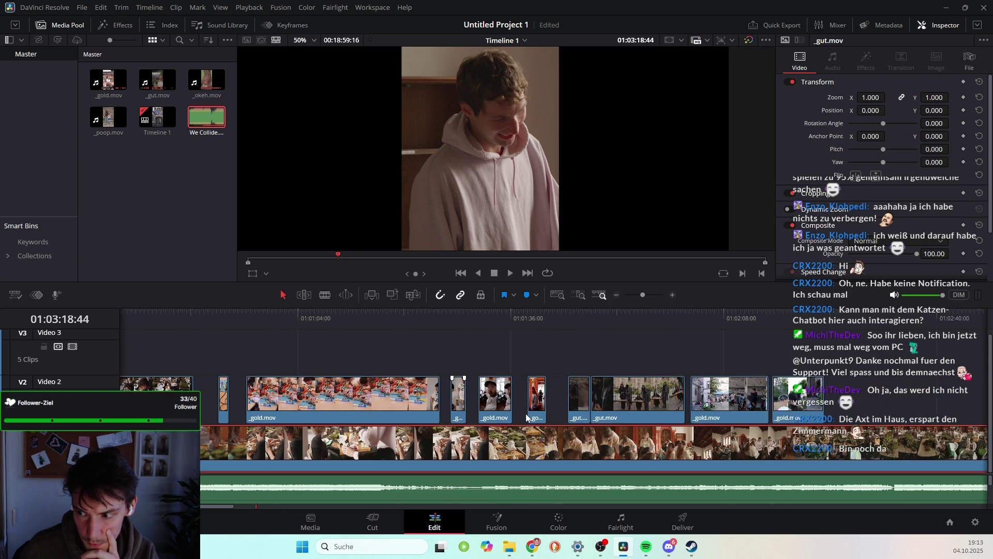
{"action": "left_click_drag", "start_coordinate": [517, 440], "coordinate": [501, 445]}
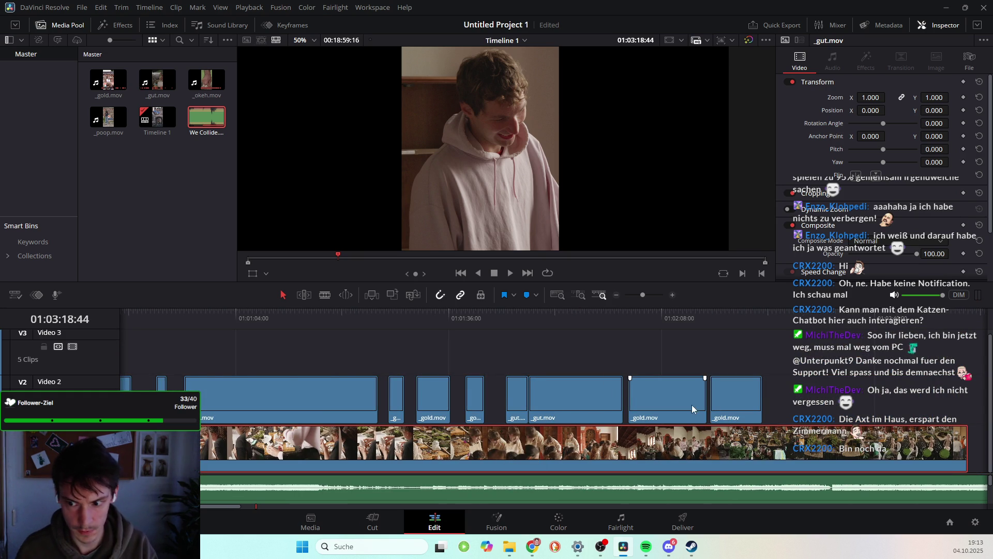
Check the edit around 01:02:05 and 01:00:23 and clear the clip selection
{"action": "left_click_drag", "start_coordinate": [644, 323], "coordinate": [646, 324]}
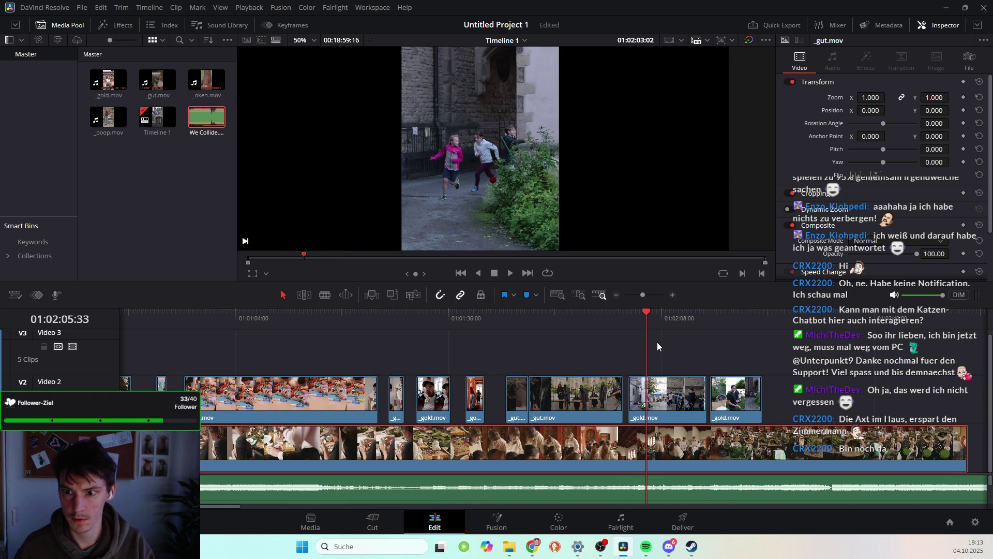
{"action": "scroll", "coordinate": [657, 341], "scroll_direction": "left", "scroll_amount": 10}
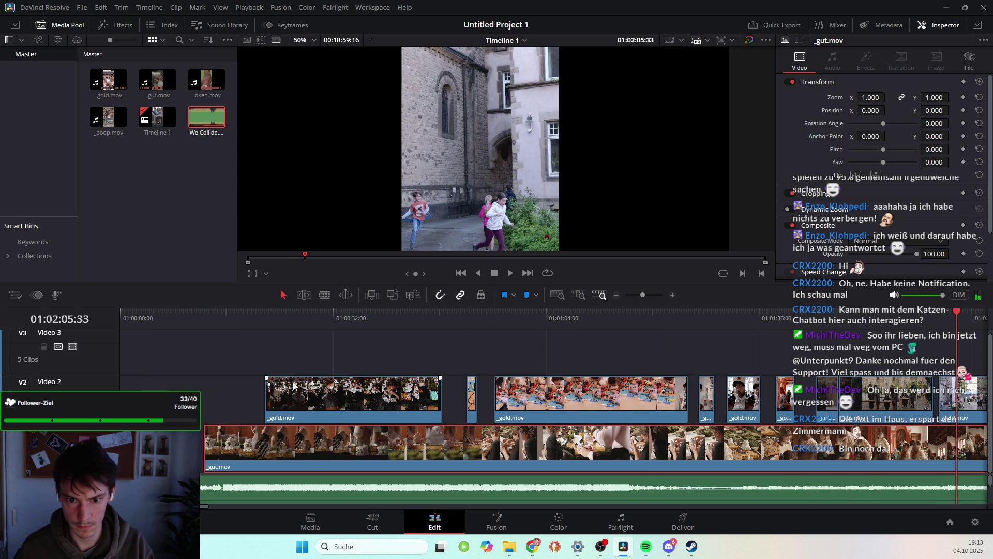
{"action": "left_click_drag", "start_coordinate": [266, 321], "coordinate": [277, 322]}
{"action": "left_click", "coordinate": [193, 354]}
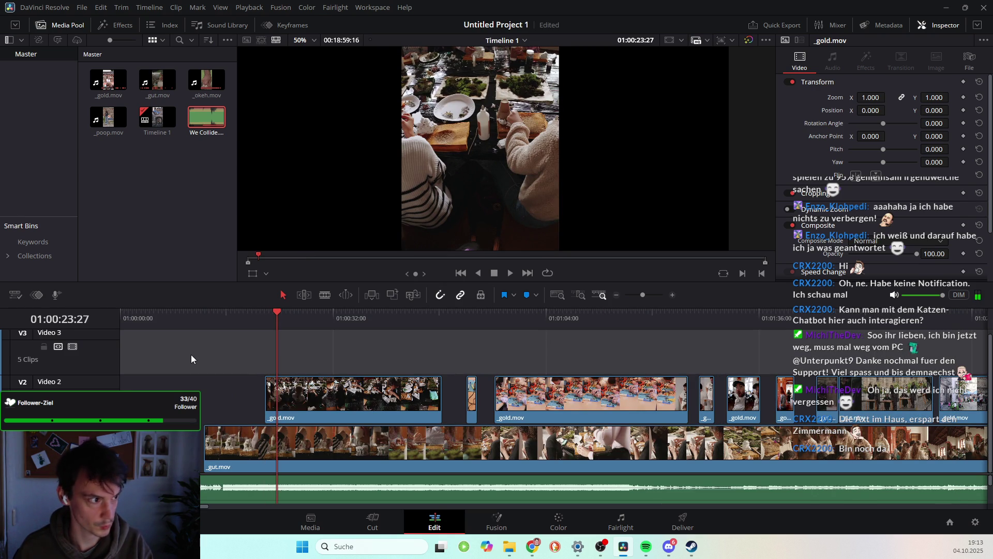
Undo and redo the _gut.mov move onto the lower track, then save the project
{"action": "key", "text": "ctrl+z"}
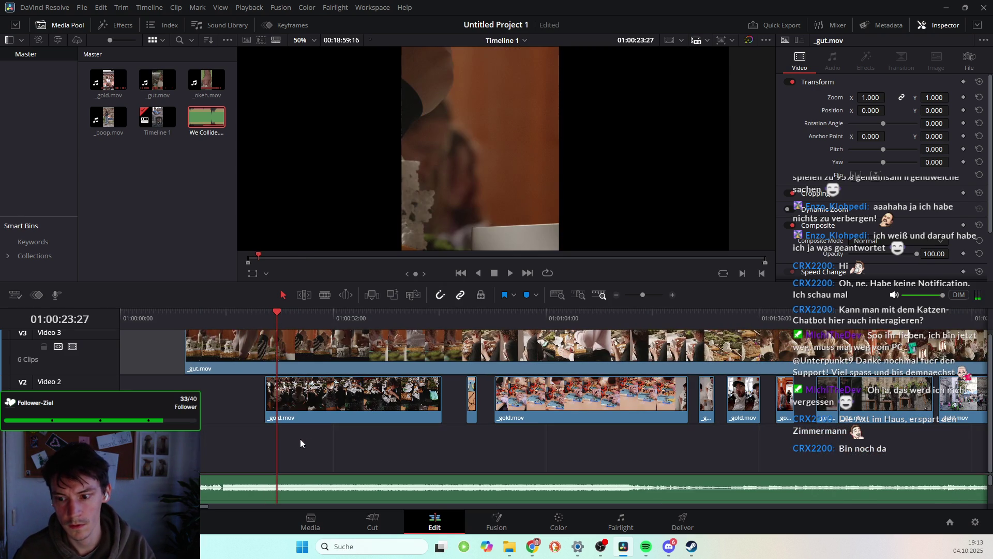
{"action": "key", "text": "ctrl+shift+z"}
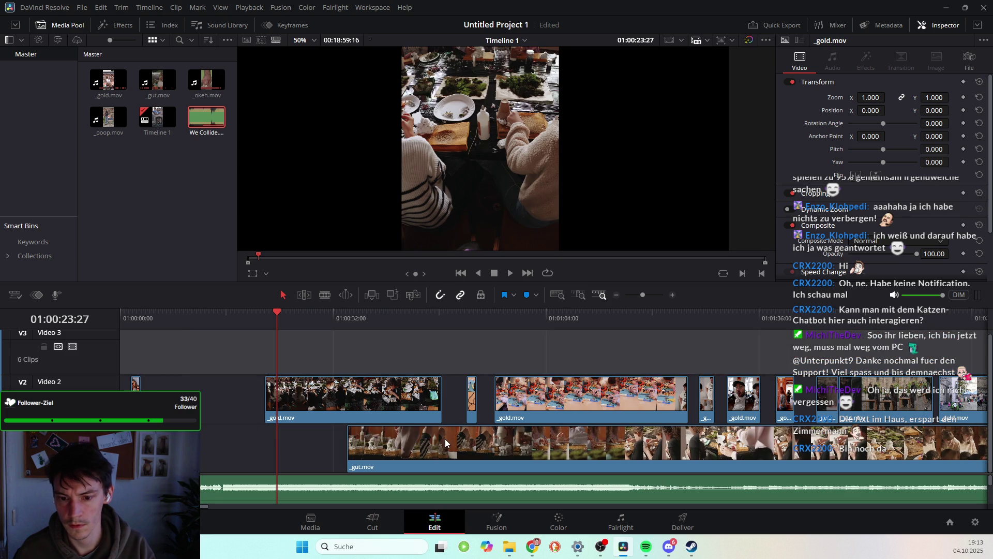
{"action": "key", "text": "ctrl+s"}
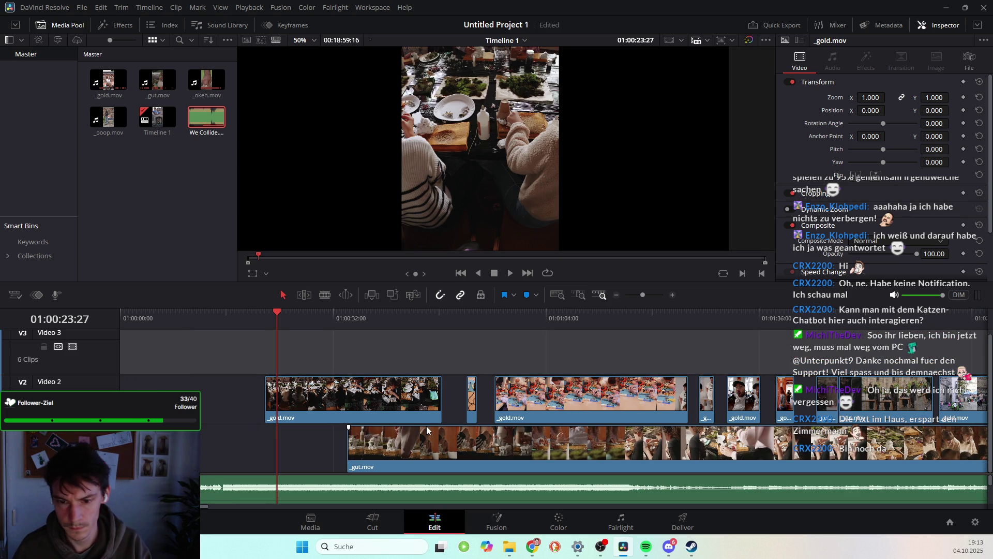
{"action": "scroll", "coordinate": [427, 429], "scroll_direction": "down", "scroll_amount": 1}
{"action": "scroll", "coordinate": [427, 430], "scroll_direction": "down", "scroll_amount": 1}
{"action": "scroll", "coordinate": [427, 429], "scroll_direction": "down", "scroll_amount": 1}
{"action": "scroll", "coordinate": [427, 430], "scroll_direction": "down", "scroll_amount": 1}
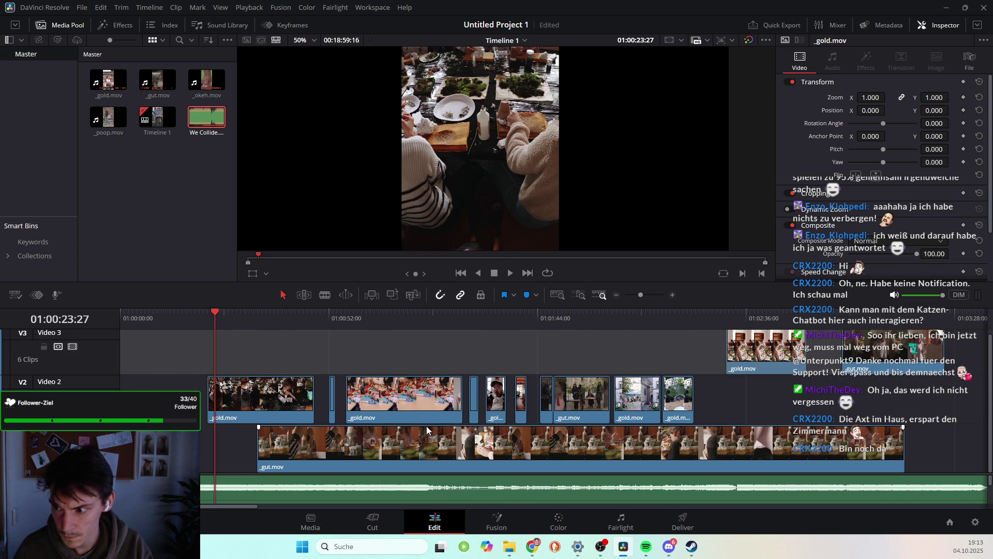
Move the _gold.mov clip to the very start of the timeline and play the opening
{"action": "left_click_drag", "start_coordinate": [728, 315], "coordinate": [737, 315]}
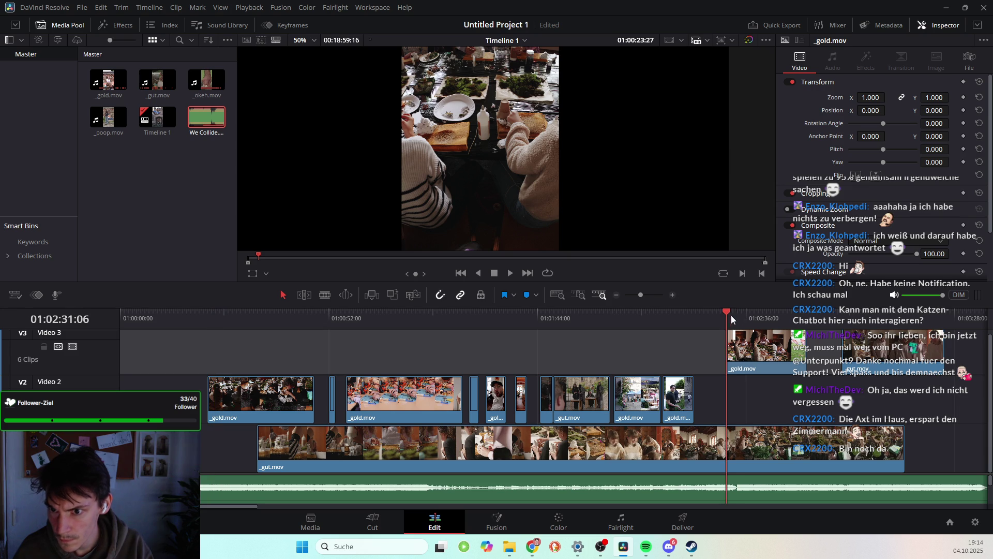
{"action": "left_click_drag", "start_coordinate": [750, 352], "coordinate": [191, 445]}
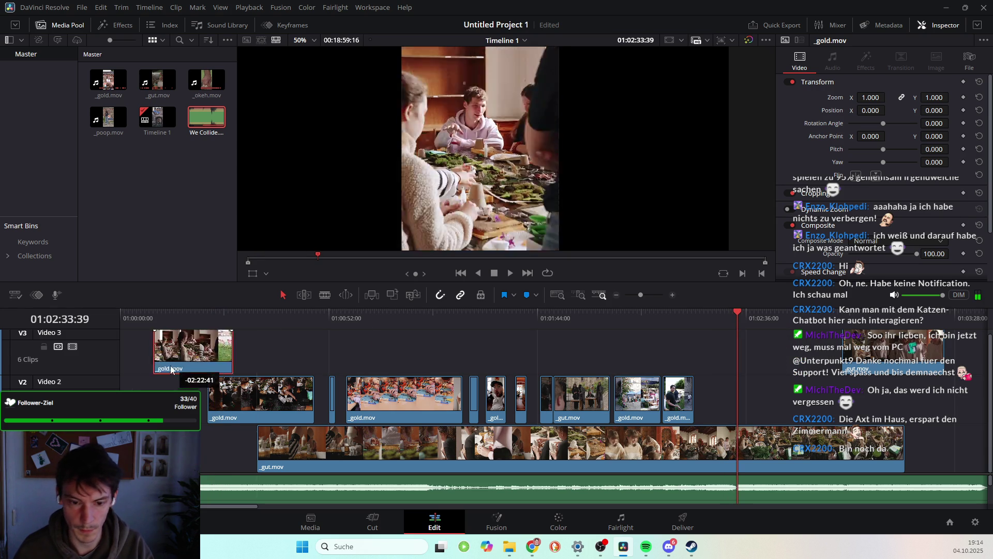
{"action": "mouse_move", "coordinate": [141, 321]}
{"action": "left_mouse_down"}
{"action": "mouse_move", "coordinate": [150, 322]}
{"action": "mouse_move", "coordinate": [145, 312]}
{"action": "left_mouse_up"}
{"action": "key", "text": "space"}
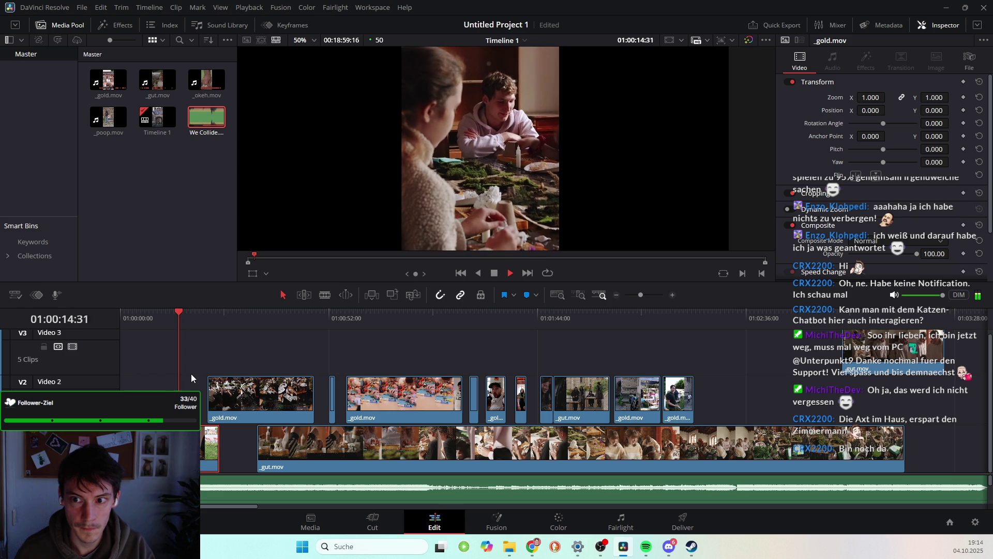
{"action": "key", "text": "space"}
{"action": "mouse_move", "coordinate": [181, 310]}
{"action": "left_mouse_down"}
{"action": "mouse_move", "coordinate": [115, 334]}
{"action": "mouse_move", "coordinate": [140, 334]}
{"action": "left_mouse_up"}
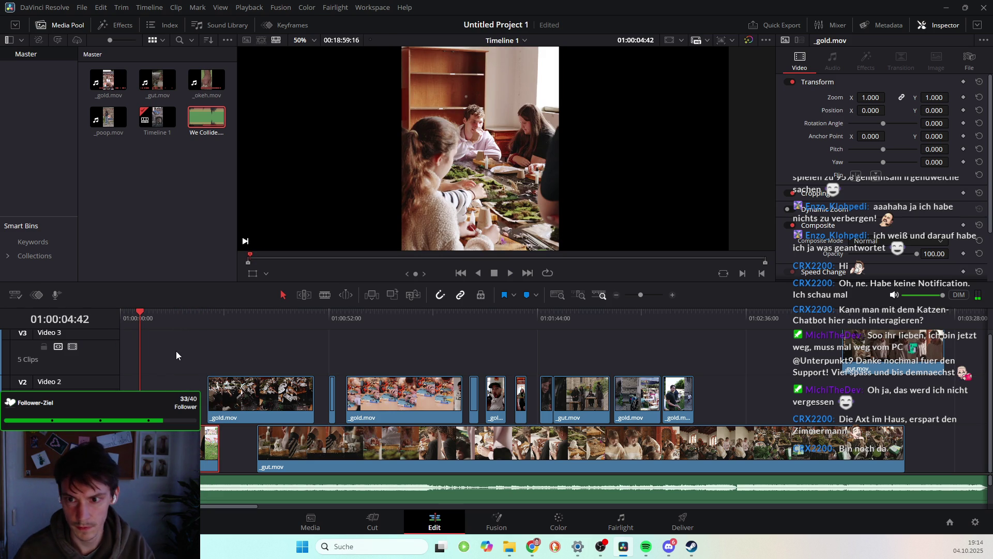
Step to the first V2 clip near 01:00:04:42 and replay the cut
{"action": "key", "text": "Down"}
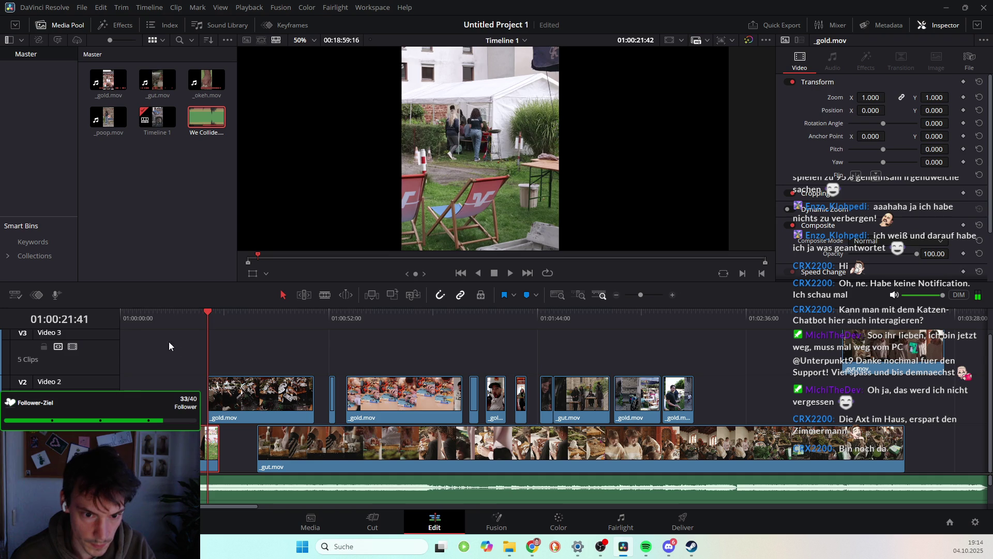
{"action": "left_click", "coordinate": [140, 319]}
{"action": "key", "text": "Right"}
{"action": "key", "text": "Right"}
{"action": "key", "text": "Right"}
{"action": "key", "text": "Right"}
{"action": "key", "text": "Right"}
{"action": "key", "text": "space"}
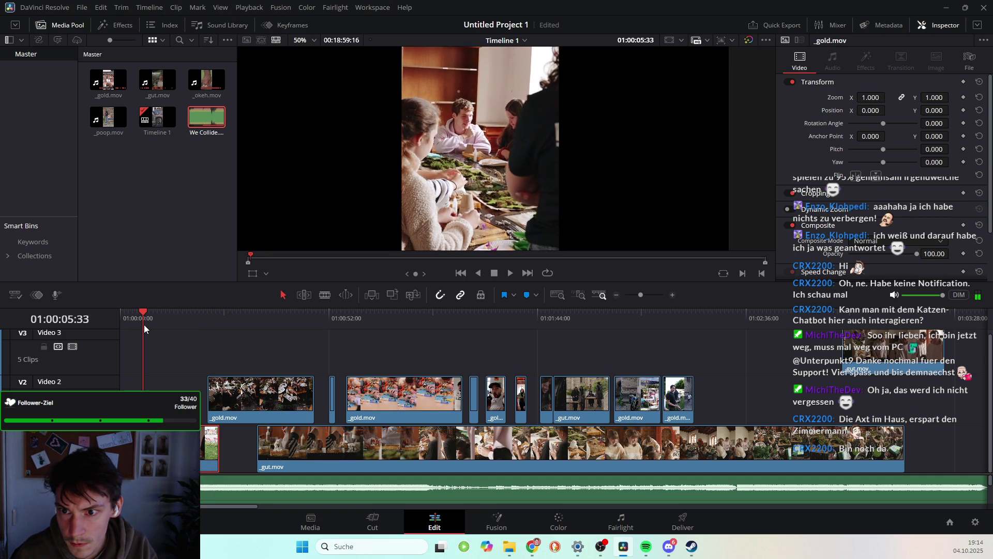
{"action": "key", "text": "space"}
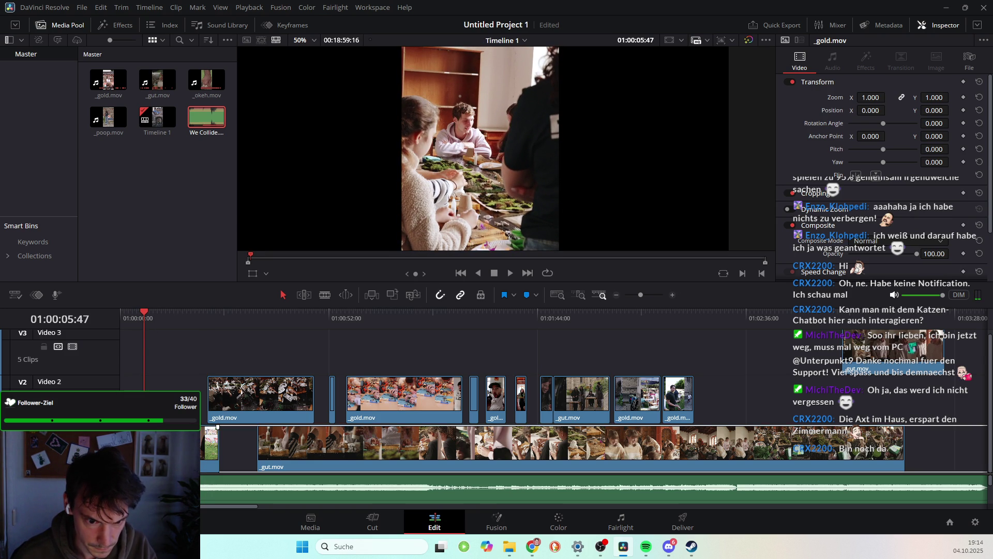
Raise the small clip onto V2 at the playhead, roll its edit point earlier and replay
{"action": "key", "text": "Escape"}
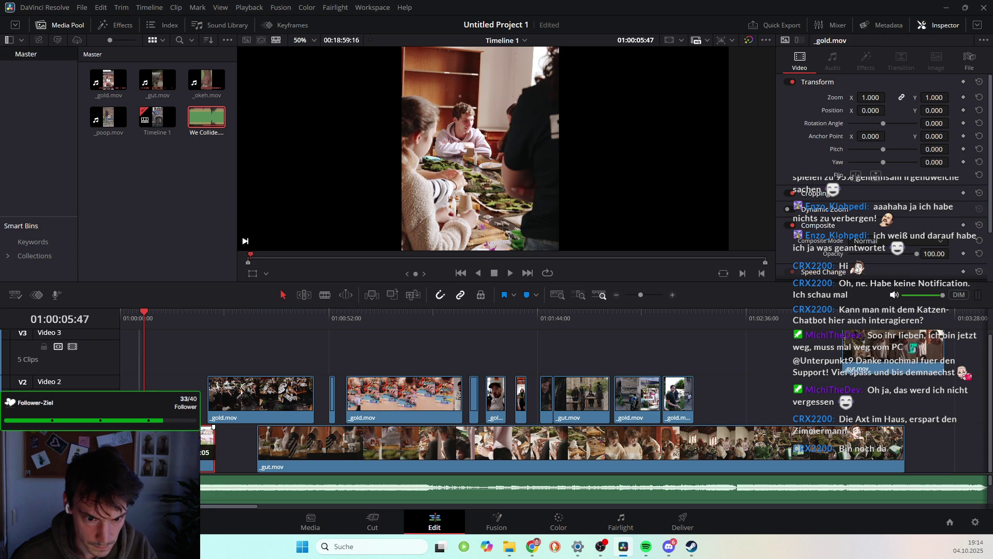
{"action": "left_click_drag", "start_coordinate": [209, 445], "coordinate": [199, 396]}
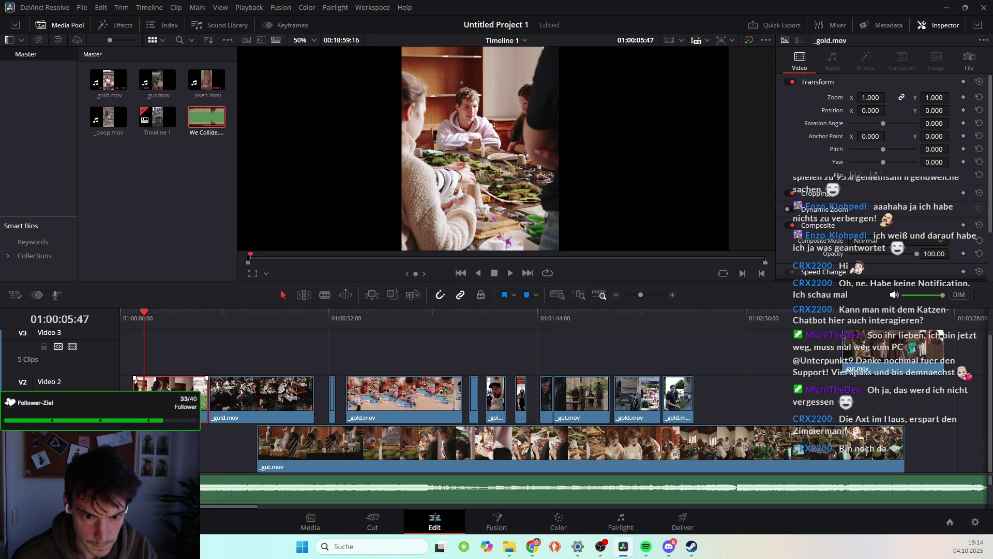
{"action": "left_click_drag", "start_coordinate": [205, 394], "coordinate": [138, 386]}
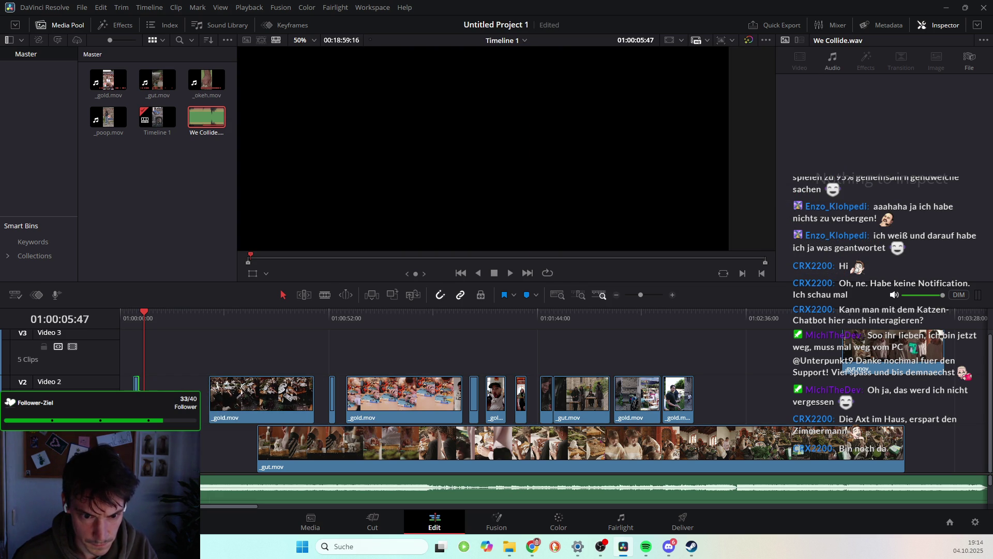
{"action": "left_click", "coordinate": [137, 384]}
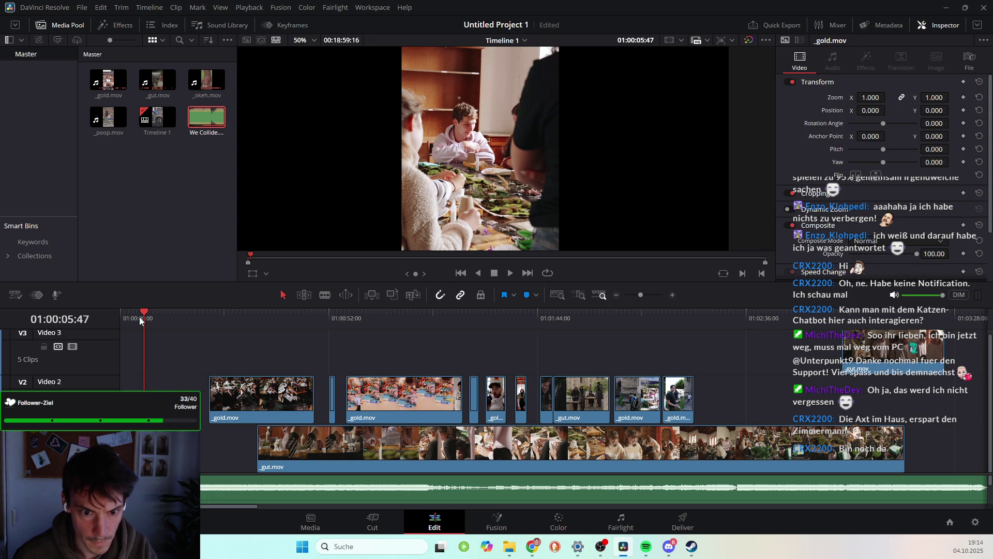
{"action": "left_click", "coordinate": [125, 317]}
{"action": "key", "text": "space"}
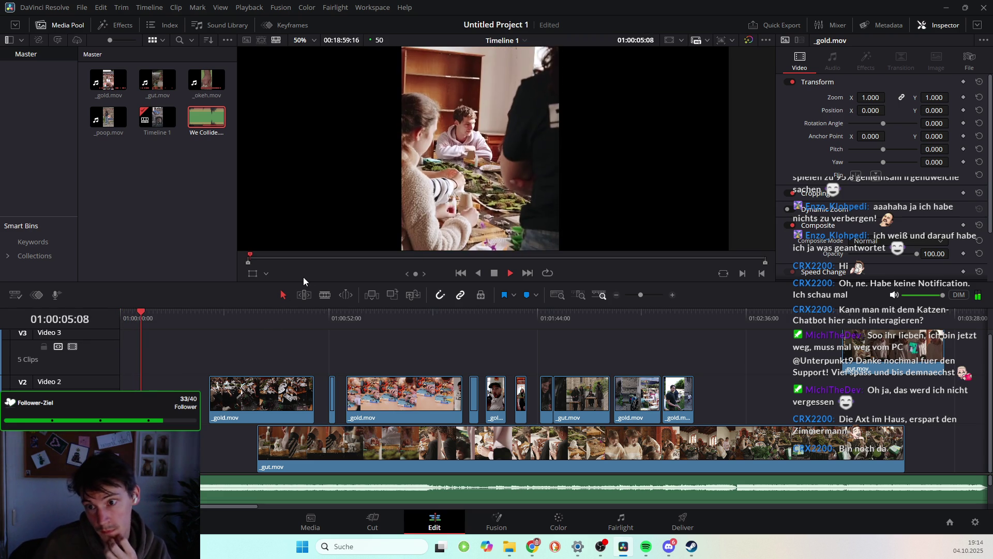
{"action": "key", "text": "space"}
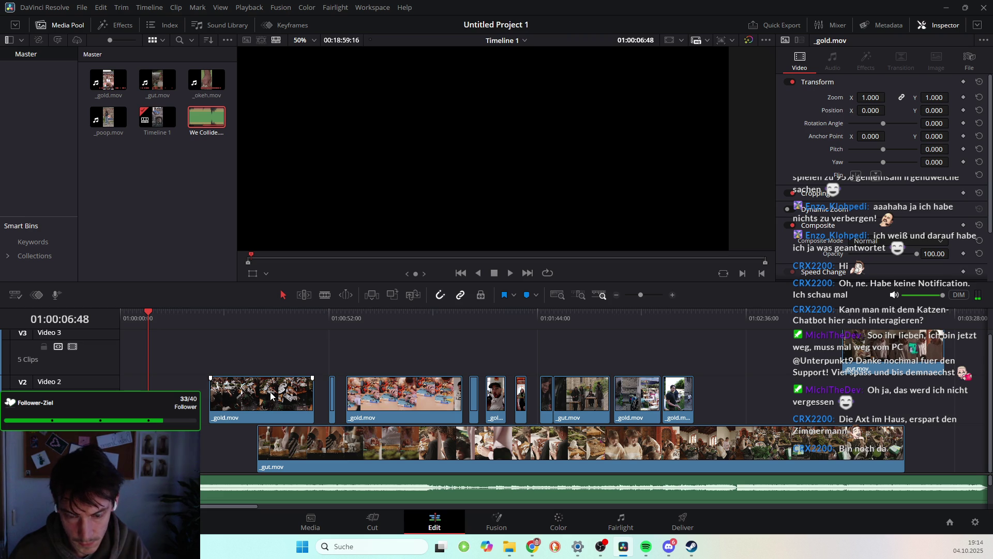
Move the first _gold.mov clip later along V2 and slide _gut.mov slightly earlier
{"action": "double_click", "coordinate": [340, 380]}
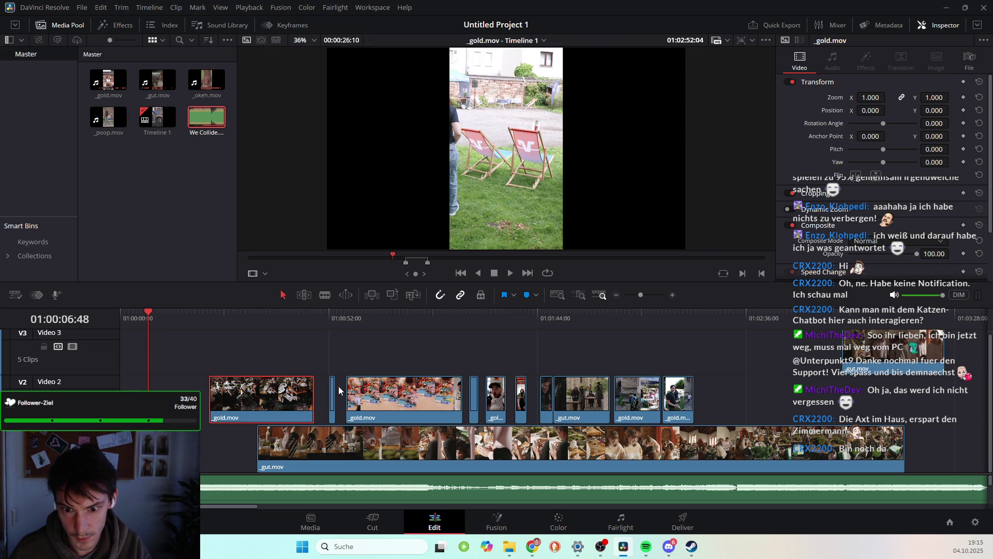
{"action": "left_click_drag", "start_coordinate": [330, 321], "coordinate": [332, 321]}
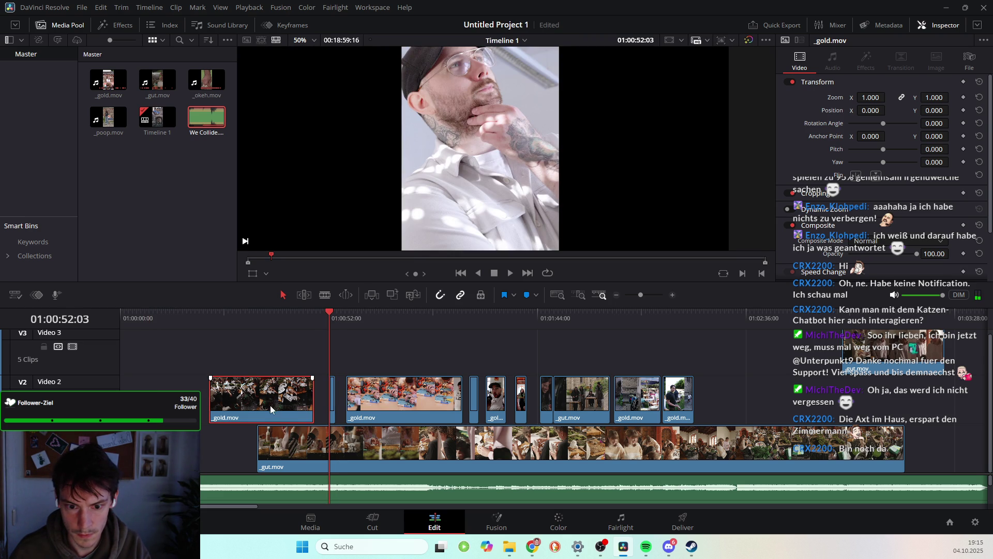
{"action": "left_click_drag", "start_coordinate": [250, 401], "coordinate": [753, 405]}
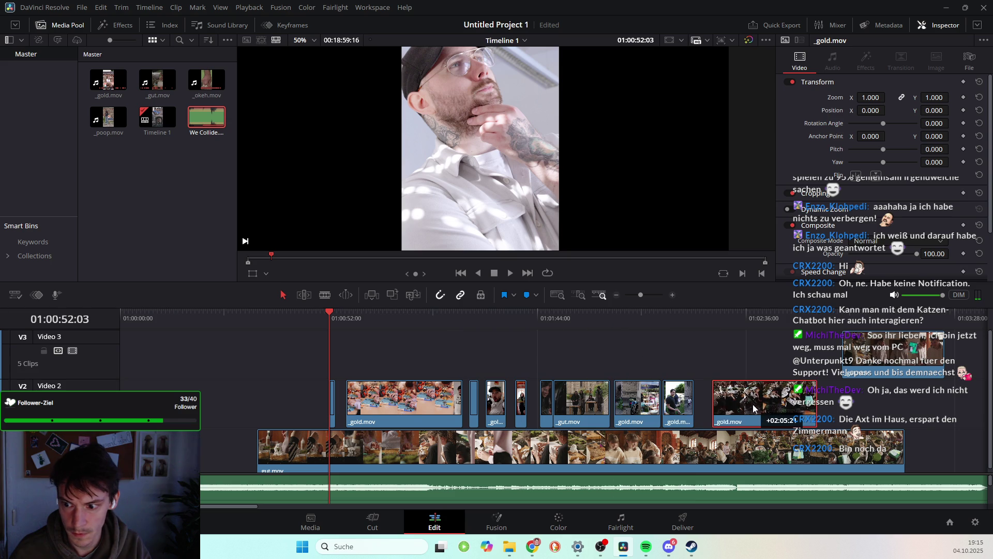
{"action": "left_click_drag", "start_coordinate": [345, 452], "coordinate": [267, 449]}
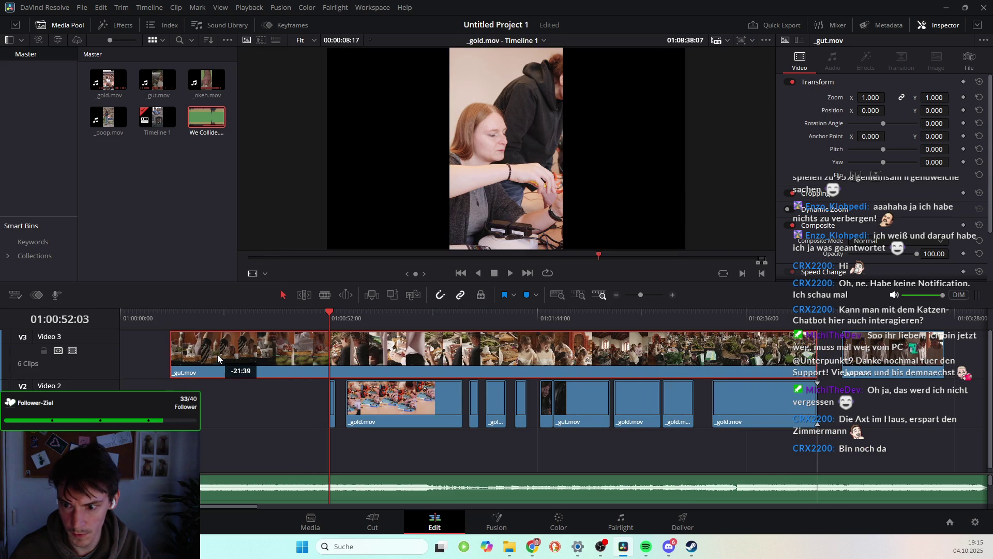
Drop _gut.mov onto Video 3 and step frame by frame to the cream-piping shot at 01:00:35:16
{"action": "left_click_drag", "start_coordinate": [267, 449], "coordinate": [220, 351]}
{"action": "left_click_drag", "start_coordinate": [171, 315], "coordinate": [273, 312]}
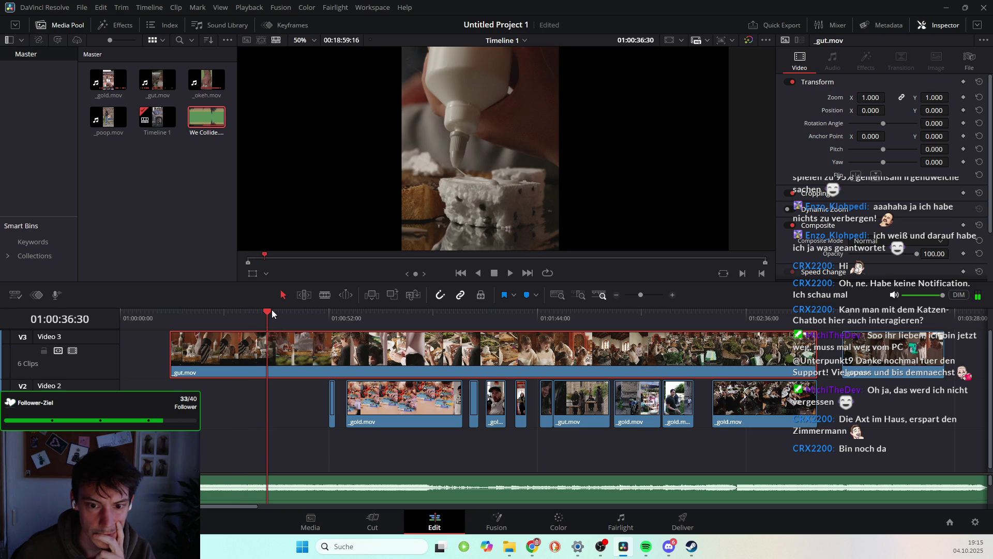
{"action": "mouse_move", "coordinate": [268, 313]}
{"action": "left_mouse_down"}
{"action": "mouse_move", "coordinate": [286, 324]}
{"action": "mouse_move", "coordinate": [272, 312]}
{"action": "left_mouse_up"}
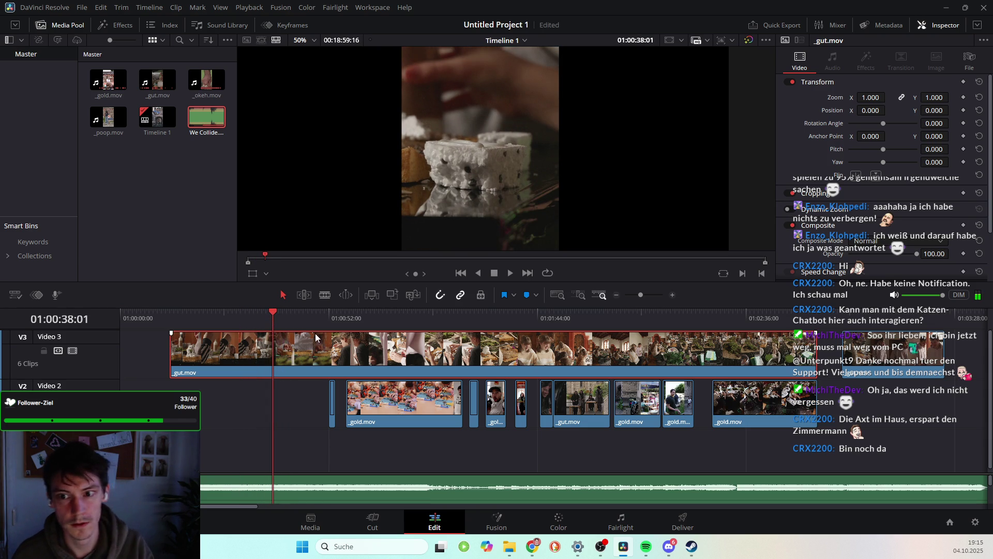
{"action": "key", "text": "Left"}
{"action": "key", "text": "Left"}
{"action": "key", "text": "Left"}
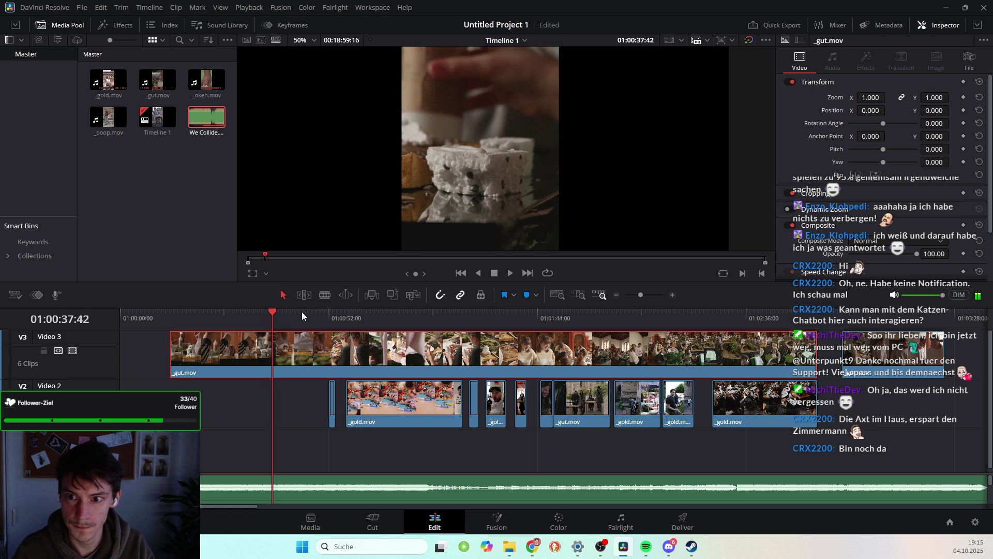
{"action": "key", "text": "Left"}
{"action": "key", "text": "Left"}
{"action": "key", "text": "Left"}
{"action": "key", "text": "Left"}
{"action": "key", "text": "Left"}
{"action": "key", "text": "Left"}
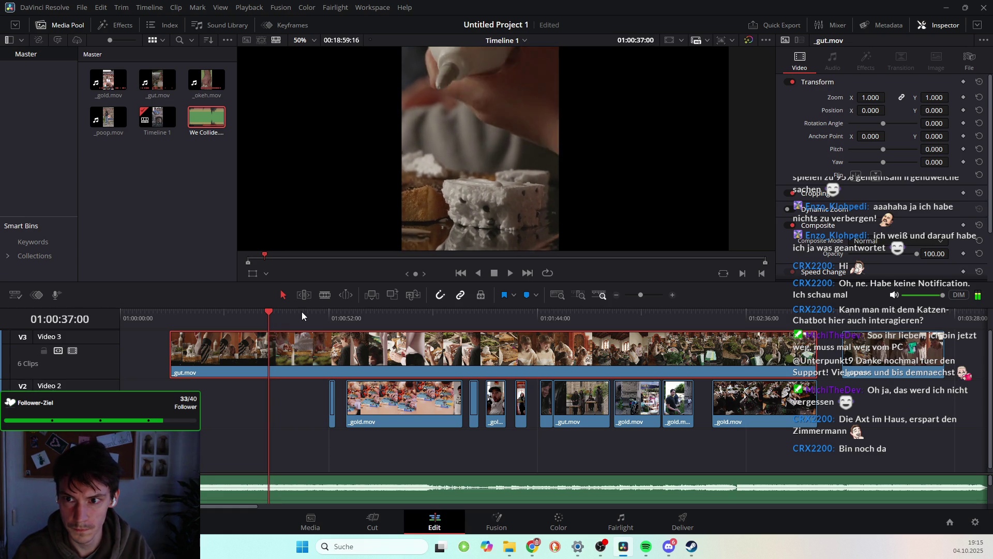
{"action": "key", "text": "Left"}
{"action": "key", "text": "Left"}
{"action": "key", "text": "Left"}
{"action": "key", "text": "Left"}
{"action": "key", "text": "Left"}
{"action": "key", "text": "Left"}
{"action": "key", "text": "Left"}
{"action": "key", "text": "Left"}
{"action": "key", "text": "Left"}
{"action": "key", "text": "Left"}
{"action": "key", "text": "Left"}
{"action": "key", "text": "Left"}
{"action": "key", "text": "Left"}
{"action": "key", "text": "Left"}
{"action": "key", "text": "Left"}
{"action": "key", "text": "Left"}
{"action": "key", "text": "Left"}
{"action": "key", "text": "Left"}
{"action": "key", "text": "Left"}
{"action": "key", "text": "Left"}
{"action": "key", "text": "Left"}
{"action": "key", "text": "Left"}
{"action": "key", "text": "Left"}
{"action": "key", "text": "Left"}
{"action": "key", "text": "Left"}
{"action": "key", "text": "Left"}
{"action": "key", "text": "Left"}
{"action": "key", "text": "Left"}
{"action": "key", "text": "Left"}
{"action": "key", "text": "Right"}
{"action": "key", "text": "Right"}
{"action": "key", "text": "Right"}
{"action": "key", "text": "Right"}
{"action": "key", "text": "Right"}
{"action": "key", "text": "Right"}
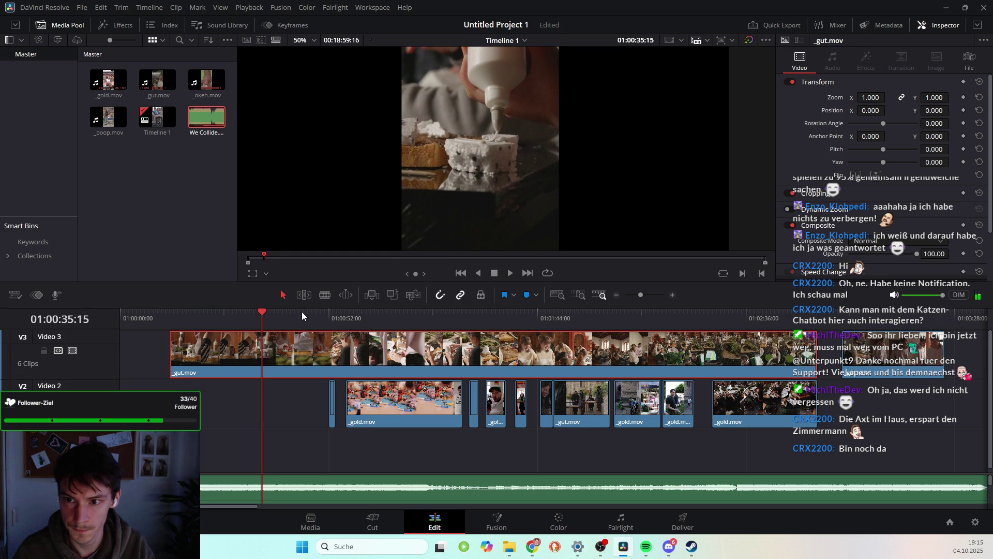
{"action": "key", "text": "Right"}
Cut the V3 _gut.mov clip at the playhead with the Blade tool and check the cut
{"action": "left_click", "coordinate": [325, 294]}
{"action": "left_click", "coordinate": [267, 359]}
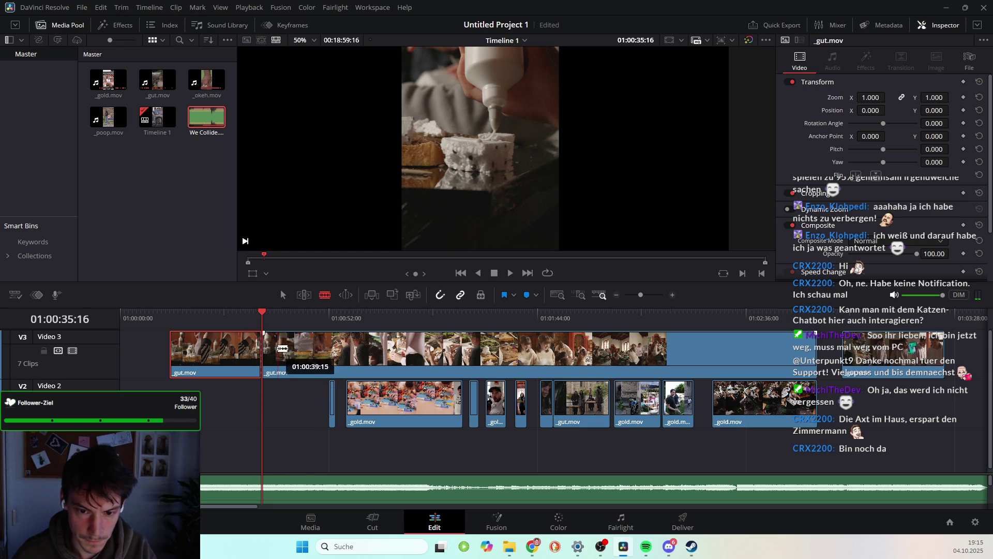
{"action": "left_click_drag", "start_coordinate": [264, 314], "coordinate": [270, 313]}
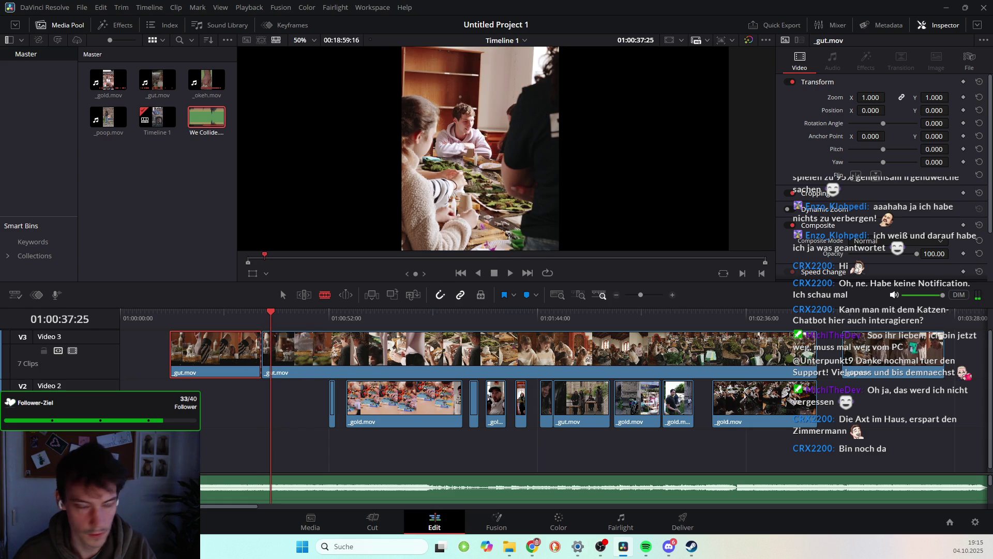
{"action": "mouse_move", "coordinate": [271, 307]}
{"action": "left_mouse_down"}
{"action": "mouse_move", "coordinate": [276, 314]}
{"action": "mouse_move", "coordinate": [264, 315]}
{"action": "mouse_move", "coordinate": [273, 316]}
{"action": "left_mouse_up"}
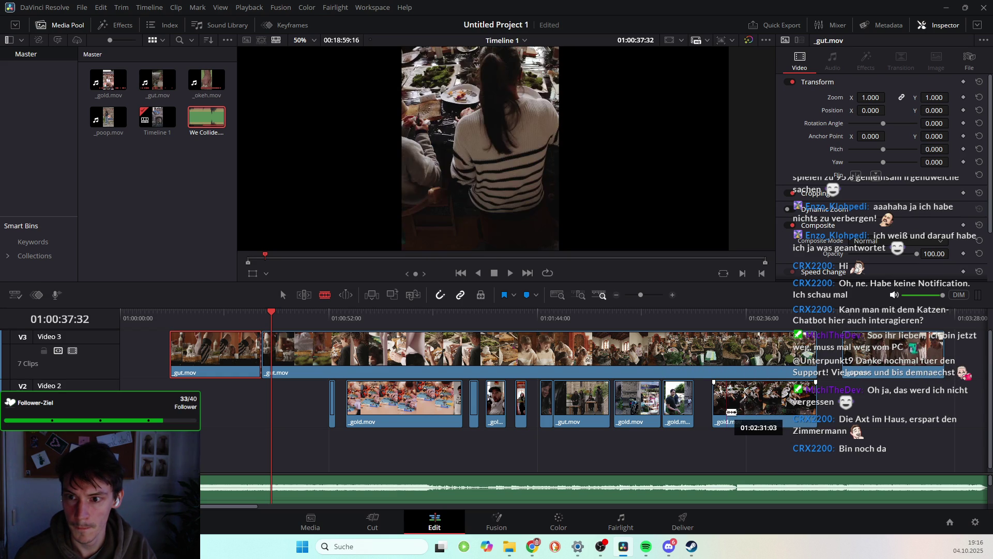
Add another clip to Video 3 further along the timeline
{"action": "scroll", "coordinate": [767, 425], "scroll_direction": "right", "scroll_amount": 2}
{"action": "scroll", "coordinate": [768, 436], "scroll_direction": "right", "scroll_amount": 1}
{"action": "scroll", "coordinate": [767, 436], "scroll_direction": "right", "scroll_amount": 4}
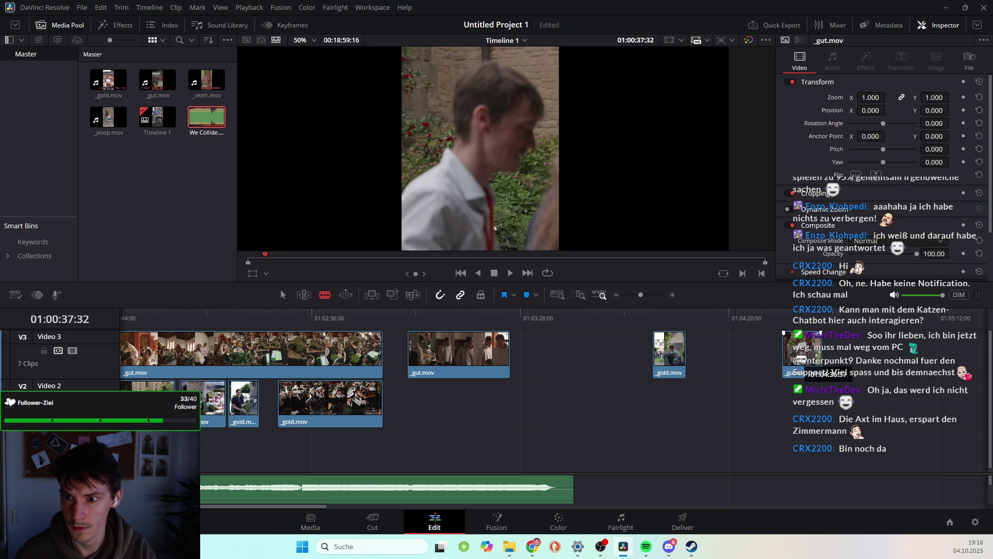
{"action": "left_click_drag", "start_coordinate": [787, 358], "coordinate": [803, 387]}
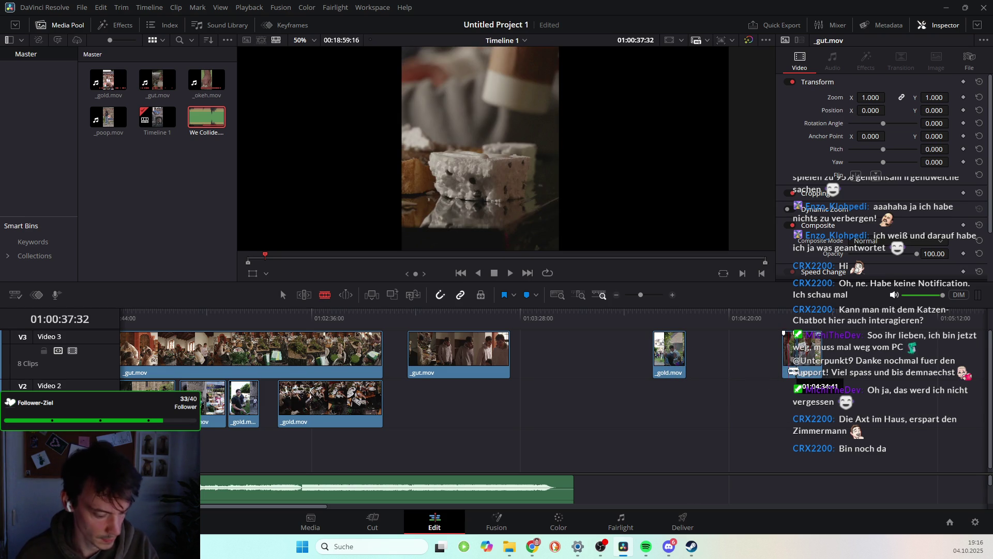
{"action": "scroll", "coordinate": [779, 462], "scroll_direction": "right", "scroll_amount": 6}
{"action": "scroll", "coordinate": [777, 462], "scroll_direction": "right", "scroll_amount": 7}
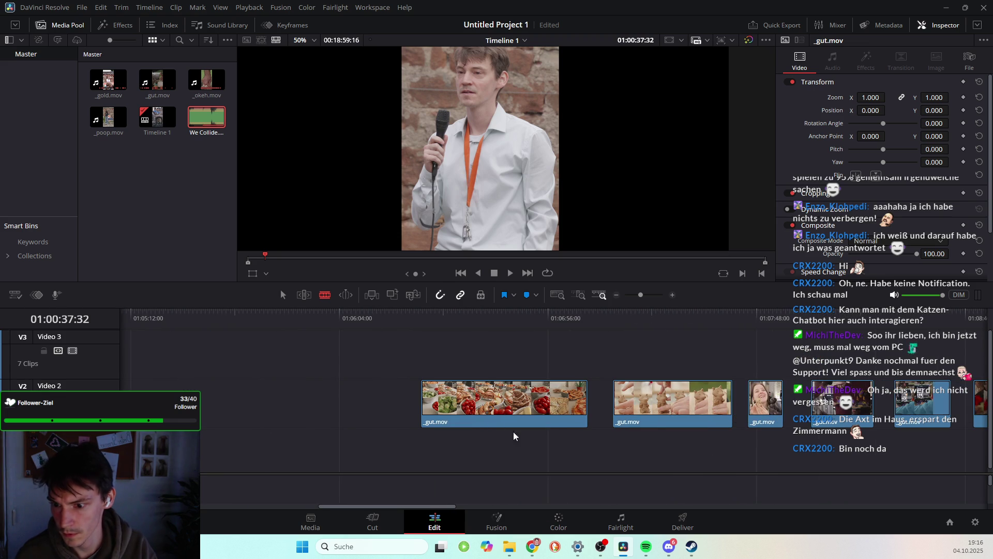
{"action": "scroll", "coordinate": [681, 408], "scroll_direction": "right", "scroll_amount": 2}
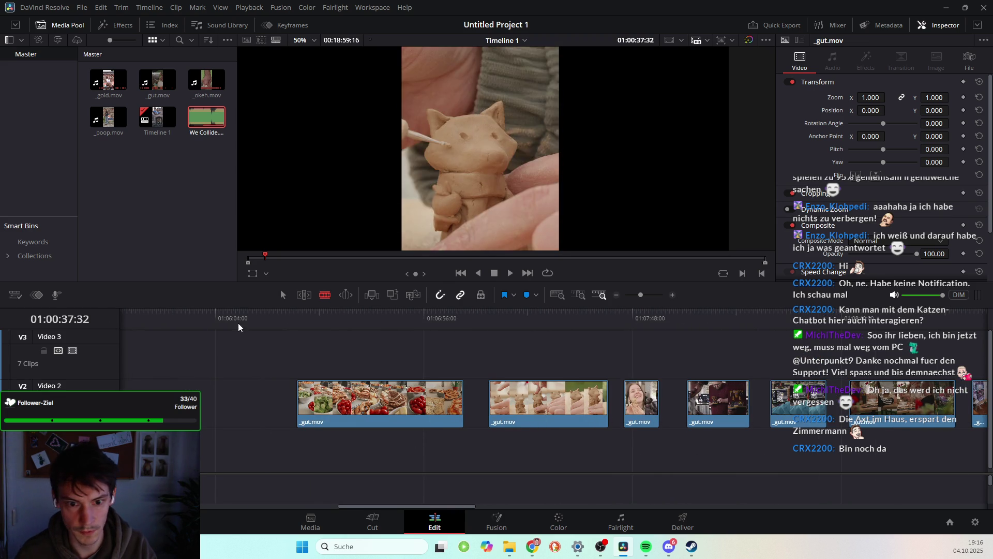
Select the later Video 2 clips through _okeh.mov and slide them left against the previous clip
{"action": "left_click", "coordinate": [283, 295]}
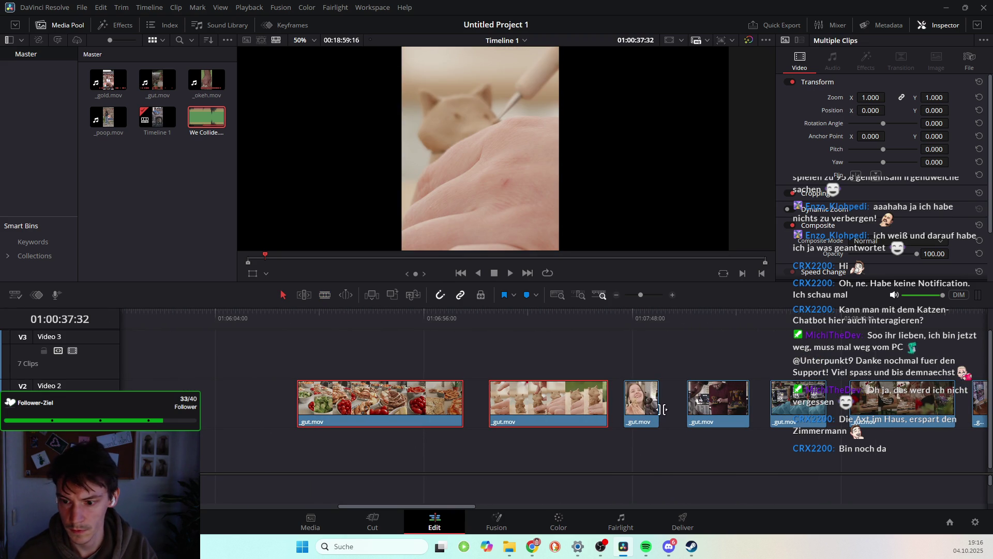
{"action": "scroll", "coordinate": [765, 429], "scroll_direction": "right", "scroll_amount": 3}
{"action": "left_click", "coordinate": [610, 407], "text": "ctrl"}
{"action": "left_click", "coordinate": [667, 406], "text": "ctrl"}
{"action": "left_click", "coordinate": [724, 409], "text": "ctrl"}
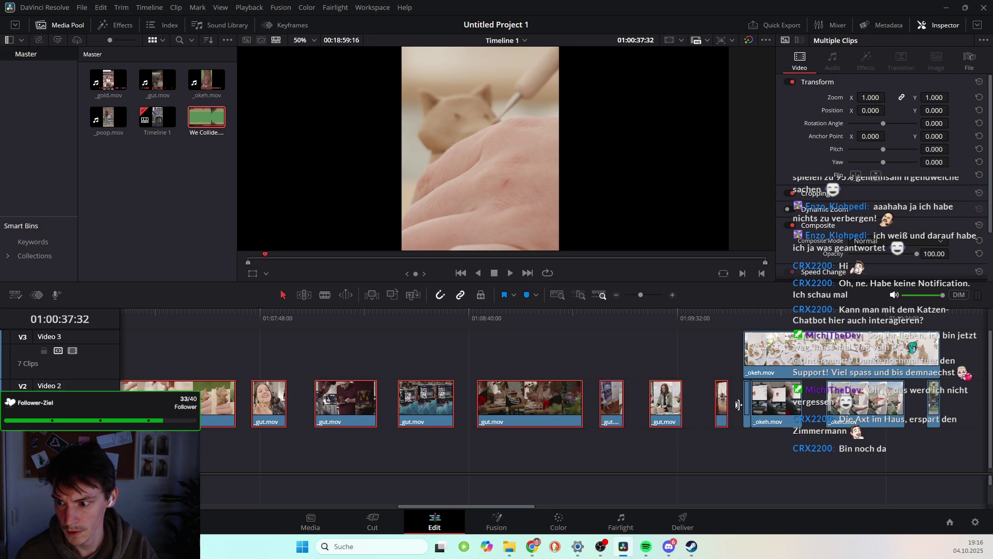
{"action": "left_click", "coordinate": [772, 411], "text": "ctrl"}
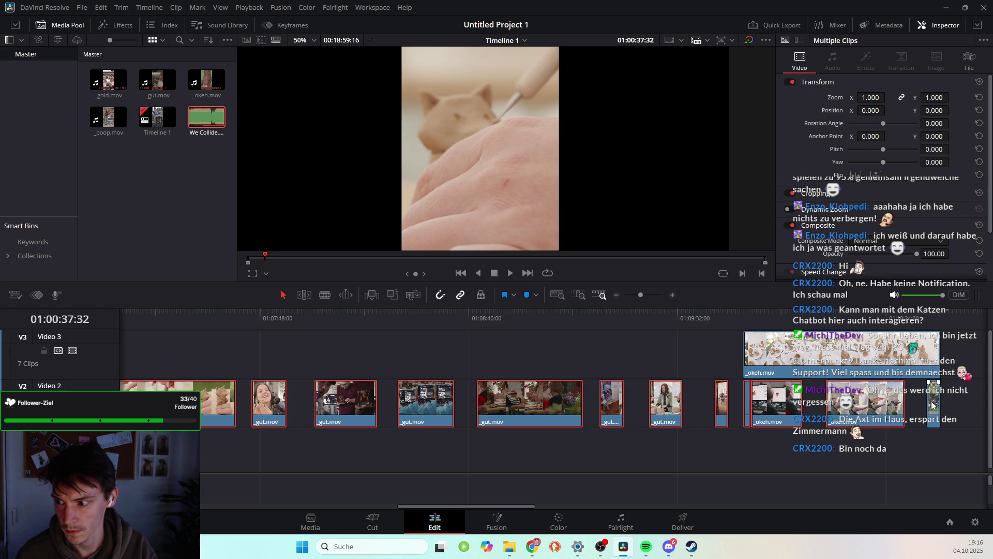
{"action": "scroll", "coordinate": [441, 401], "scroll_direction": "left", "scroll_amount": 5}
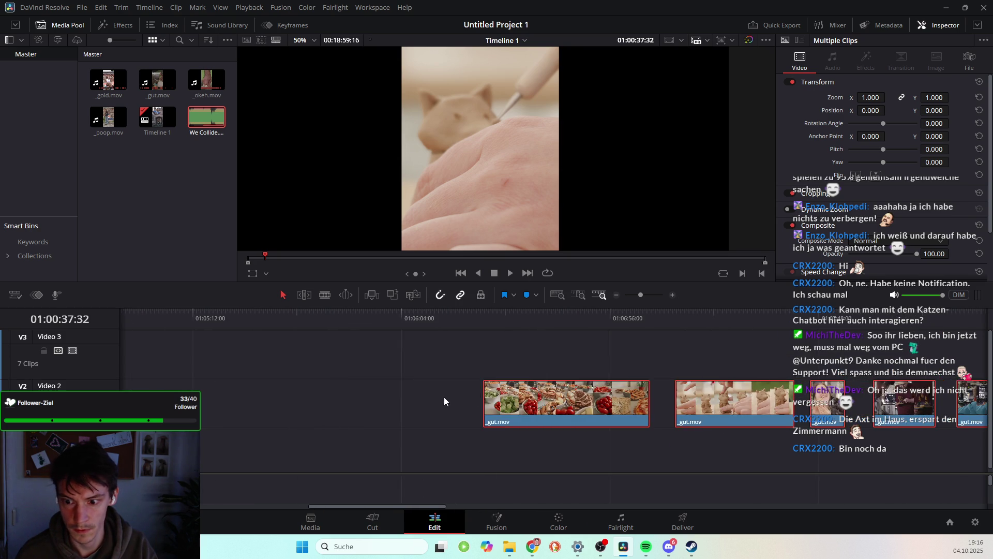
{"action": "scroll", "coordinate": [442, 397], "scroll_direction": "left", "scroll_amount": 2}
{"action": "mouse_move", "coordinate": [756, 409]}
{"action": "left_mouse_down"}
{"action": "mouse_move", "coordinate": [207, 411]}
{"action": "mouse_move", "coordinate": [402, 414]}
{"action": "left_mouse_up"}
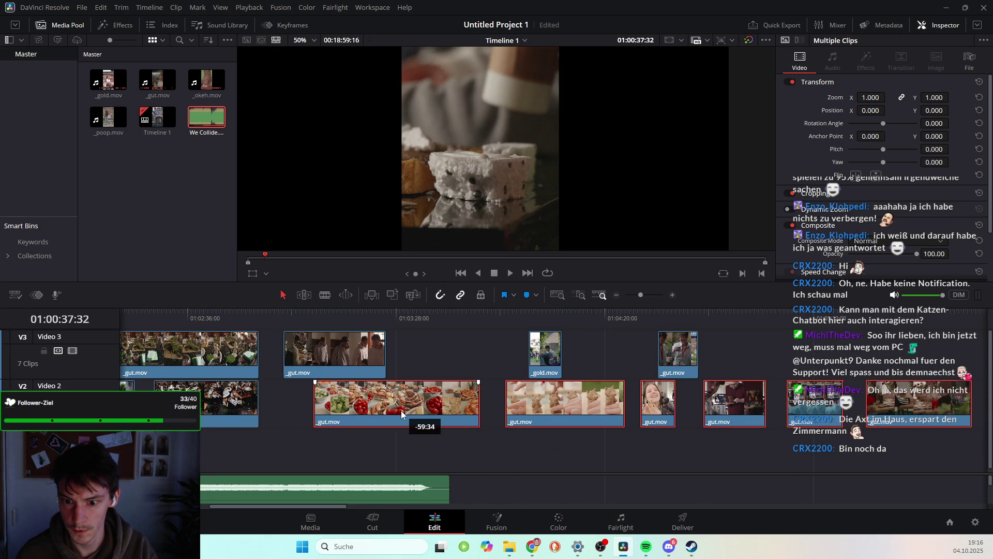
{"action": "left_click_drag", "start_coordinate": [402, 414], "coordinate": [369, 414]}
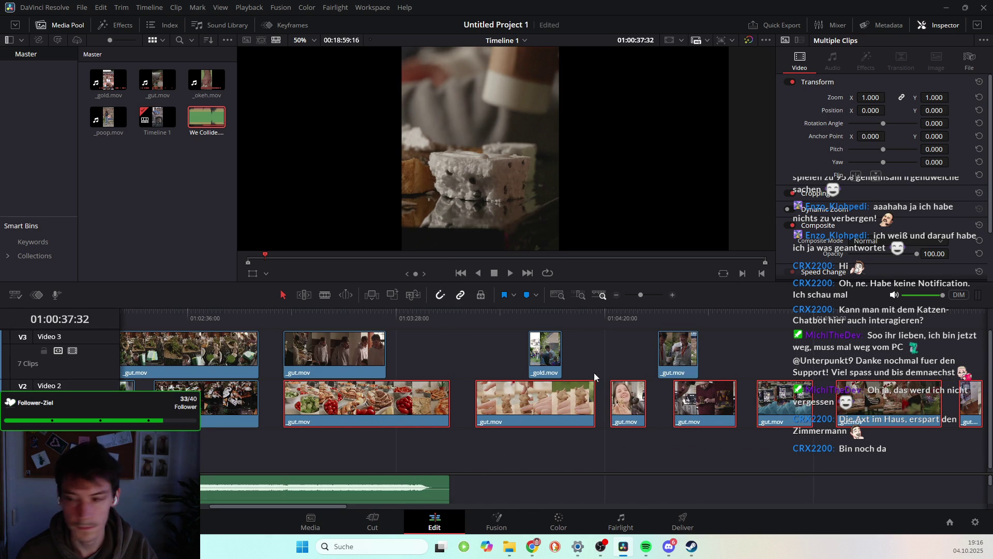
Delete one _gut.mov clip from Video 3
{"action": "left_click", "coordinate": [688, 358]}
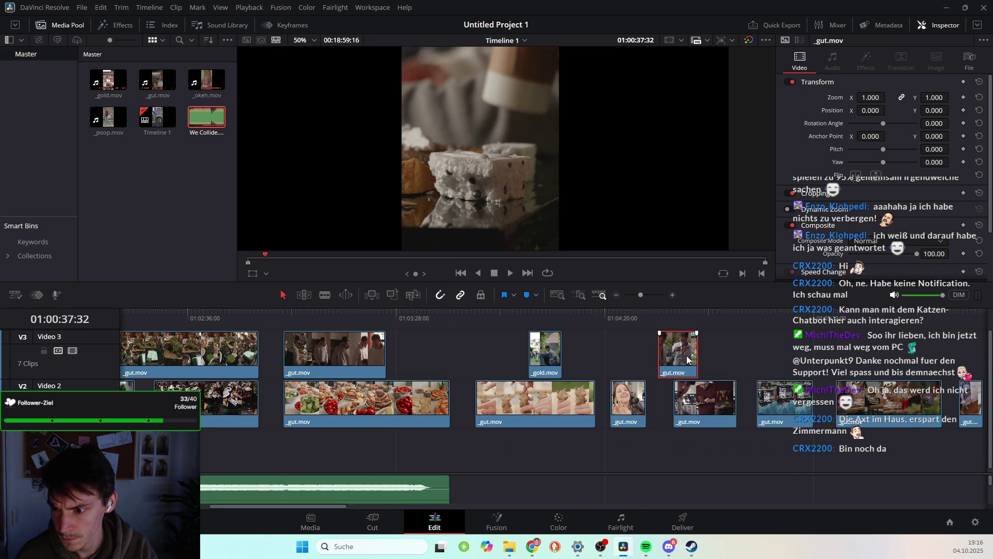
{"action": "key", "text": "Delete"}
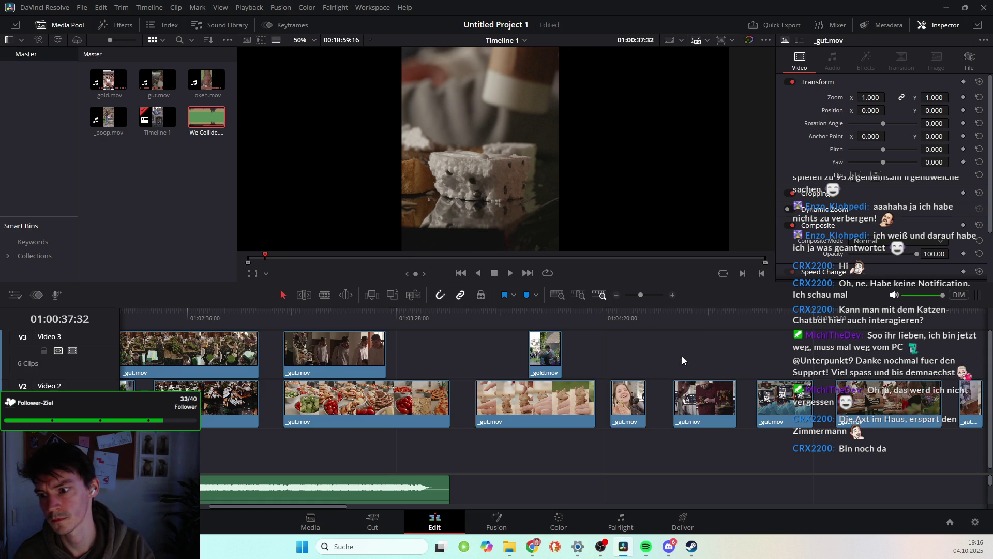
{"action": "left_click_drag", "start_coordinate": [530, 316], "coordinate": [795, 364]}
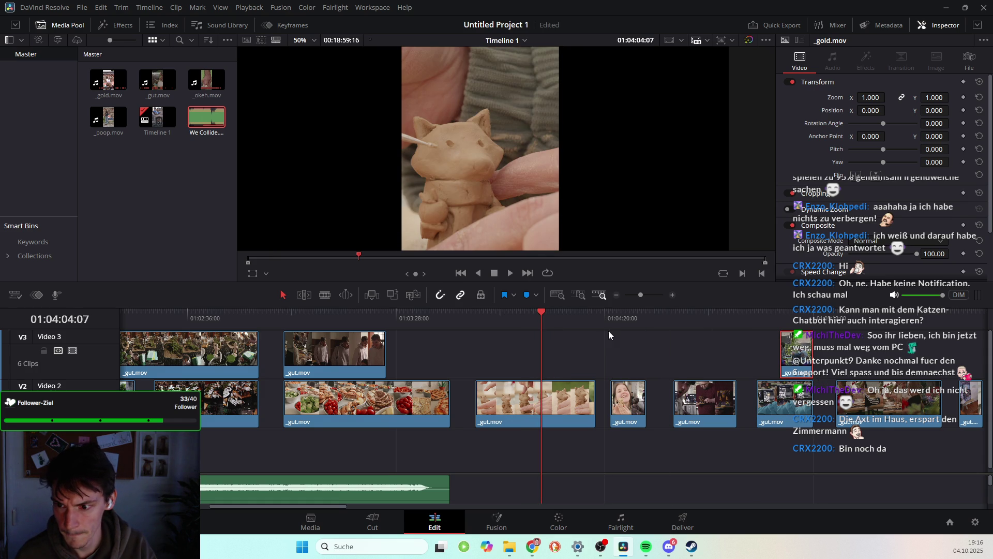
Shift the _okeh clip on Video 3 later
{"action": "scroll", "coordinate": [537, 400], "scroll_direction": "right", "scroll_amount": 5}
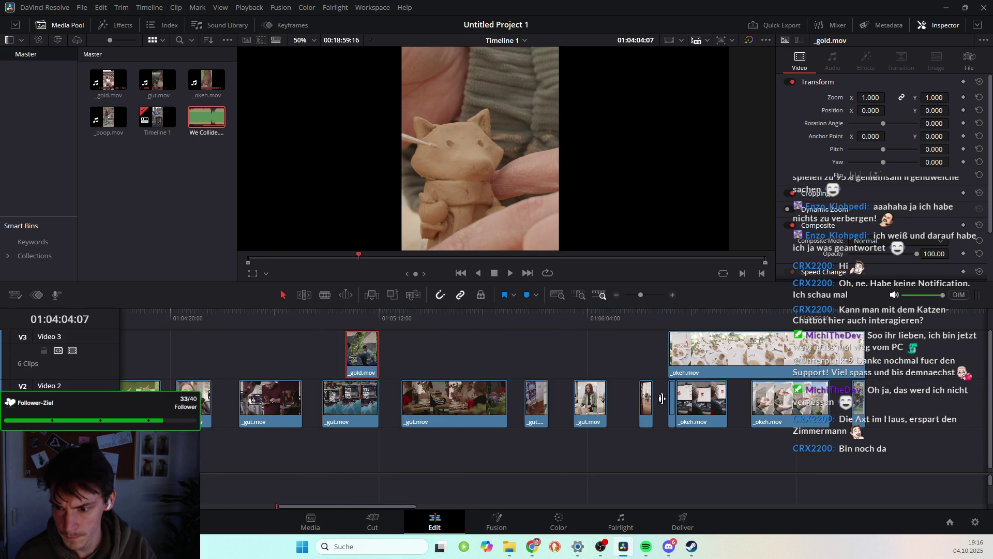
{"action": "mouse_move", "coordinate": [520, 321]}
{"action": "left_mouse_down"}
{"action": "mouse_move", "coordinate": [545, 315]}
{"action": "mouse_move", "coordinate": [429, 331]}
{"action": "mouse_move", "coordinate": [640, 362]}
{"action": "left_mouse_up"}
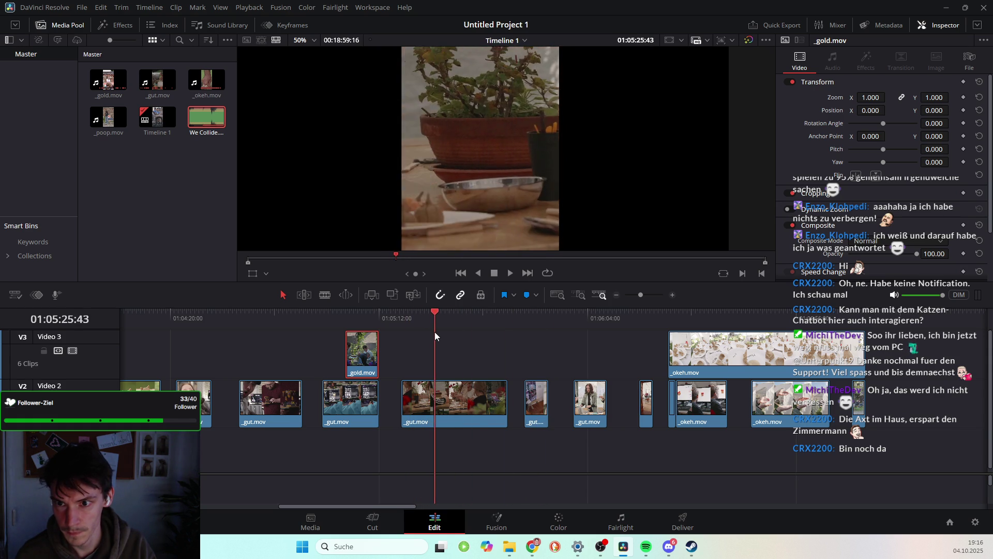
{"action": "mouse_move", "coordinate": [688, 387]}
{"action": "left_mouse_down"}
{"action": "mouse_move", "coordinate": [710, 362]}
{"action": "mouse_move", "coordinate": [971, 361]}
{"action": "mouse_move", "coordinate": [962, 360]}
{"action": "left_mouse_up"}
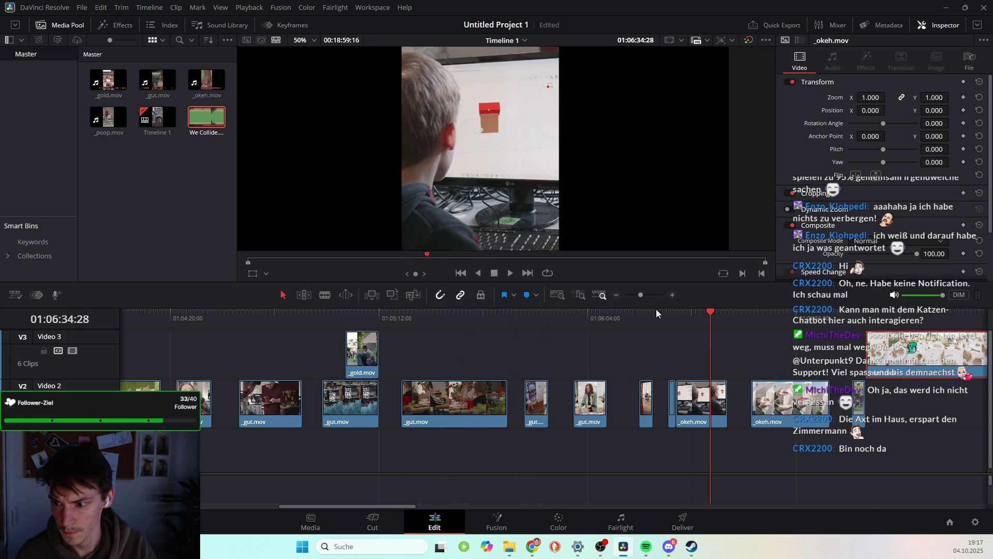
Drag the last _okeh.mov clip from the end of Video 2 to the start of the timeline
{"action": "left_click_drag", "start_coordinate": [719, 316], "coordinate": [776, 328]}
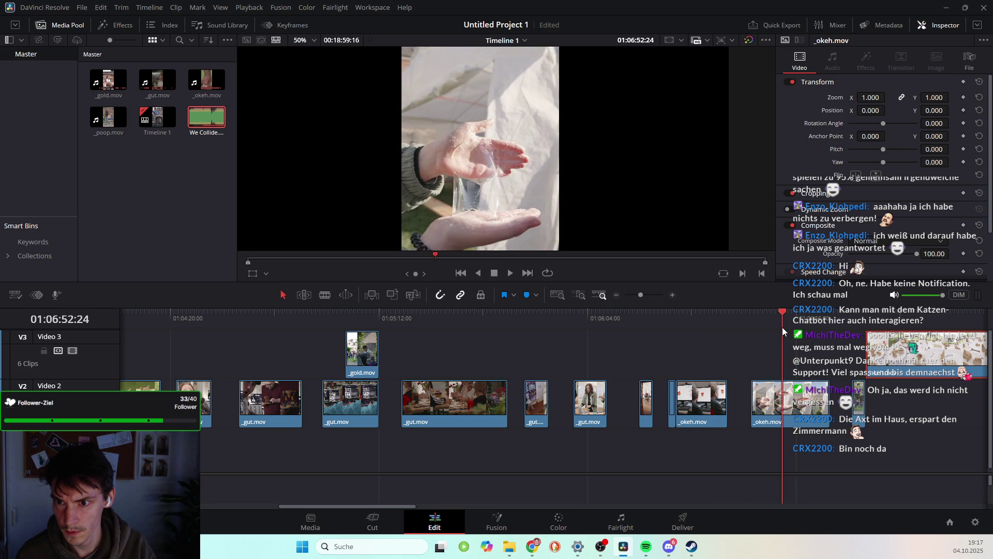
{"action": "mouse_move", "coordinate": [776, 331]}
{"action": "left_mouse_down"}
{"action": "mouse_move", "coordinate": [866, 331]}
{"action": "mouse_move", "coordinate": [777, 313]}
{"action": "left_mouse_up"}
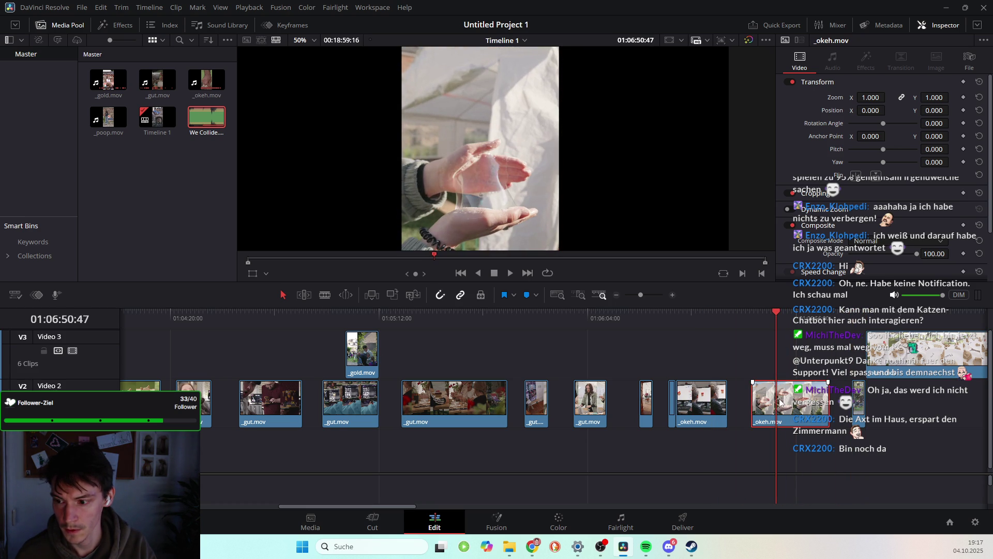
{"action": "mouse_move", "coordinate": [773, 399]}
{"action": "left_mouse_down"}
{"action": "mouse_move", "coordinate": [451, 350]}
{"action": "mouse_move", "coordinate": [271, 360]}
{"action": "mouse_move", "coordinate": [192, 403]}
{"action": "left_mouse_up"}
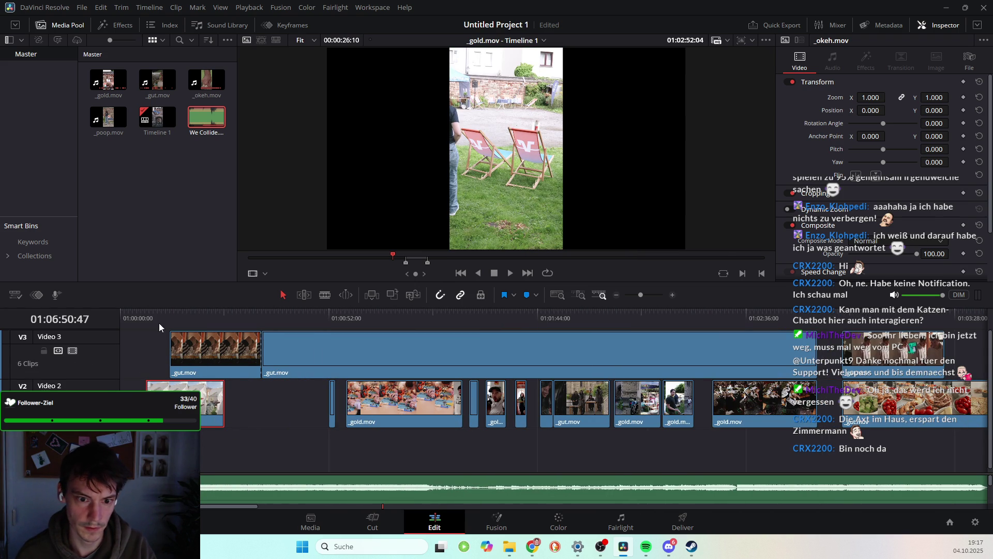
Align the opening _okeh.mov clip on Video 2 to 01:00:00:00 and play the opening
{"action": "left_click_drag", "start_coordinate": [151, 321], "coordinate": [147, 322]}
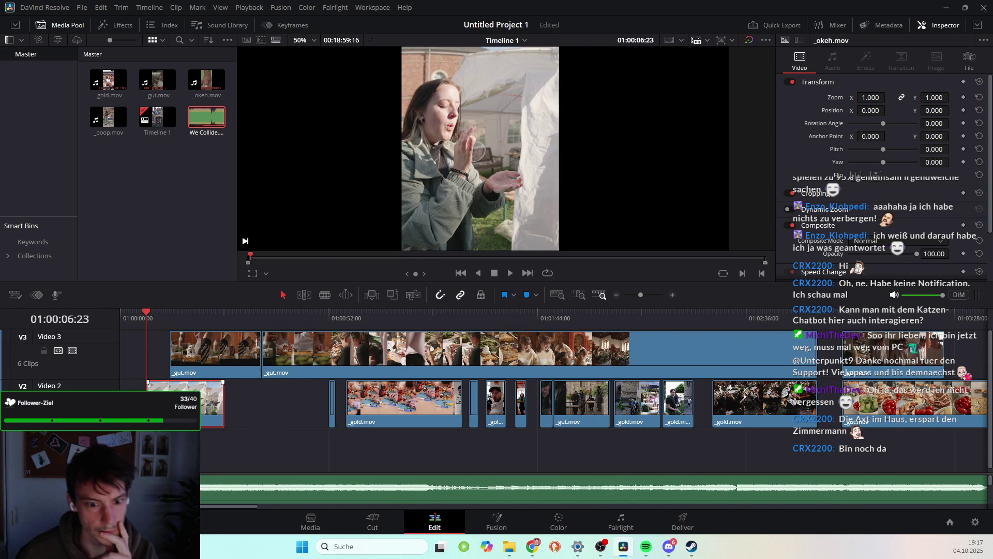
{"action": "left_click_drag", "start_coordinate": [148, 321], "coordinate": [133, 321]}
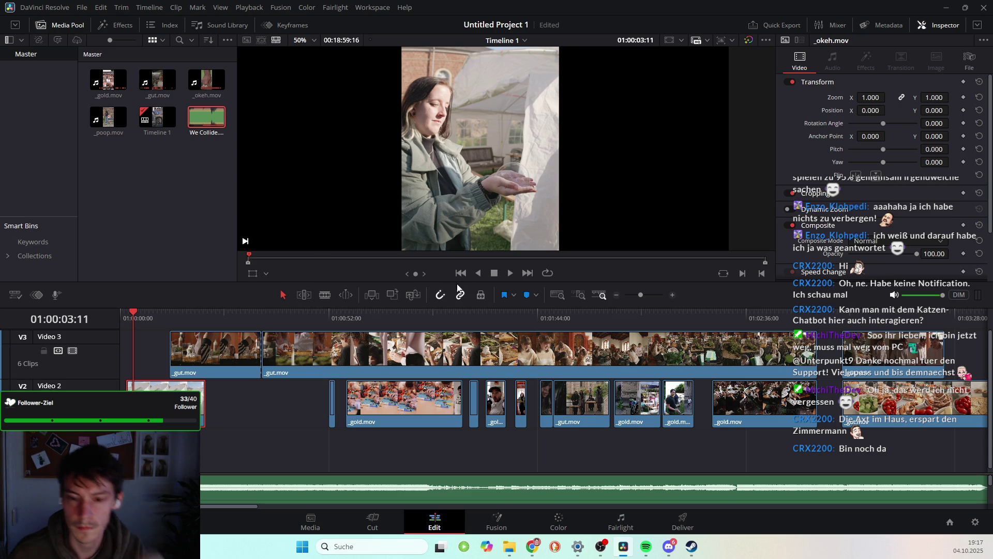
{"action": "key", "text": "space"}
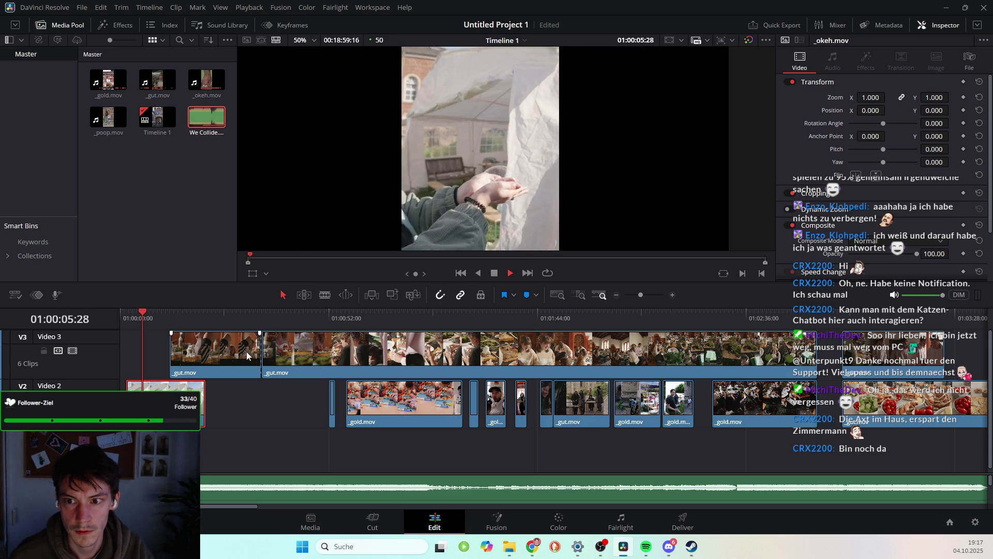
Trim the start off the opening Video 2 clip and replay it
{"action": "key", "text": "space"}
{"action": "left_click", "coordinate": [133, 312]}
{"action": "left_click_drag", "start_coordinate": [133, 312], "coordinate": [151, 321]}
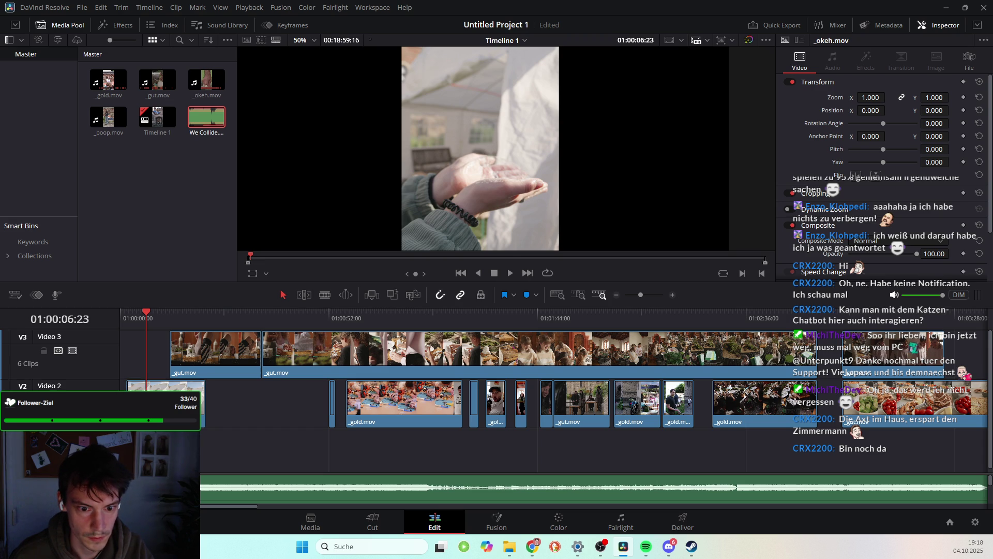
{"action": "left_click_drag", "start_coordinate": [128, 388], "coordinate": [148, 388]}
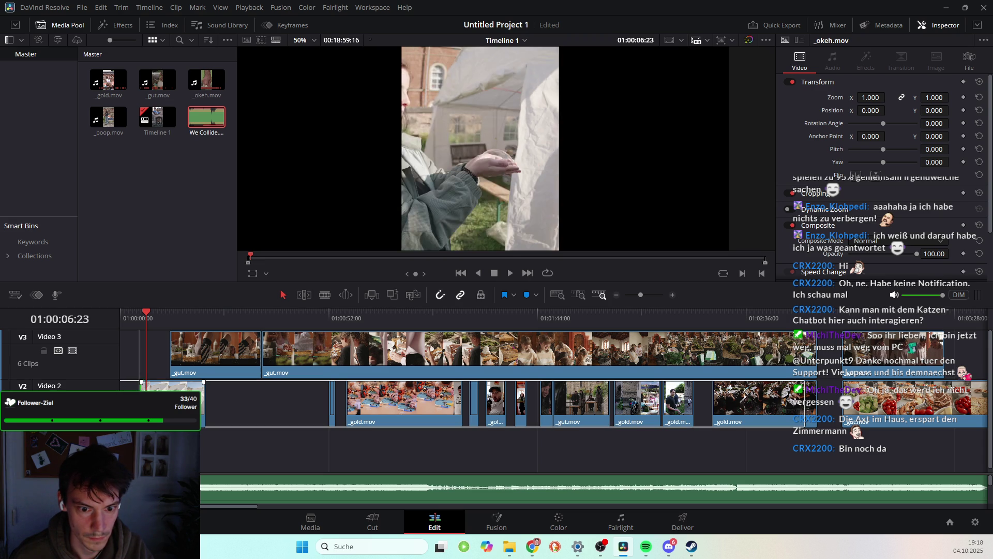
{"action": "key", "text": "space"}
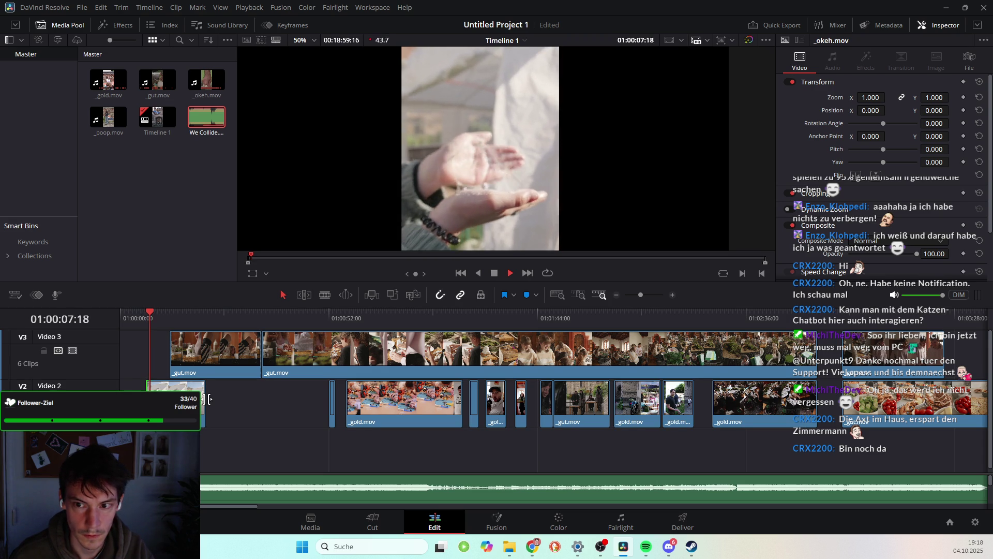
{"action": "key", "text": "space"}
Nudge the opening clip earlier and trim its end down to a sliver
{"action": "left_click_drag", "start_coordinate": [176, 408], "coordinate": [170, 409]}
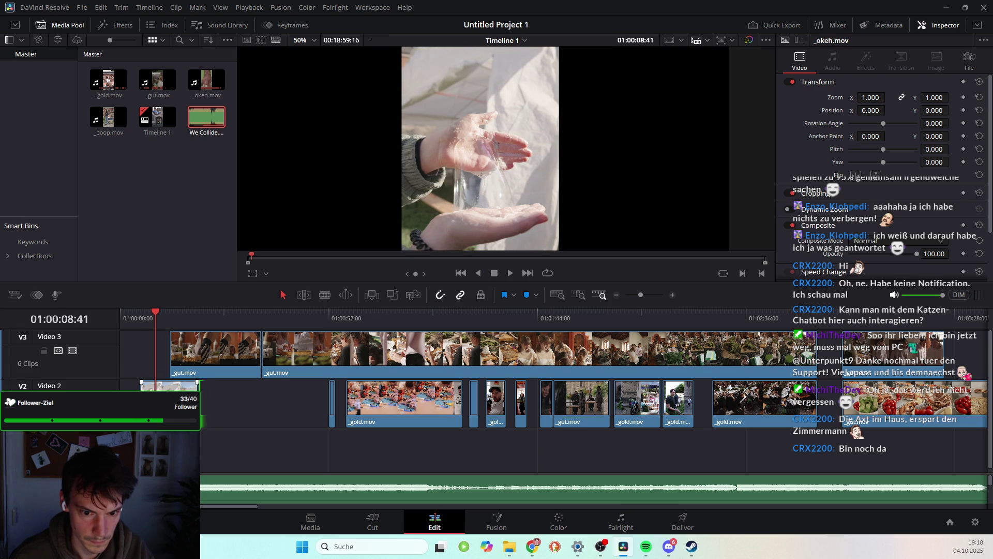
{"action": "left_click_drag", "start_coordinate": [197, 385], "coordinate": [146, 386]}
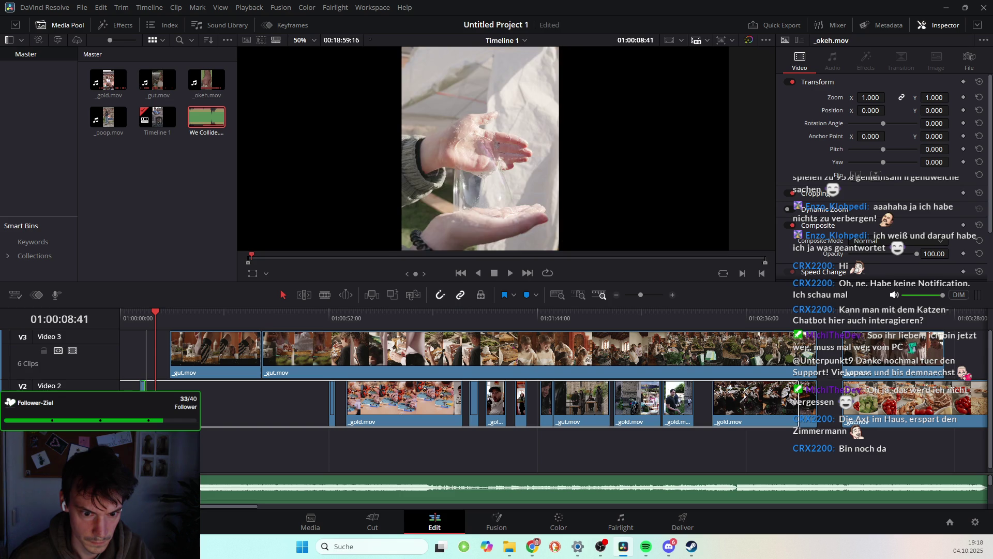
{"action": "left_click", "coordinate": [164, 354]}
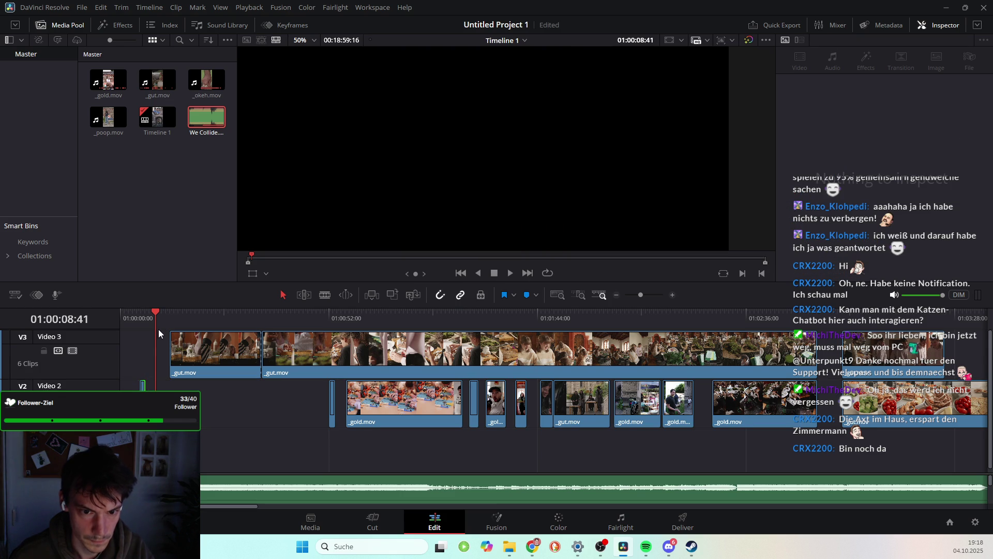
Play the opening of the edit from the timeline start to check the cut onto _okeh.mov
{"action": "key", "text": "space"}
{"action": "left_click", "coordinate": [141, 312]}
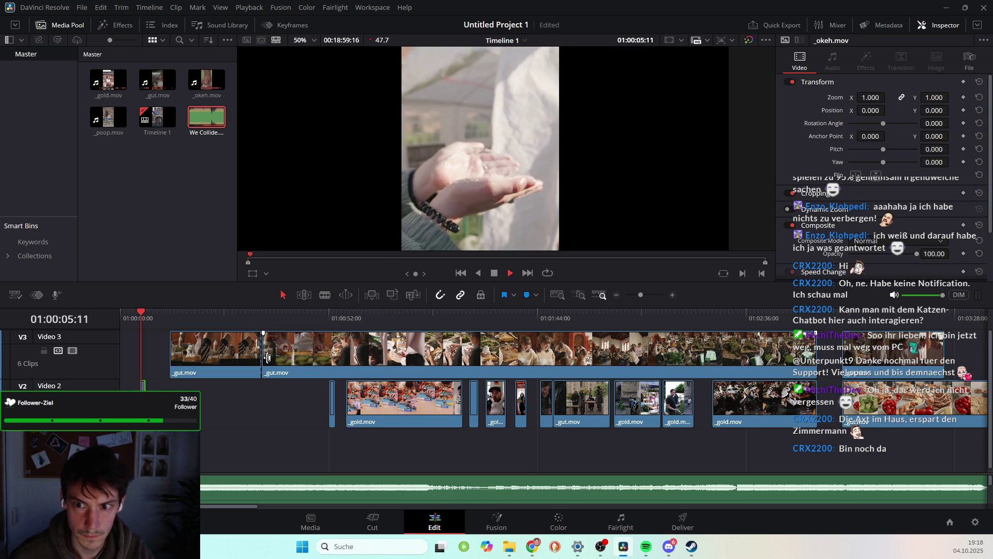
{"action": "key", "text": "space"}
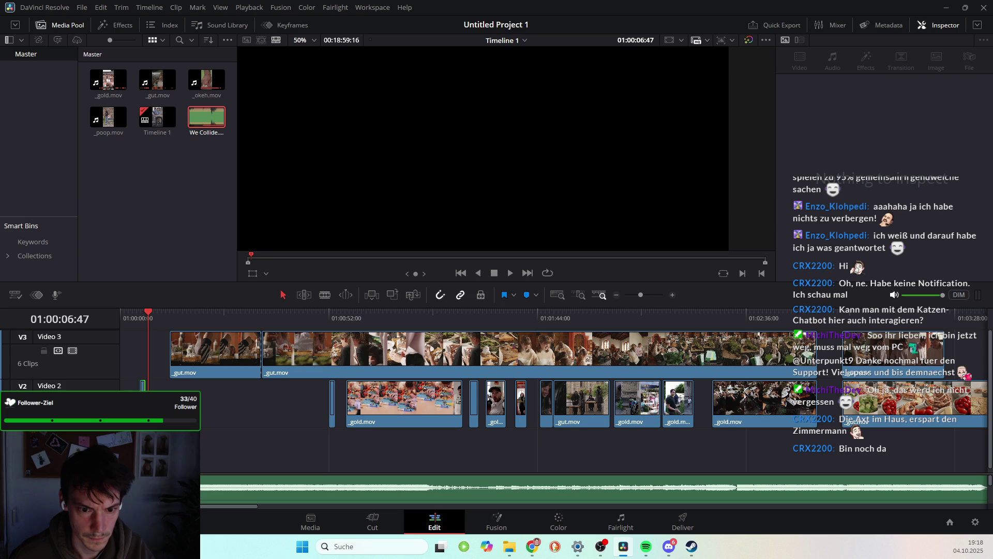
{"action": "left_click_drag", "start_coordinate": [147, 314], "coordinate": [153, 314]}
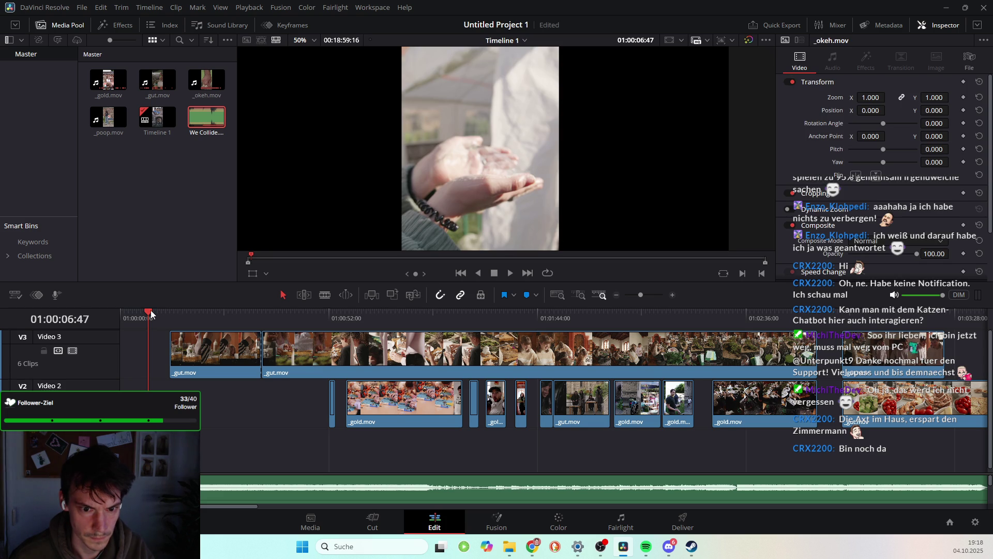
{"action": "key", "text": "Home"}
{"action": "key", "text": "space"}
{"action": "key", "text": "space"}
{"action": "key", "text": "space"}
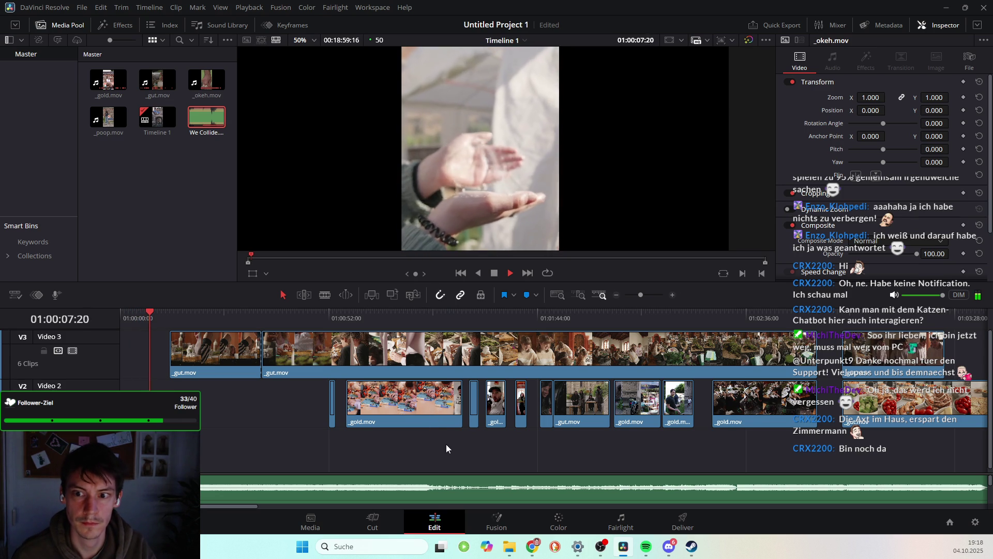
{"action": "key", "text": "space"}
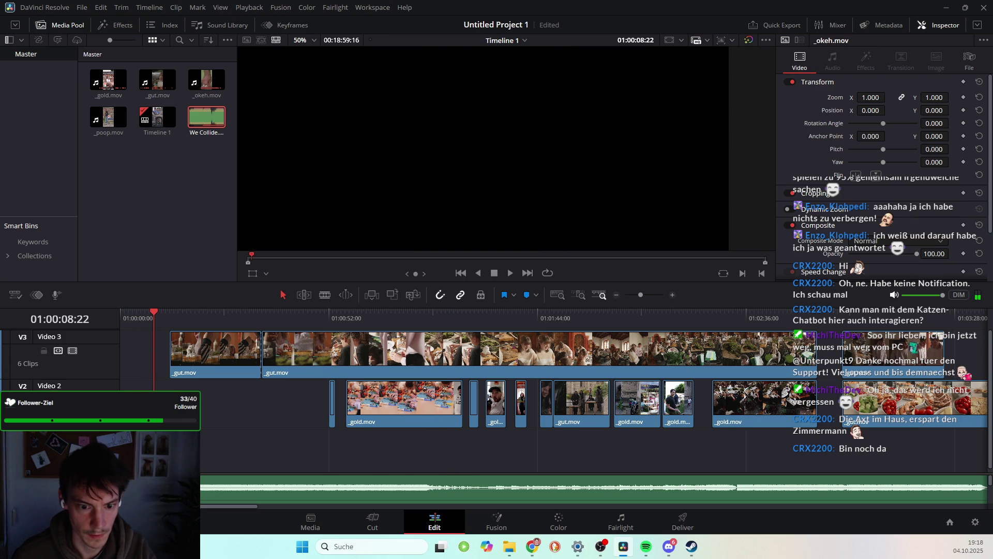
Save the project, view the _okeh source clip alone, then return to the timeline view
{"action": "key", "text": "ctrl+s"}
{"action": "key", "text": "q"}
{"action": "key", "text": "q"}
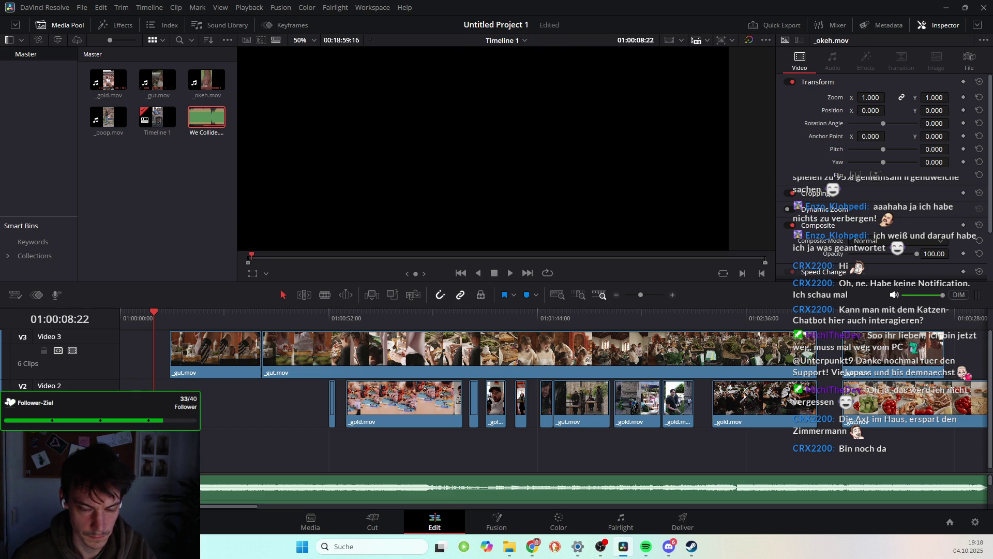
{"action": "key", "text": "q"}
{"action": "key", "text": "q"}
Scrub between about 6 and 8 seconds, zoom into the timeline, and replay the opening
{"action": "left_click", "coordinate": [146, 314]}
{"action": "left_click_drag", "start_coordinate": [147, 316], "coordinate": [145, 315]}
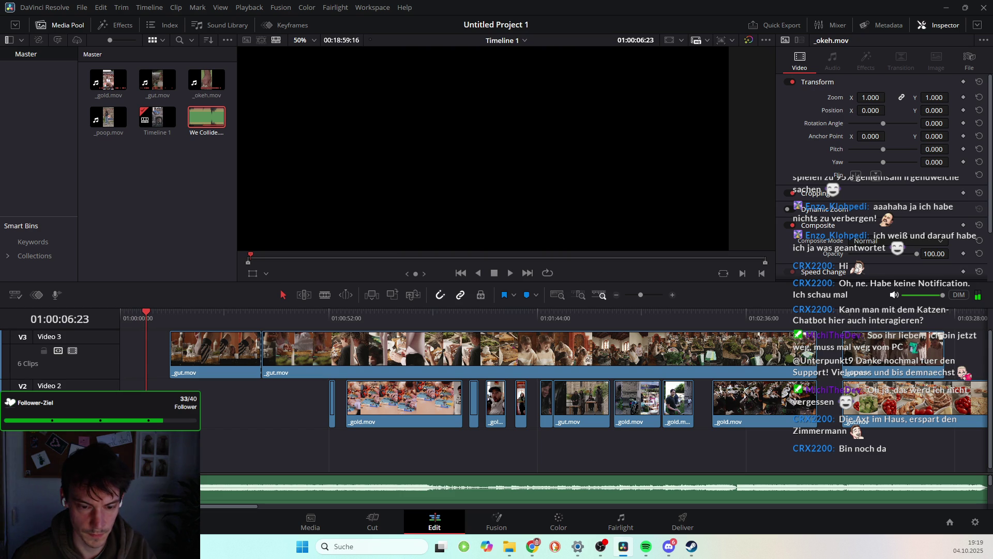
{"action": "left_click_drag", "start_coordinate": [146, 315], "coordinate": [156, 315]}
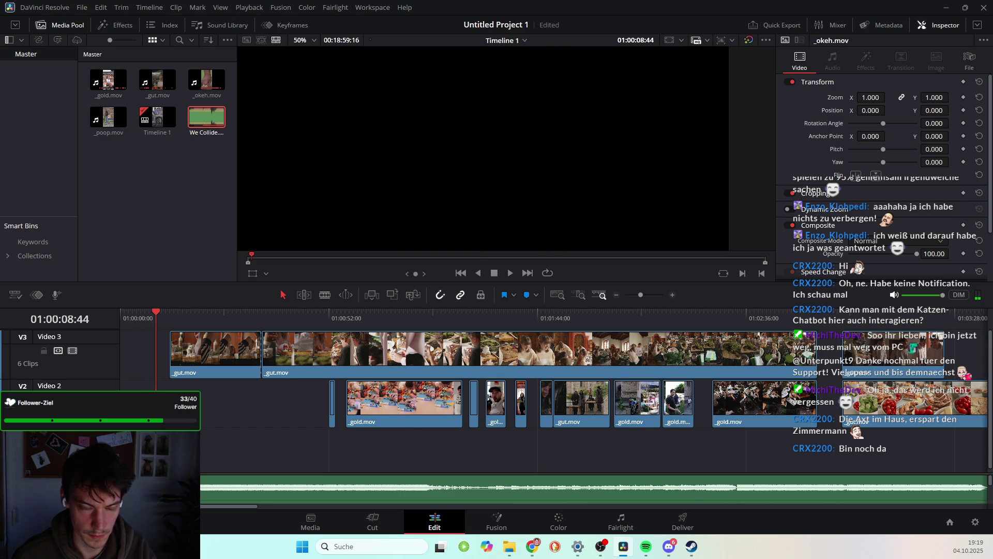
{"action": "key", "text": "ctrl+equal"}
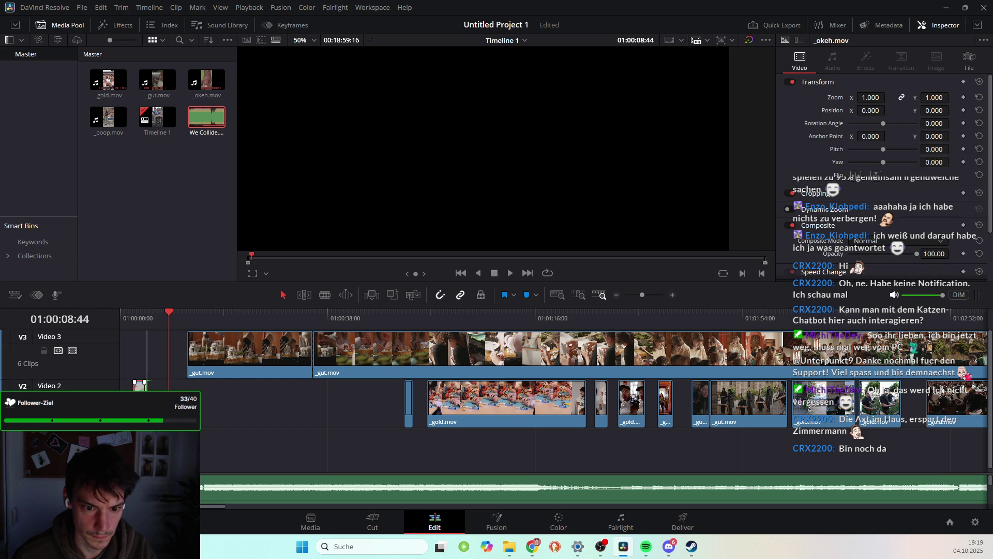
{"action": "left_click_drag", "start_coordinate": [175, 311], "coordinate": [137, 312]}
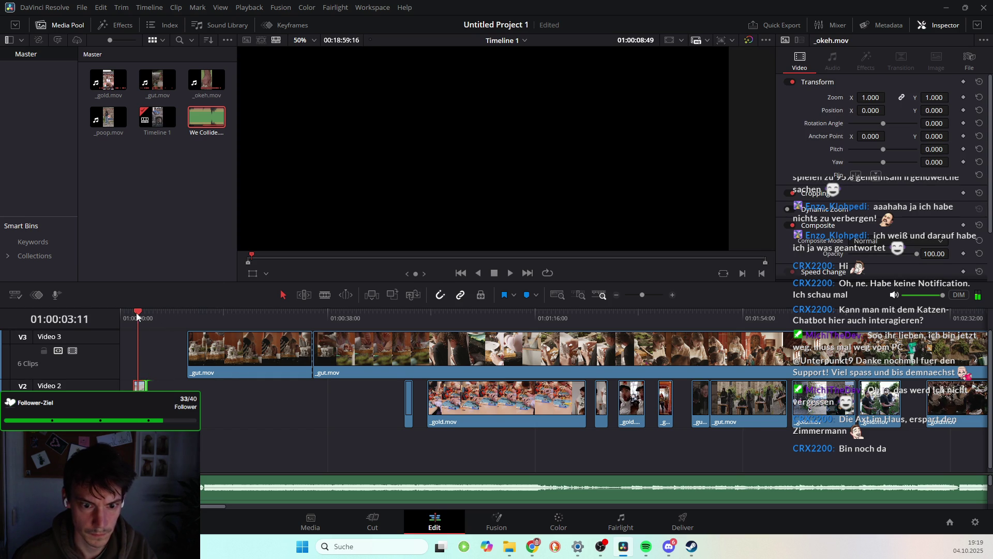
{"action": "key", "text": "space"}
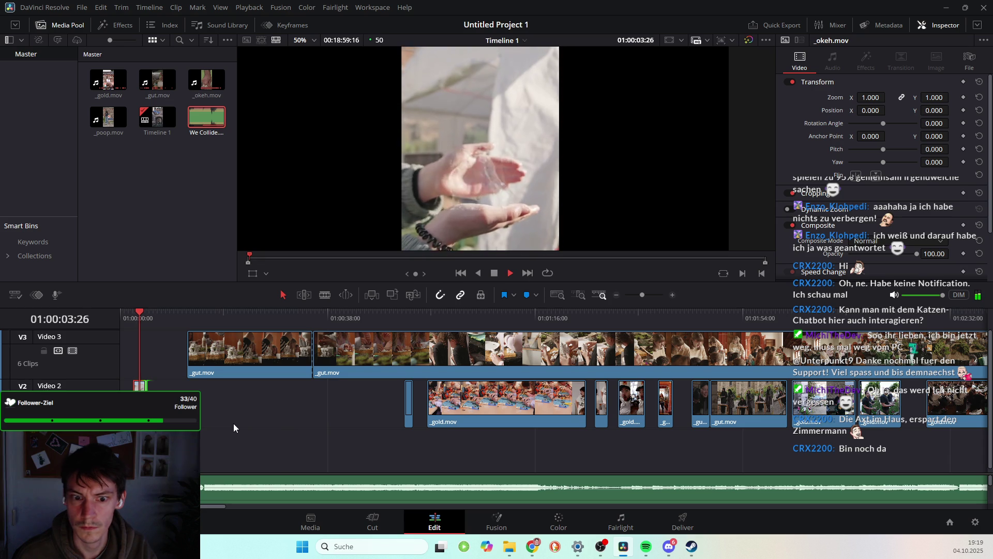
{"action": "key", "text": "space"}
Select the short opening clip on Video 2 and undo the last change to it
{"action": "left_click", "coordinate": [135, 384]}
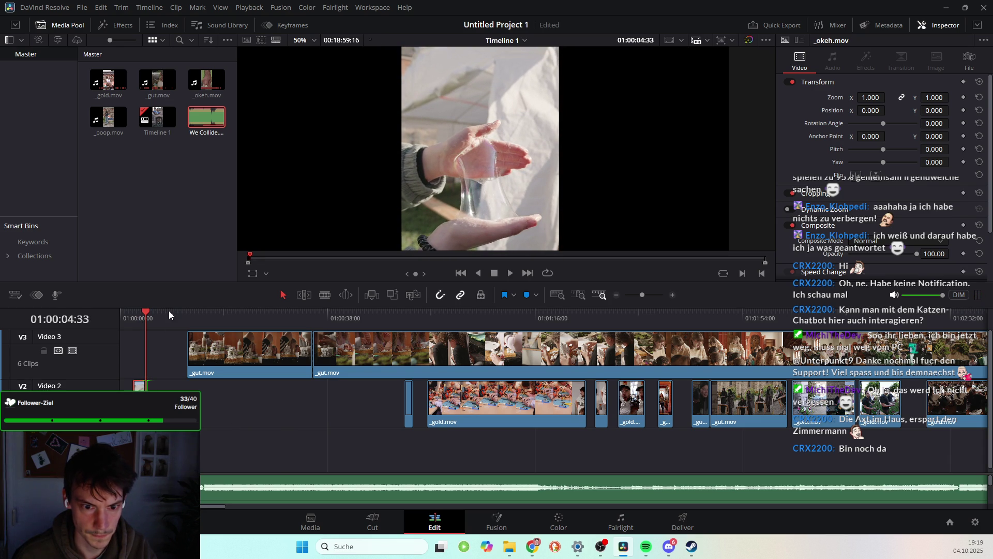
{"action": "left_click_drag", "start_coordinate": [154, 313], "coordinate": [160, 312]}
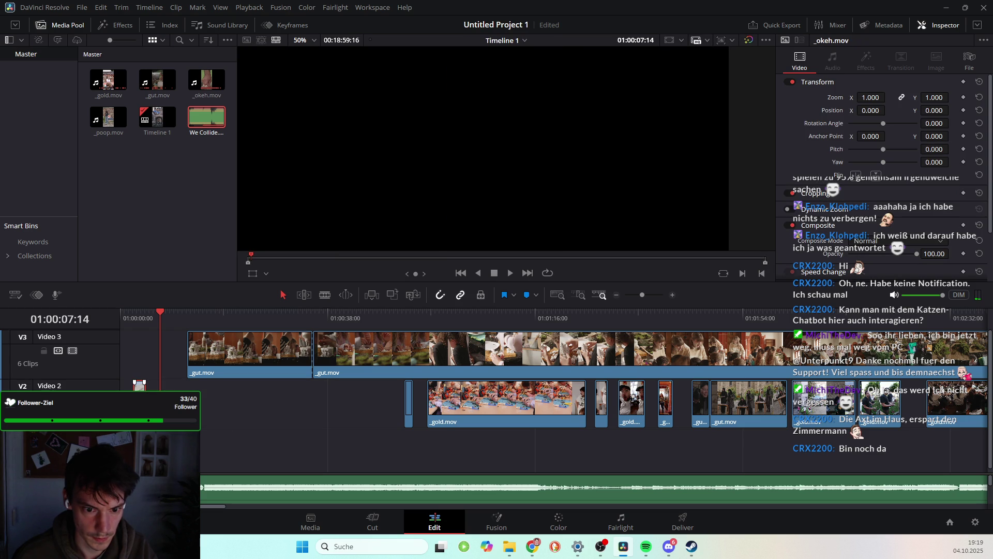
{"action": "mouse_move", "coordinate": [139, 386]}
{"action": "left_mouse_down"}
{"action": "mouse_move", "coordinate": [197, 448]}
{"action": "mouse_move", "coordinate": [139, 383]}
{"action": "left_mouse_up"}
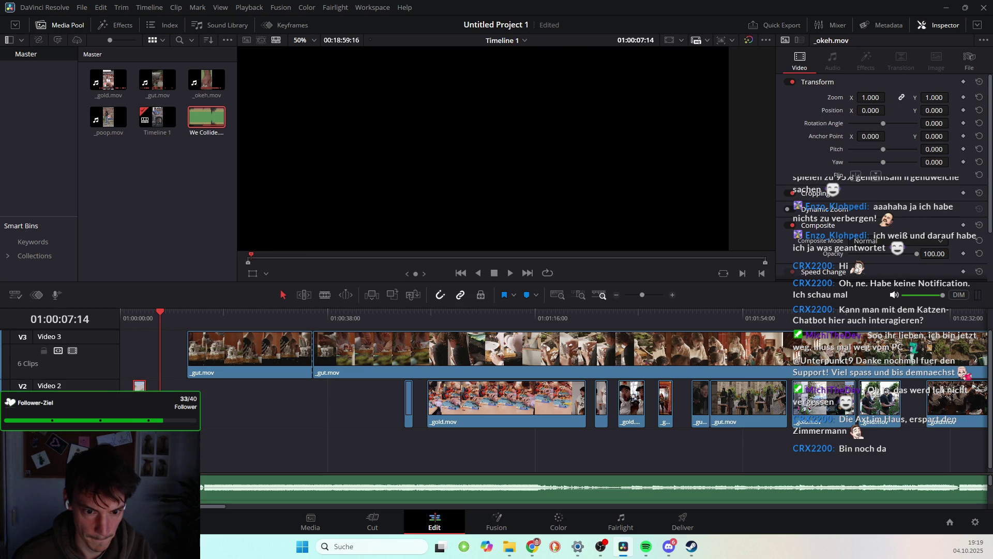
{"action": "key", "text": "ctrl+z"}
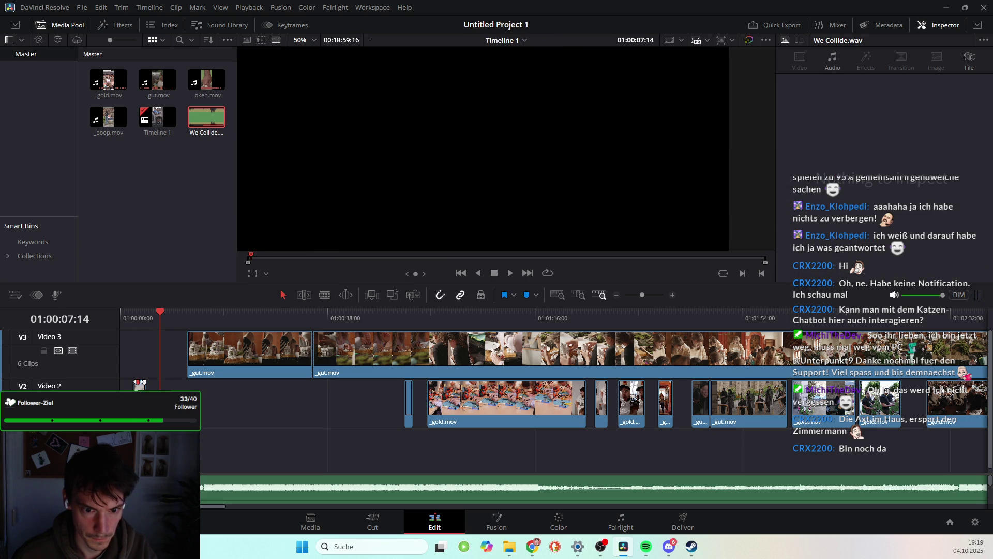
Move the short _okeh clip from Video 2 down to Video 1 and slide _gold left against it
{"action": "key", "text": "ctrl+shift+z"}
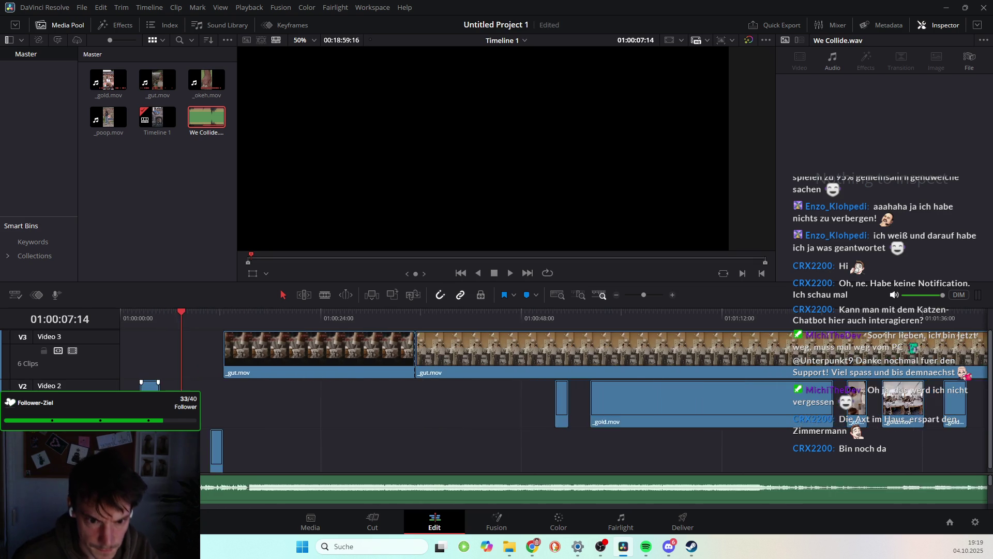
{"action": "key", "text": "ctrl+equal"}
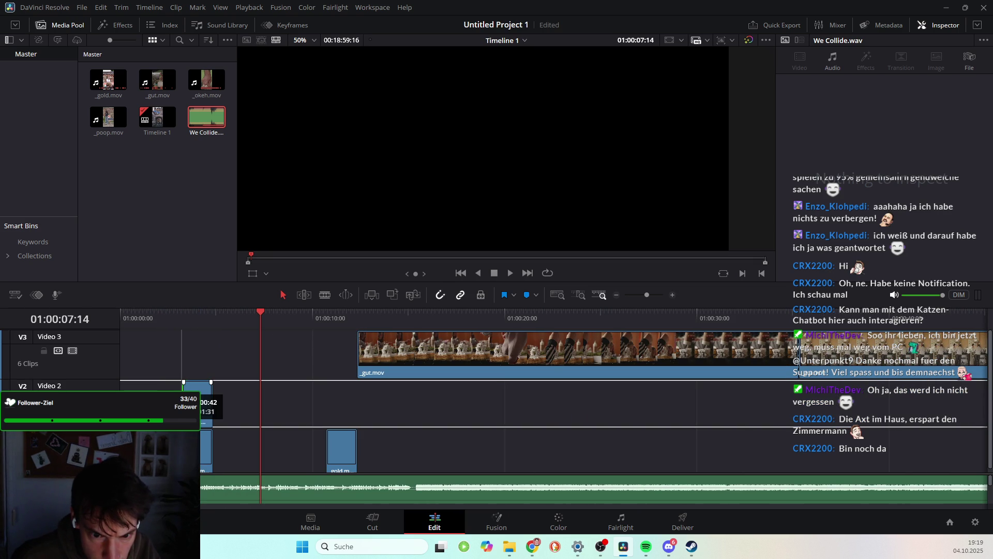
{"action": "left_click", "coordinate": [198, 403]}
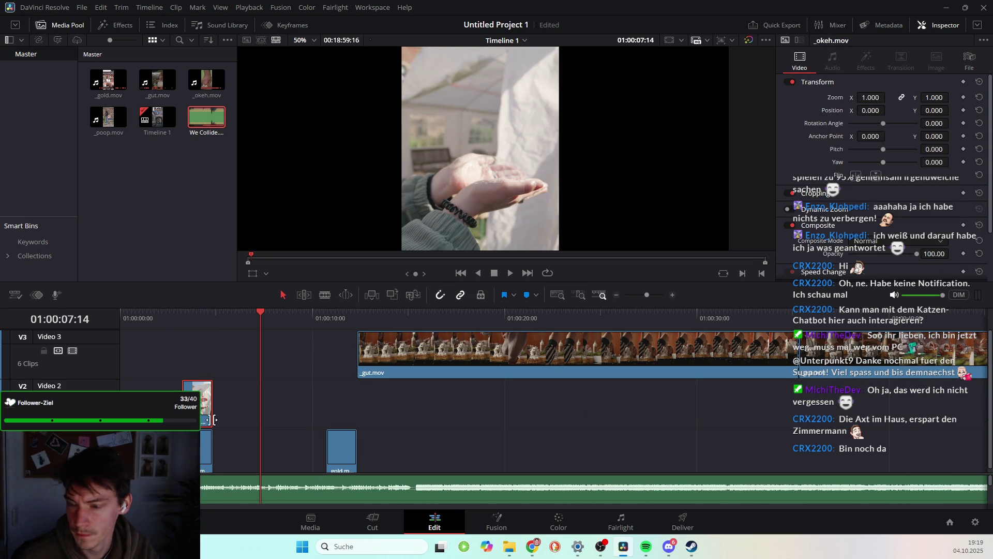
{"action": "left_click_drag", "start_coordinate": [198, 404], "coordinate": [230, 450]}
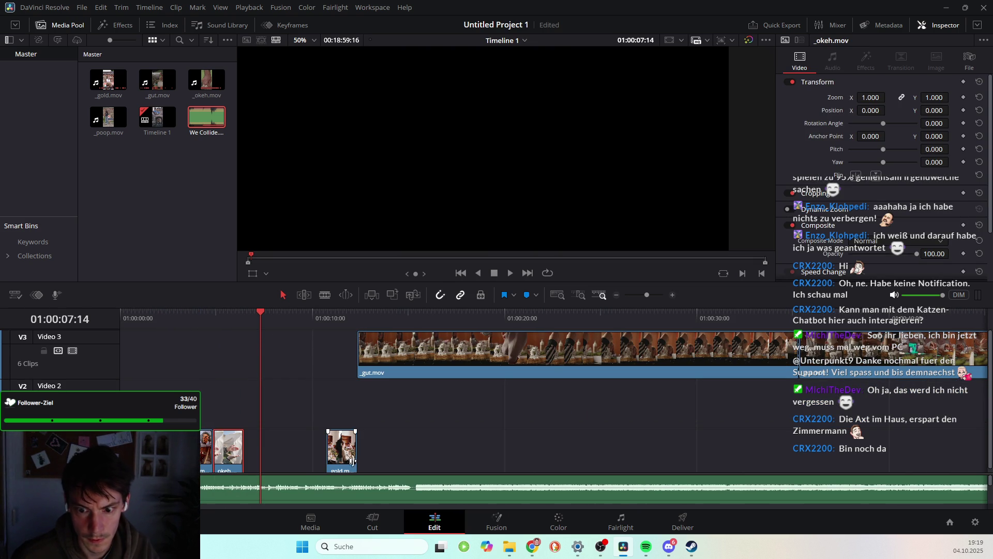
{"action": "scroll", "coordinate": [374, 414], "scroll_direction": "right", "scroll_amount": 2}
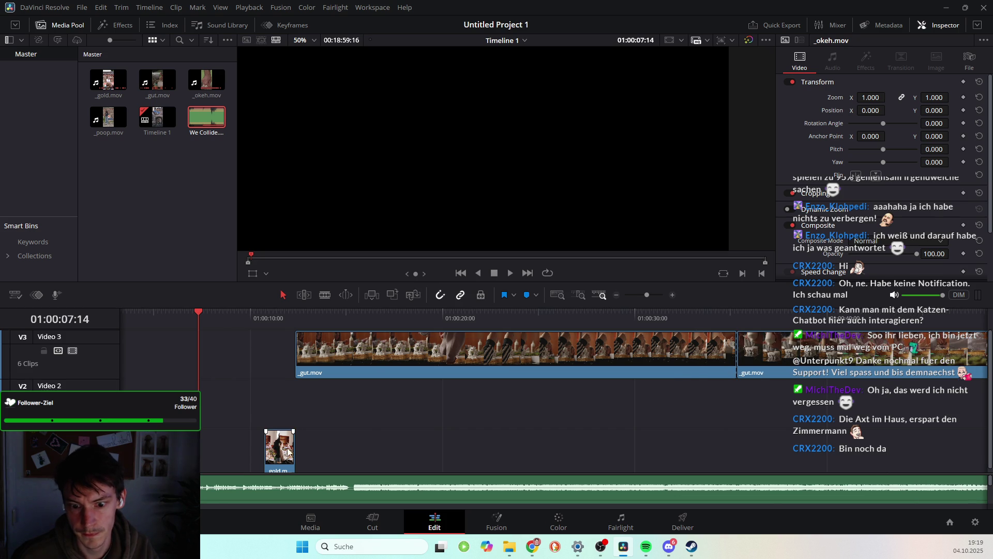
{"action": "left_click_drag", "start_coordinate": [288, 456], "coordinate": [206, 460]}
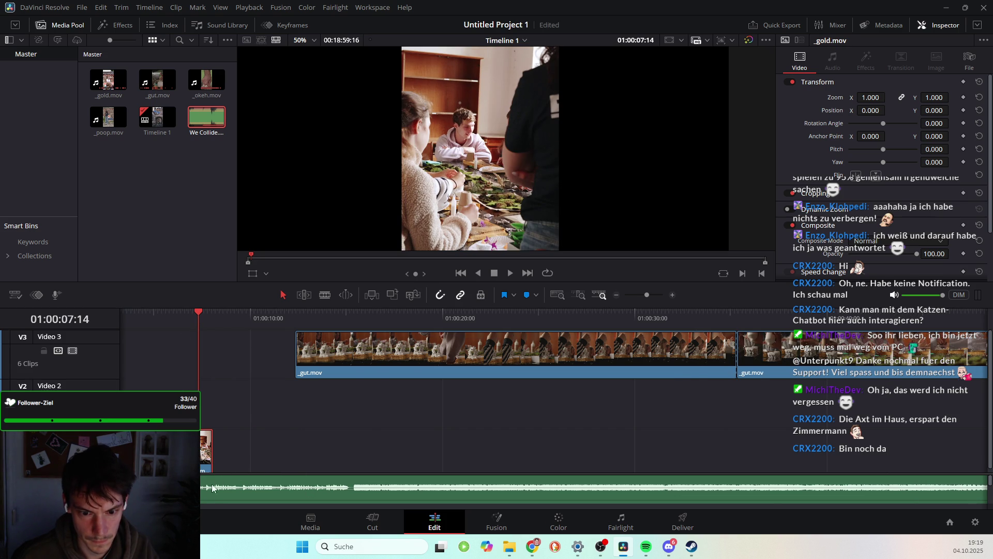
{"action": "scroll", "coordinate": [221, 485], "scroll_direction": "left", "scroll_amount": 2}
Play the edit from the beginning, then scrub to about 9 seconds
{"action": "left_click_drag", "start_coordinate": [259, 316], "coordinate": [82, 334]}
{"action": "key", "text": "space"}
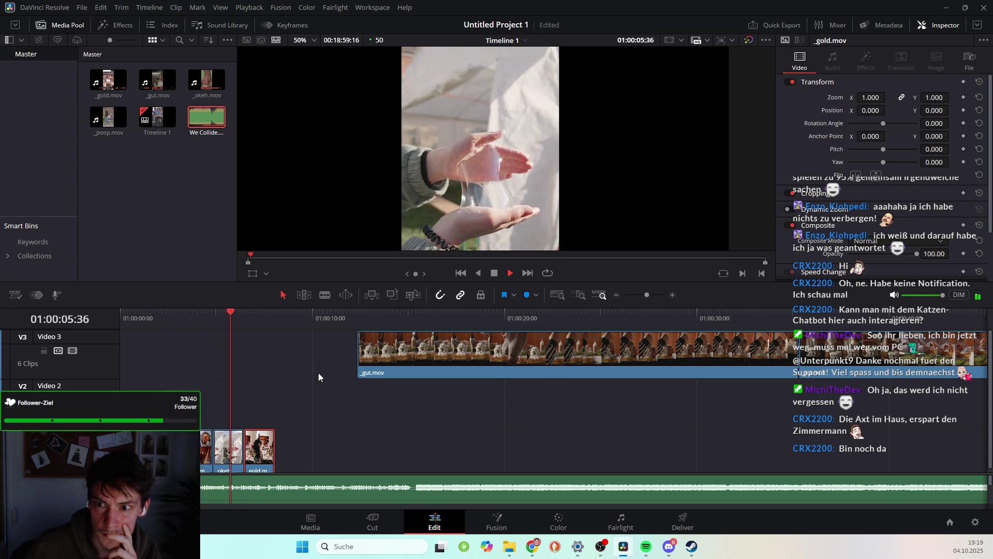
{"action": "key", "text": "space"}
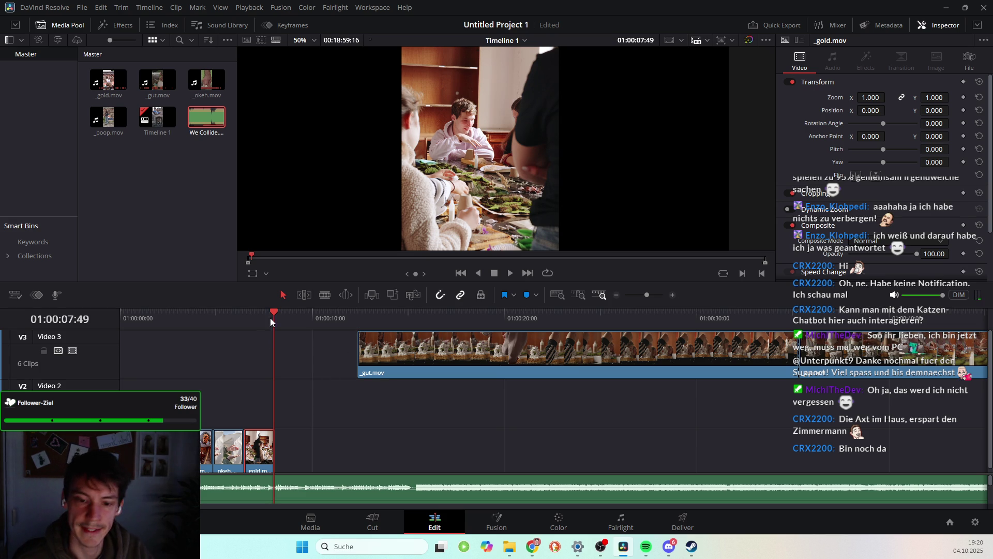
{"action": "left_click_drag", "start_coordinate": [276, 310], "coordinate": [298, 317]}
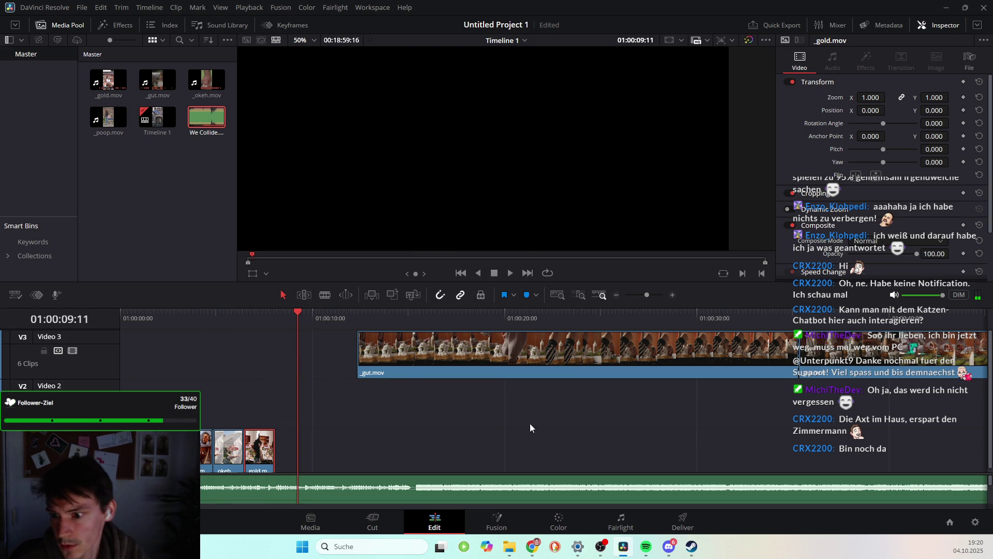
{"action": "scroll", "coordinate": [713, 455], "scroll_direction": "right", "scroll_amount": 10}
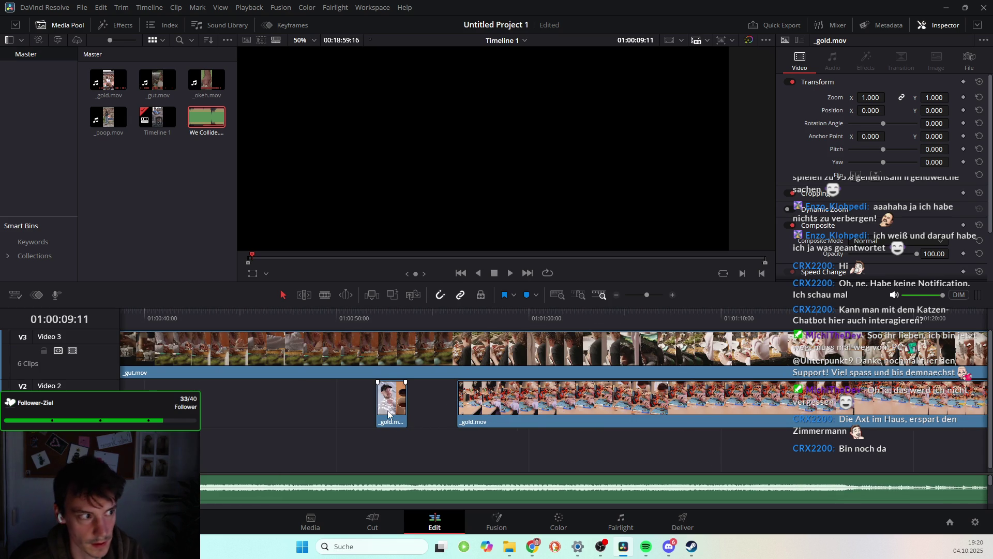
{"action": "scroll", "coordinate": [511, 407], "scroll_direction": "right", "scroll_amount": 3}
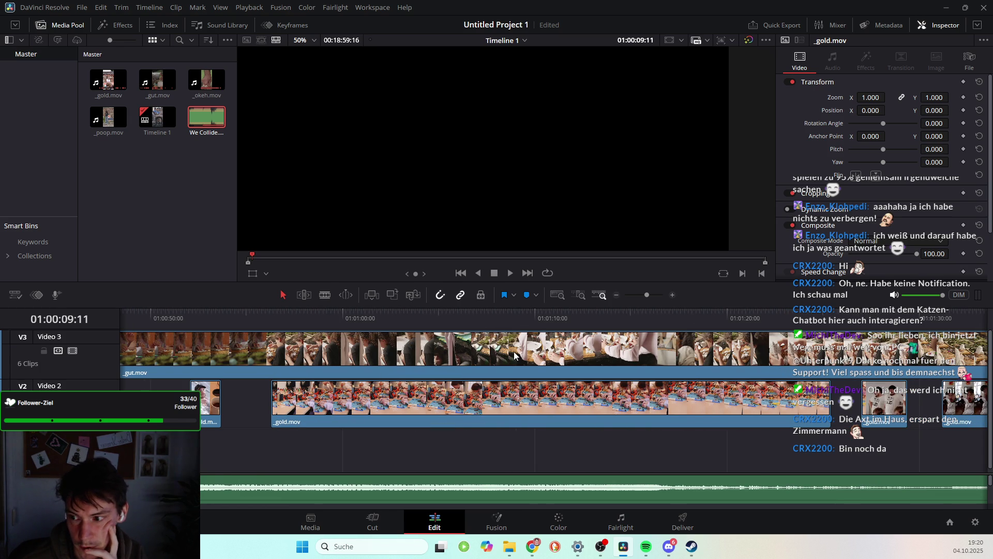
{"action": "scroll", "coordinate": [514, 355], "scroll_direction": "right", "scroll_amount": 4}
{"action": "scroll", "coordinate": [451, 361], "scroll_direction": "right", "scroll_amount": 3}
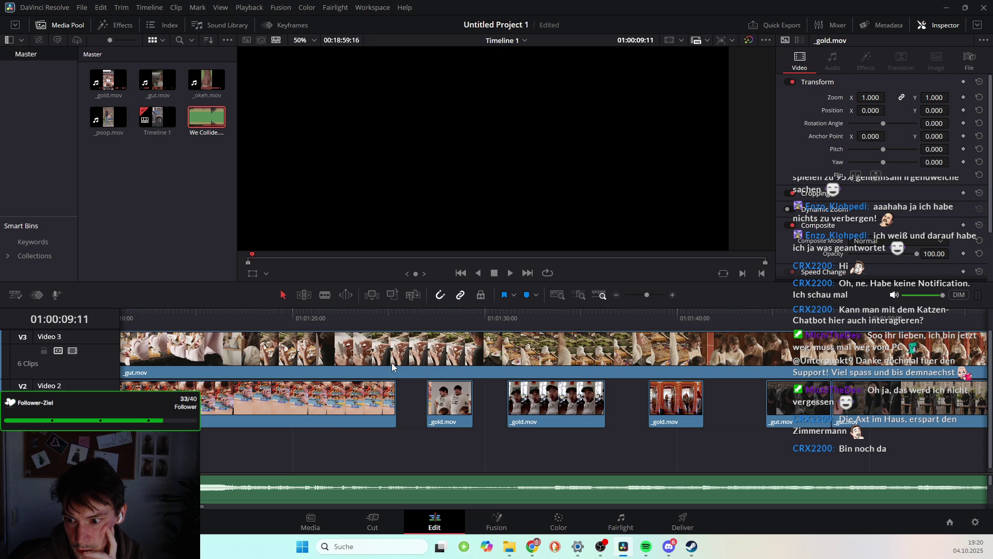
{"action": "scroll", "coordinate": [392, 363], "scroll_direction": "right", "scroll_amount": 4}
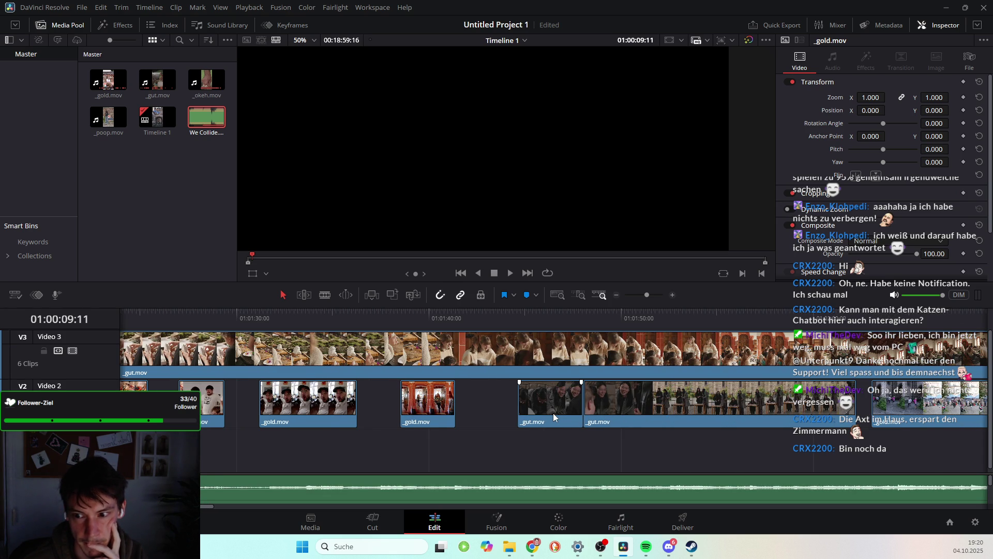
{"action": "scroll", "coordinate": [554, 413], "scroll_direction": "right", "scroll_amount": 3}
{"action": "scroll", "coordinate": [553, 413], "scroll_direction": "right", "scroll_amount": 2}
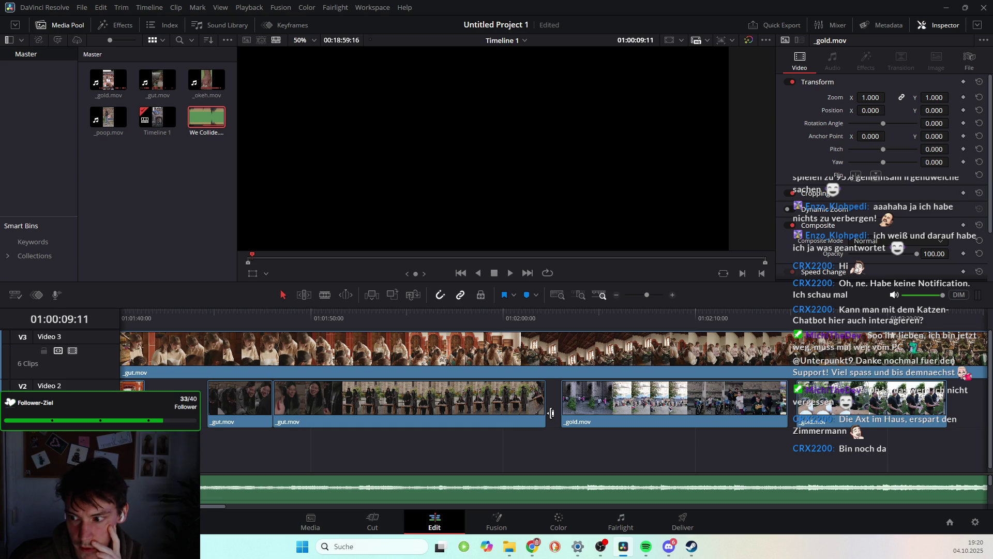
{"action": "scroll", "coordinate": [551, 412], "scroll_direction": "right", "scroll_amount": 1}
{"action": "scroll", "coordinate": [562, 403], "scroll_direction": "right", "scroll_amount": 4}
{"action": "scroll", "coordinate": [497, 406], "scroll_direction": "right", "scroll_amount": 2}
{"action": "scroll", "coordinate": [455, 408], "scroll_direction": "right", "scroll_amount": 1}
{"action": "scroll", "coordinate": [435, 409], "scroll_direction": "right", "scroll_amount": 2}
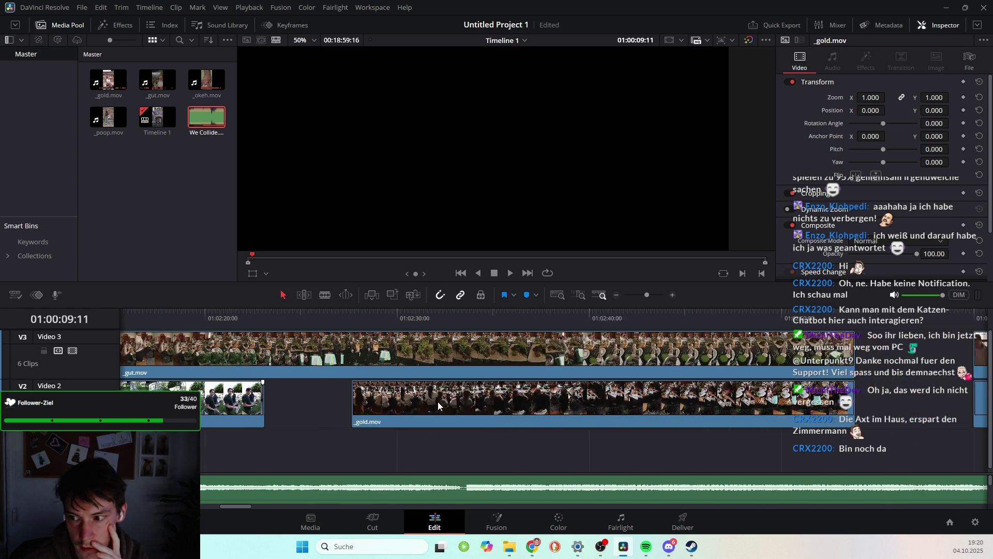
{"action": "scroll", "coordinate": [435, 406], "scroll_direction": "right", "scroll_amount": 3}
{"action": "scroll", "coordinate": [436, 402], "scroll_direction": "right", "scroll_amount": 2}
{"action": "scroll", "coordinate": [436, 401], "scroll_direction": "right", "scroll_amount": 8}
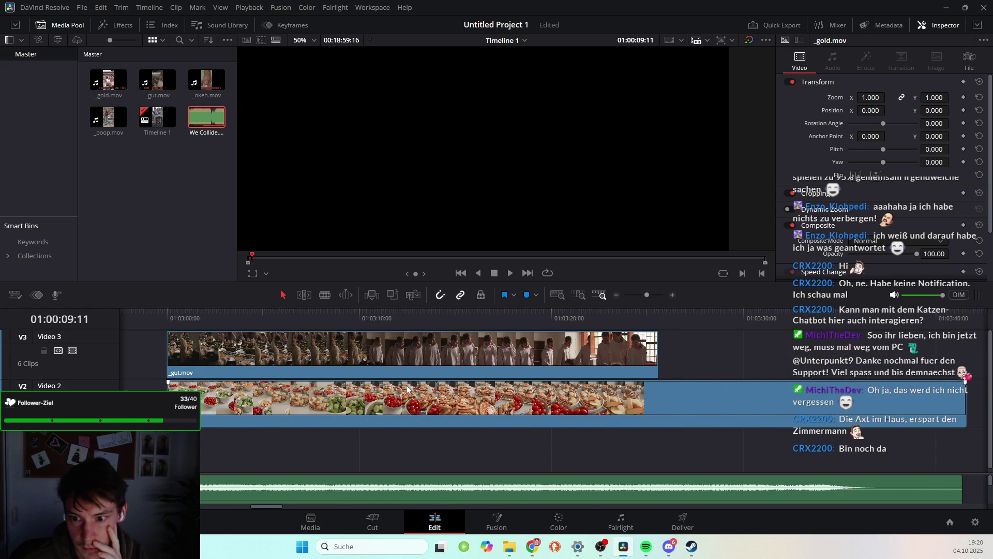
{"action": "scroll", "coordinate": [427, 395], "scroll_direction": "left", "scroll_amount": 1}
{"action": "scroll", "coordinate": [421, 389], "scroll_direction": "right", "scroll_amount": 4}
{"action": "scroll", "coordinate": [404, 392], "scroll_direction": "right", "scroll_amount": 4}
{"action": "scroll", "coordinate": [372, 396], "scroll_direction": "right", "scroll_amount": 4}
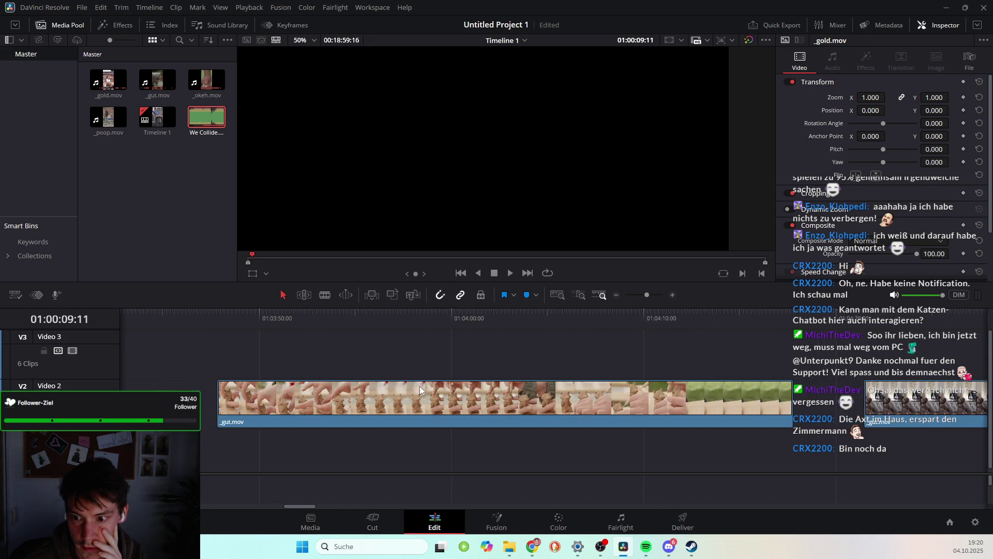
{"action": "scroll", "coordinate": [341, 401], "scroll_direction": "right", "scroll_amount": 4}
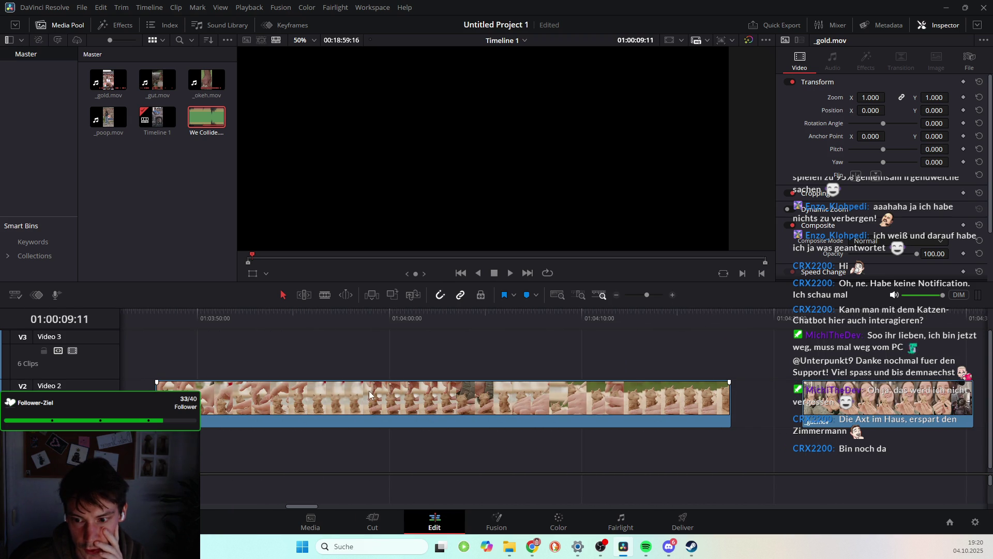
{"action": "scroll", "coordinate": [553, 391], "scroll_direction": "right", "scroll_amount": 5}
{"action": "scroll", "coordinate": [619, 397], "scroll_direction": "right", "scroll_amount": 3}
{"action": "scroll", "coordinate": [561, 407], "scroll_direction": "right", "scroll_amount": 2}
{"action": "scroll", "coordinate": [561, 407], "scroll_direction": "right", "scroll_amount": 2}
{"action": "scroll", "coordinate": [560, 406], "scroll_direction": "right", "scroll_amount": 5}
{"action": "scroll", "coordinate": [557, 406], "scroll_direction": "right", "scroll_amount": 5}
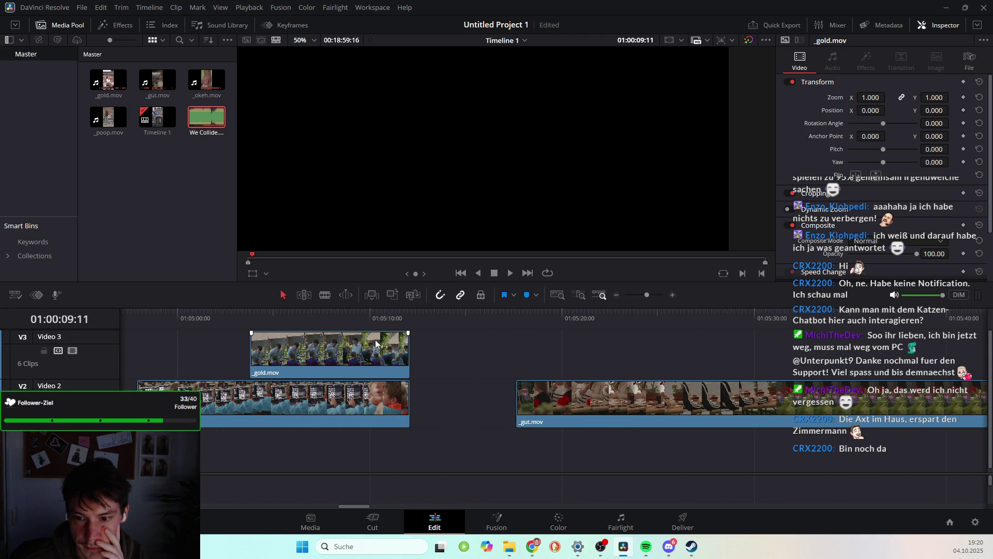
{"action": "scroll", "coordinate": [670, 403], "scroll_direction": "right", "scroll_amount": 5}
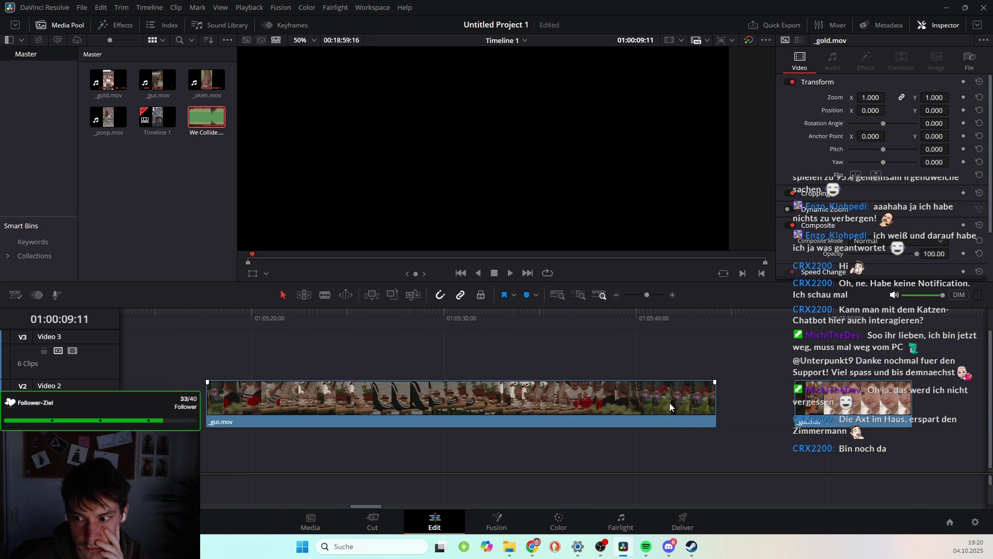
{"action": "scroll", "coordinate": [635, 405], "scroll_direction": "right", "scroll_amount": 5}
{"action": "scroll", "coordinate": [631, 406], "scroll_direction": "right", "scroll_amount": 5}
{"action": "scroll", "coordinate": [631, 405], "scroll_direction": "right", "scroll_amount": 1}
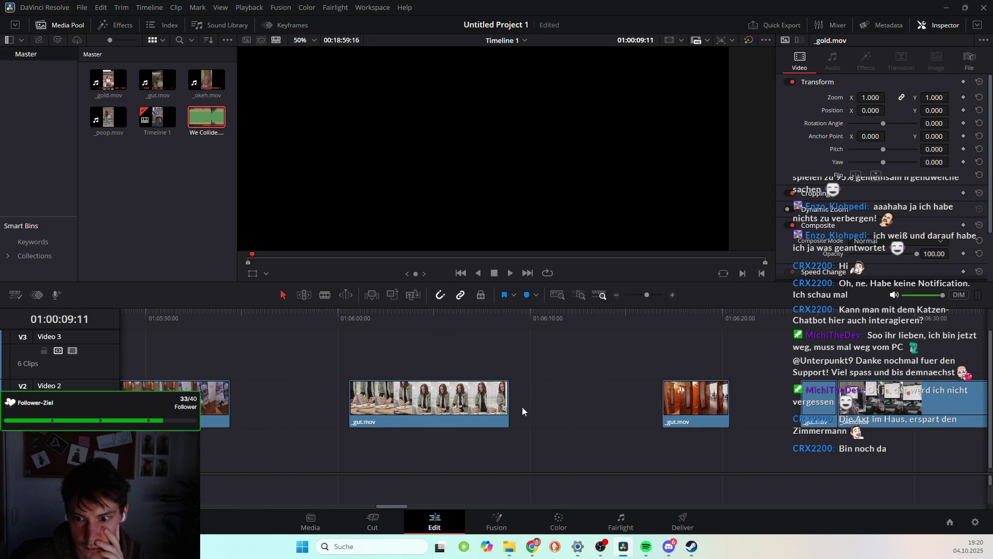
{"action": "scroll", "coordinate": [585, 401], "scroll_direction": "right", "scroll_amount": 3}
{"action": "scroll", "coordinate": [585, 401], "scroll_direction": "right", "scroll_amount": 1}
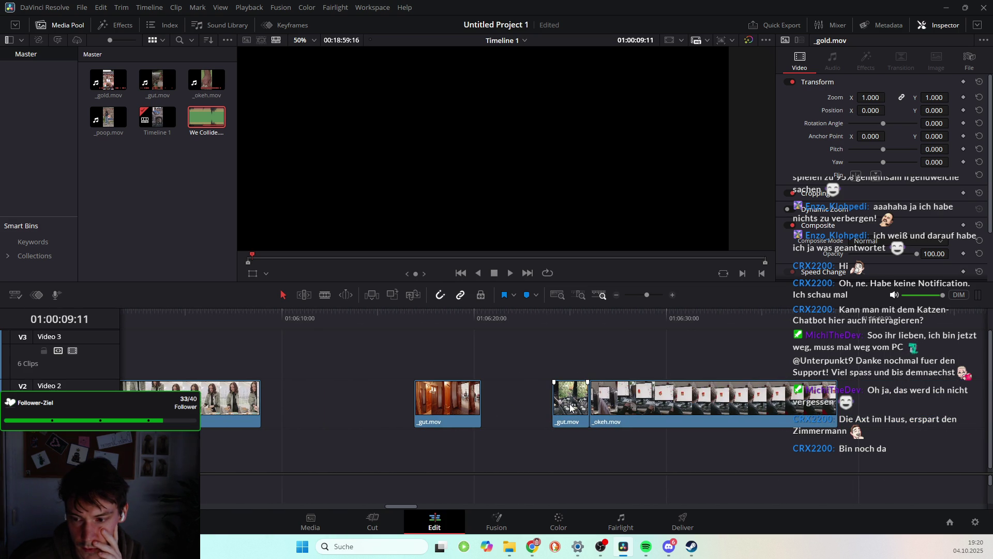
{"action": "mouse_move", "coordinate": [551, 316]}
{"action": "left_mouse_down"}
{"action": "mouse_move", "coordinate": [787, 347]}
{"action": "mouse_move", "coordinate": [748, 352]}
{"action": "left_mouse_up"}
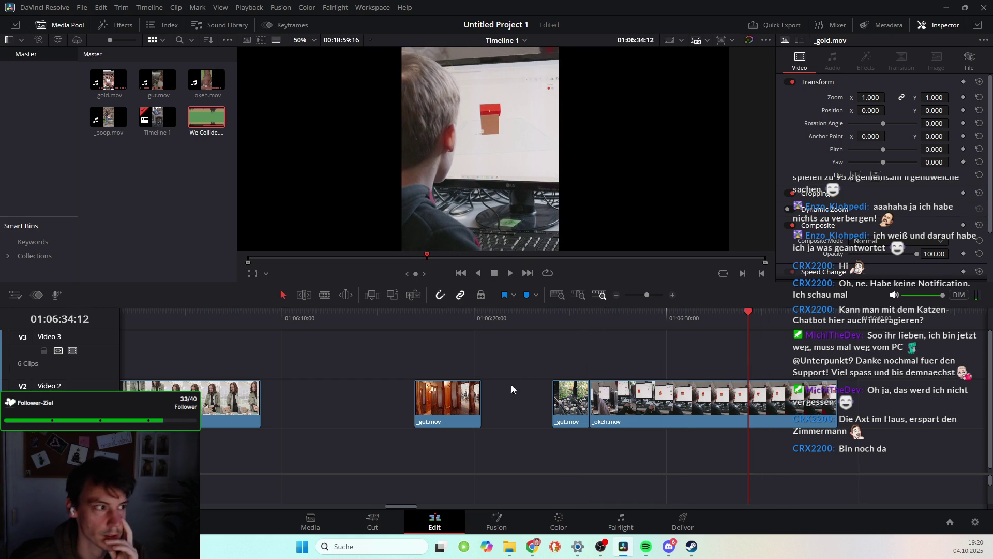
{"action": "scroll", "coordinate": [501, 399], "scroll_direction": "left", "scroll_amount": 3}
{"action": "scroll", "coordinate": [501, 399], "scroll_direction": "left", "scroll_amount": 15}
{"action": "scroll", "coordinate": [500, 400], "scroll_direction": "left", "scroll_amount": 4}
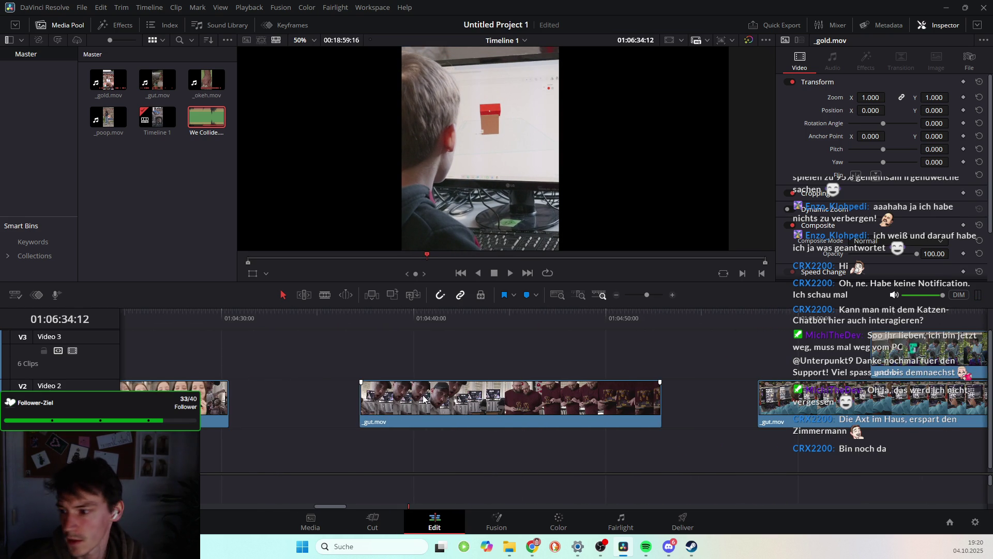
{"action": "scroll", "coordinate": [423, 394], "scroll_direction": "left", "scroll_amount": 2}
{"action": "scroll", "coordinate": [423, 393], "scroll_direction": "left", "scroll_amount": 2}
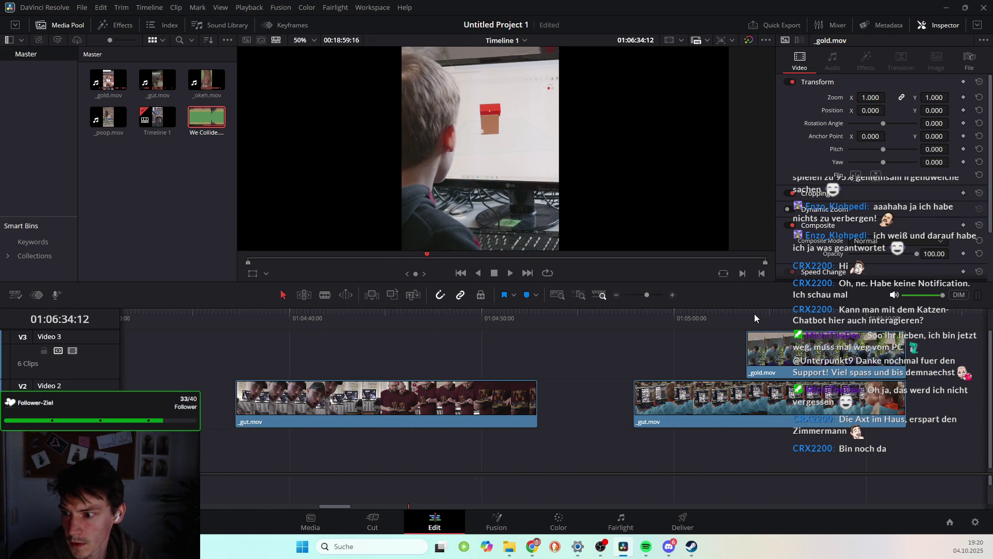
{"action": "left_click_drag", "start_coordinate": [803, 322], "coordinate": [787, 323]}
{"action": "scroll", "coordinate": [580, 392], "scroll_direction": "left", "scroll_amount": 8}
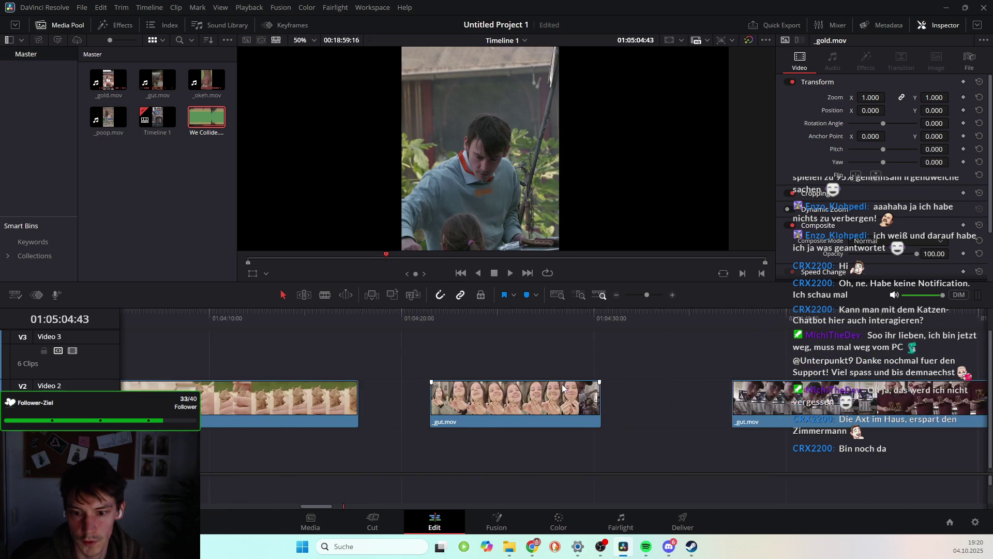
{"action": "scroll", "coordinate": [579, 392], "scroll_direction": "left", "scroll_amount": 6}
{"action": "scroll", "coordinate": [467, 398], "scroll_direction": "left", "scroll_amount": 8}
{"action": "scroll", "coordinate": [525, 365], "scroll_direction": "left", "scroll_amount": 9}
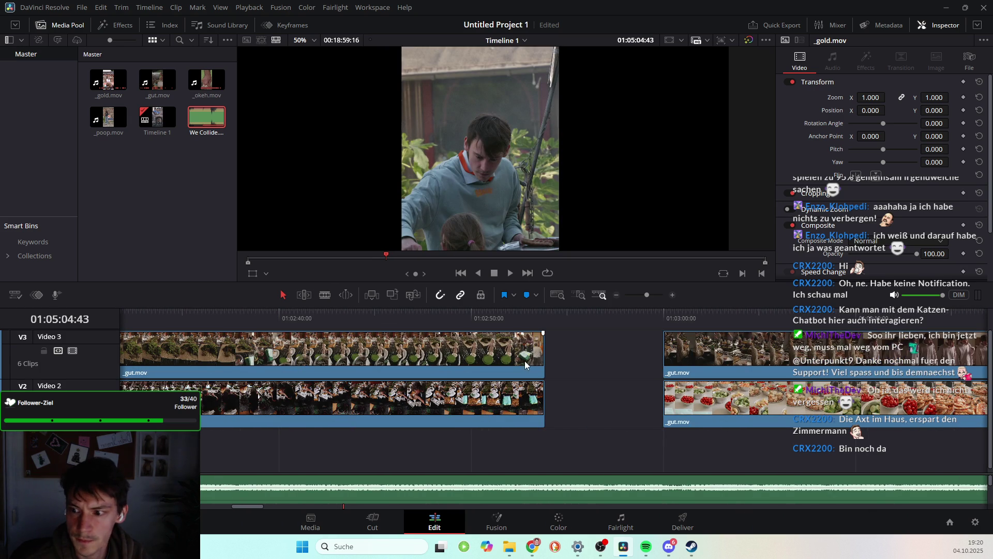
{"action": "scroll", "coordinate": [394, 364], "scroll_direction": "left", "scroll_amount": 6}
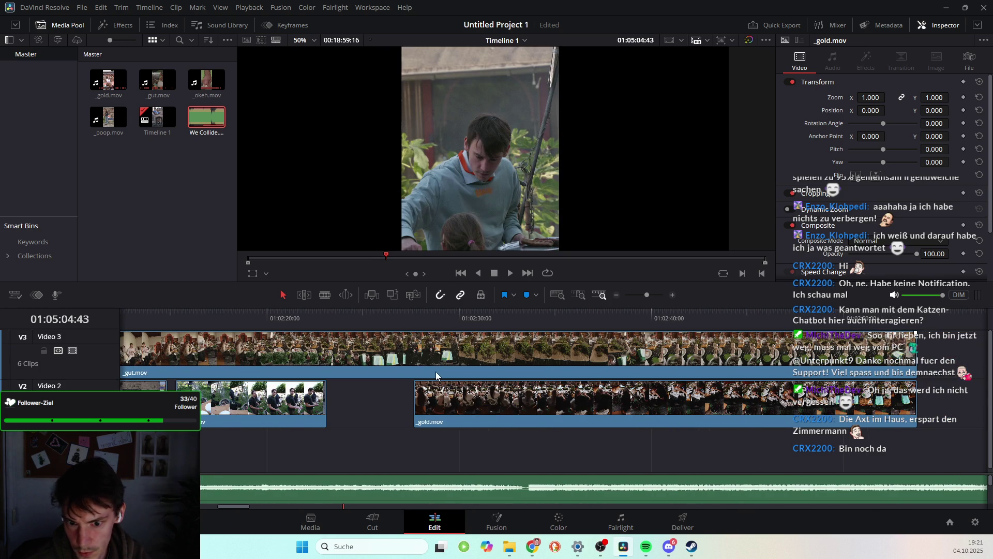
{"action": "scroll", "coordinate": [445, 371], "scroll_direction": "left", "scroll_amount": 4}
{"action": "scroll", "coordinate": [435, 371], "scroll_direction": "left", "scroll_amount": 4}
{"action": "scroll", "coordinate": [435, 371], "scroll_direction": "left", "scroll_amount": 4}
{"action": "scroll", "coordinate": [430, 368], "scroll_direction": "left", "scroll_amount": 4}
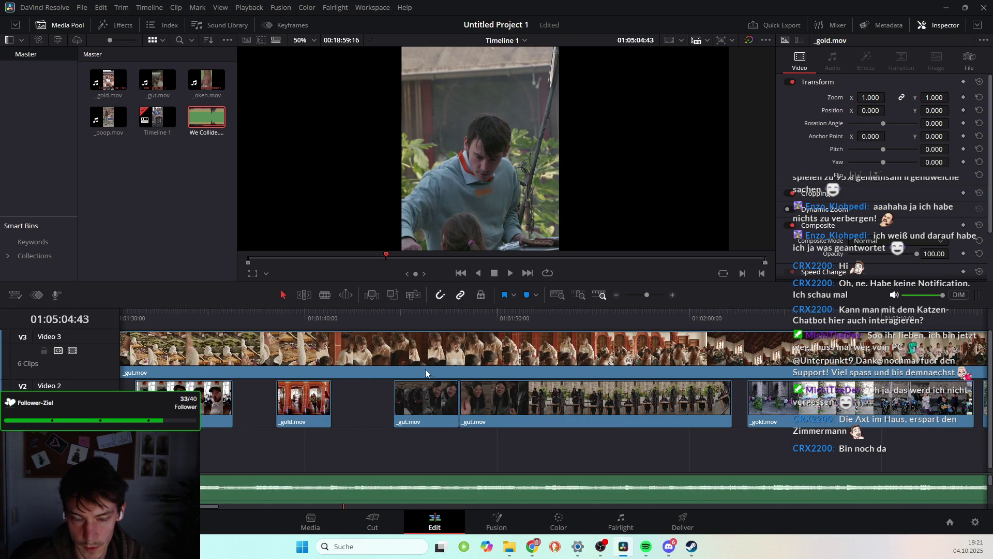
{"action": "scroll", "coordinate": [430, 368], "scroll_direction": "left", "scroll_amount": 8}
{"action": "scroll", "coordinate": [411, 370], "scroll_direction": "left", "scroll_amount": 8}
{"action": "scroll", "coordinate": [411, 370], "scroll_direction": "left", "scroll_amount": 8}
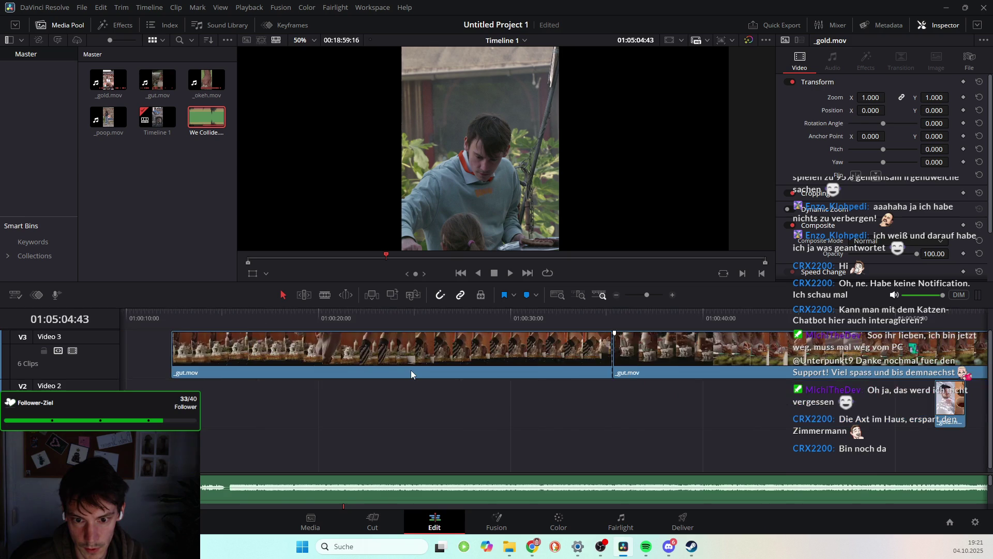
{"action": "scroll", "coordinate": [410, 371], "scroll_direction": "left", "scroll_amount": 3}
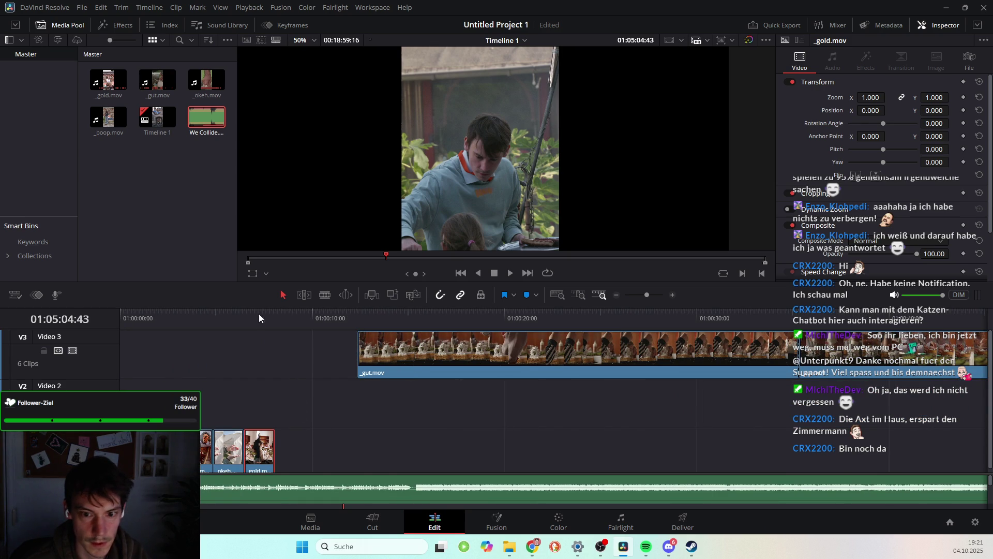
{"action": "left_click_drag", "start_coordinate": [241, 311], "coordinate": [275, 318]}
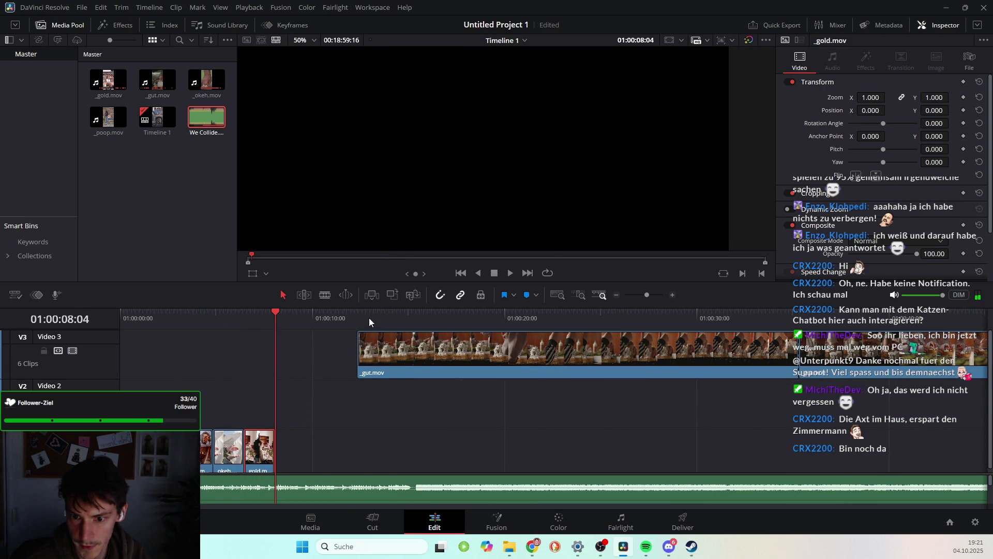
{"action": "left_click_drag", "start_coordinate": [388, 323], "coordinate": [843, 373]}
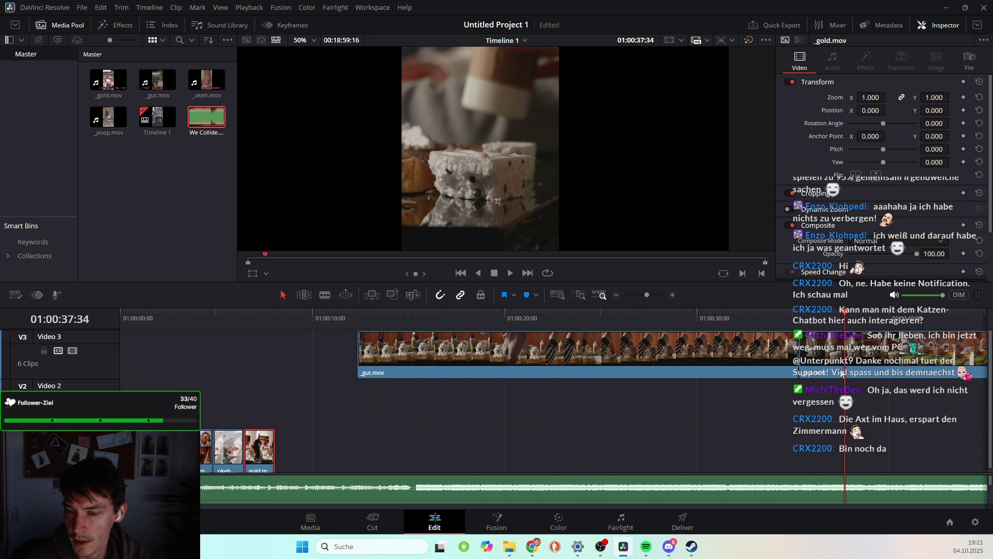
{"action": "scroll", "coordinate": [830, 371], "scroll_direction": "right", "scroll_amount": 5}
{"action": "left_click_drag", "start_coordinate": [598, 312], "coordinate": [796, 318]}
{"action": "scroll", "coordinate": [627, 348], "scroll_direction": "right", "scroll_amount": 5}
{"action": "left_click_drag", "start_coordinate": [486, 311], "coordinate": [709, 316]}
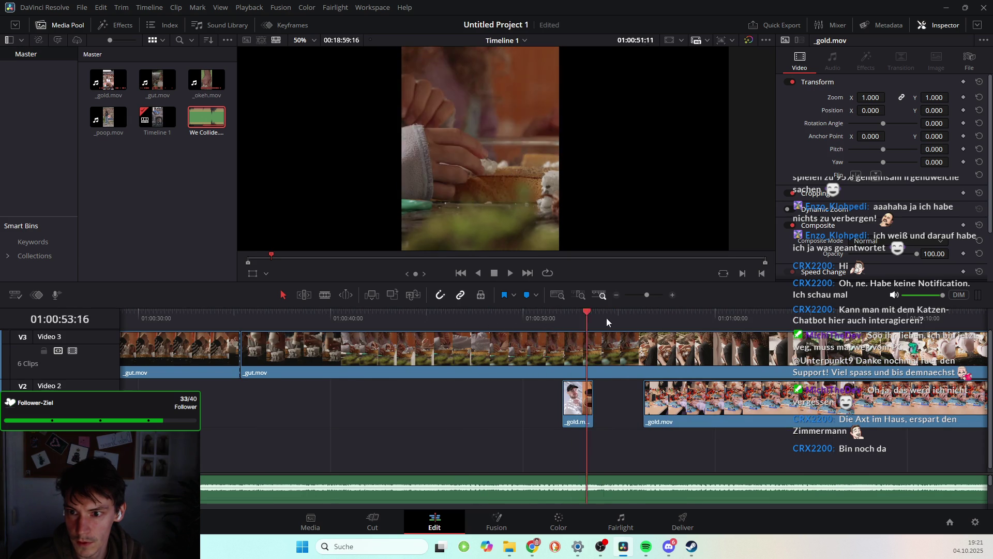
{"action": "scroll", "coordinate": [565, 347], "scroll_direction": "right", "scroll_amount": 5}
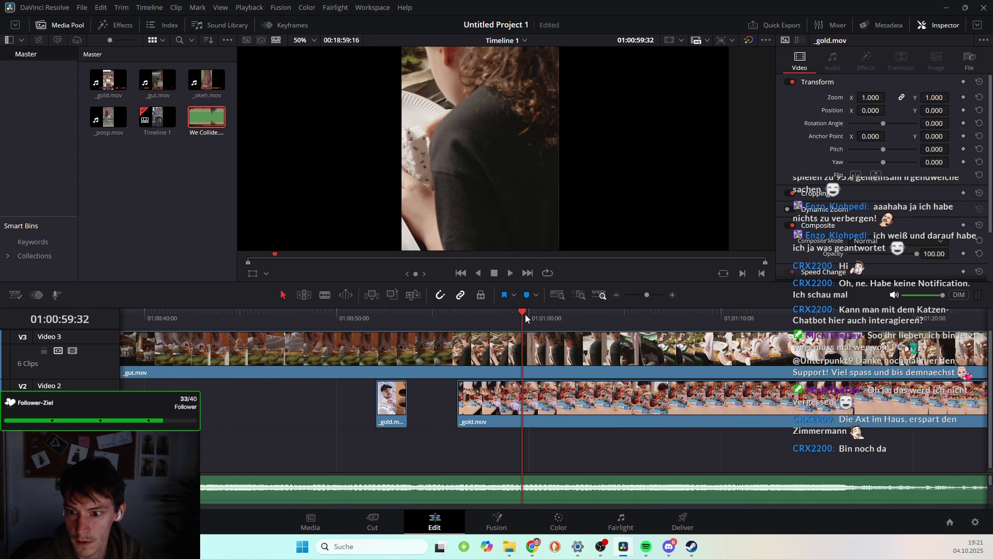
{"action": "left_click_drag", "start_coordinate": [485, 312], "coordinate": [481, 312]}
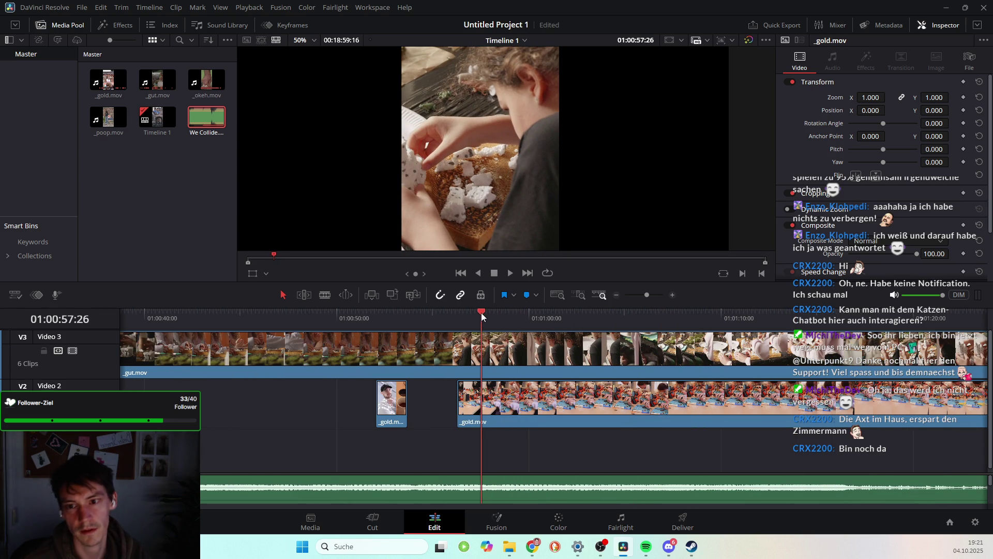
{"action": "mouse_move", "coordinate": [481, 312]}
{"action": "left_mouse_down"}
{"action": "mouse_move", "coordinate": [664, 351]}
{"action": "mouse_move", "coordinate": [936, 373]}
{"action": "left_mouse_up"}
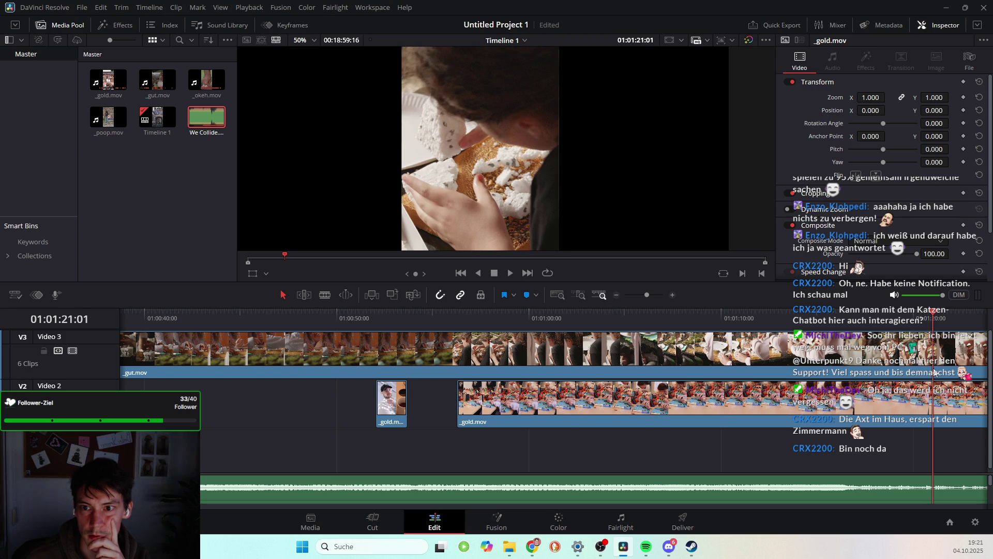
{"action": "scroll", "coordinate": [776, 374], "scroll_direction": "right", "scroll_amount": 2}
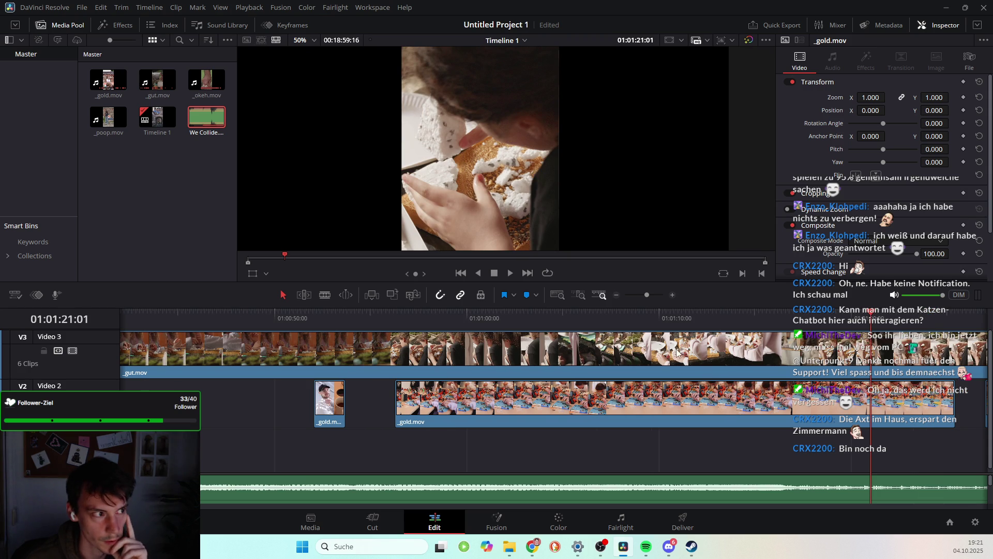
{"action": "scroll", "coordinate": [718, 370], "scroll_direction": "right", "scroll_amount": 6}
{"action": "left_click_drag", "start_coordinate": [685, 312], "coordinate": [910, 322]}
{"action": "scroll", "coordinate": [834, 345], "scroll_direction": "right", "scroll_amount": 2}
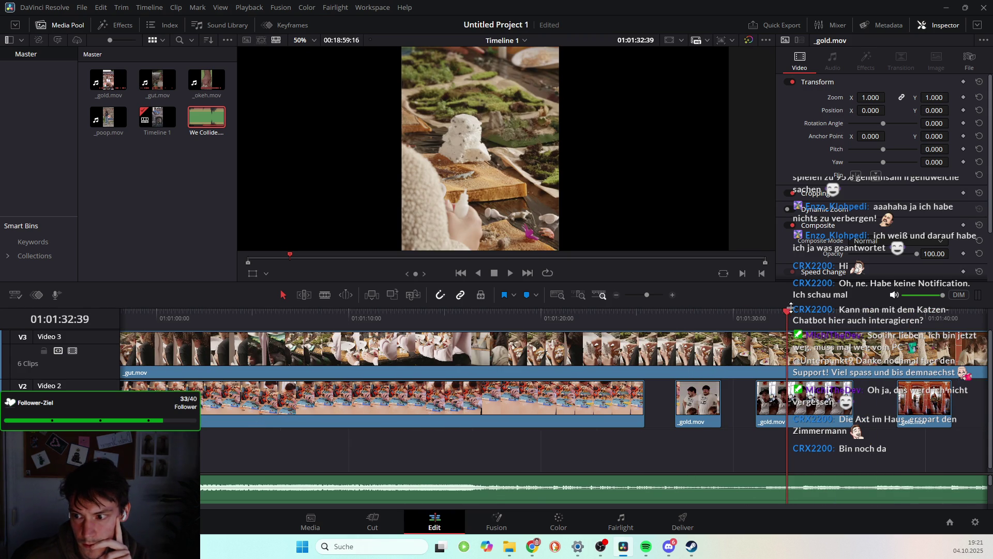
{"action": "left_click_drag", "start_coordinate": [810, 316], "coordinate": [855, 320]}
{"action": "scroll", "coordinate": [735, 325], "scroll_direction": "right", "scroll_amount": 5}
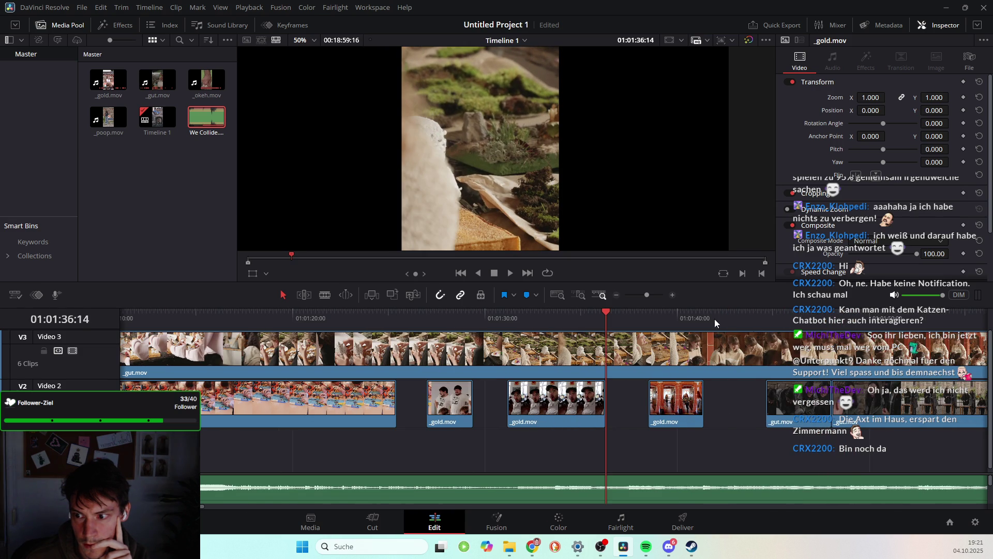
{"action": "left_click_drag", "start_coordinate": [611, 310], "coordinate": [672, 309]}
{"action": "scroll", "coordinate": [673, 321], "scroll_direction": "right", "scroll_amount": 4}
{"action": "left_click_drag", "start_coordinate": [739, 316], "coordinate": [834, 339]}
{"action": "scroll", "coordinate": [641, 340], "scroll_direction": "right", "scroll_amount": 3}
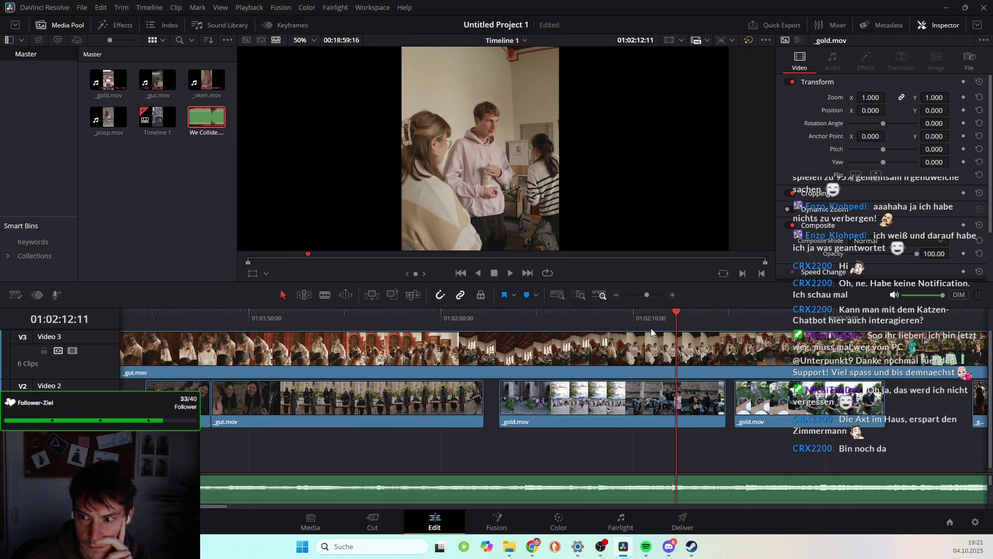
{"action": "left_click_drag", "start_coordinate": [679, 314], "coordinate": [839, 315]}
{"action": "scroll", "coordinate": [743, 352], "scroll_direction": "right", "scroll_amount": 5}
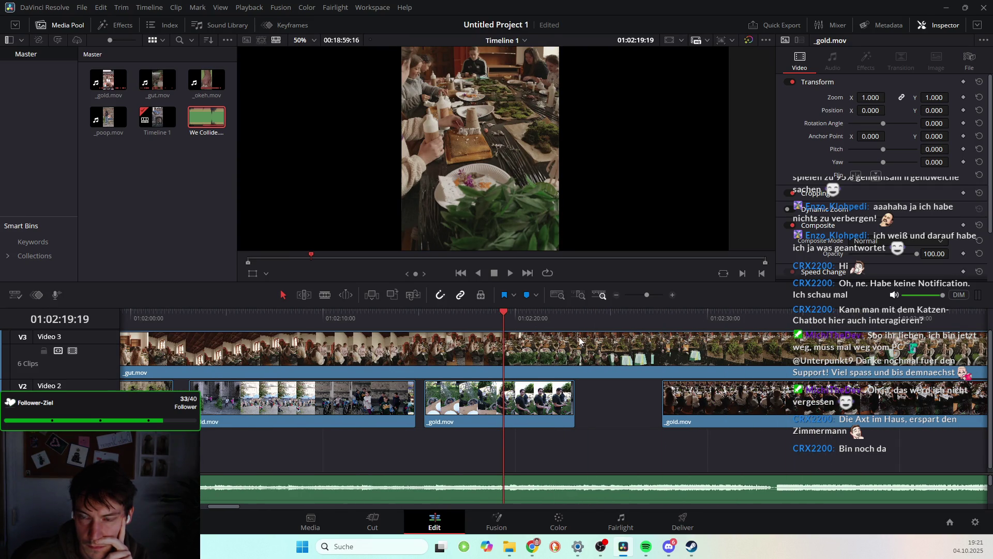
{"action": "left_click_drag", "start_coordinate": [503, 314], "coordinate": [791, 317]}
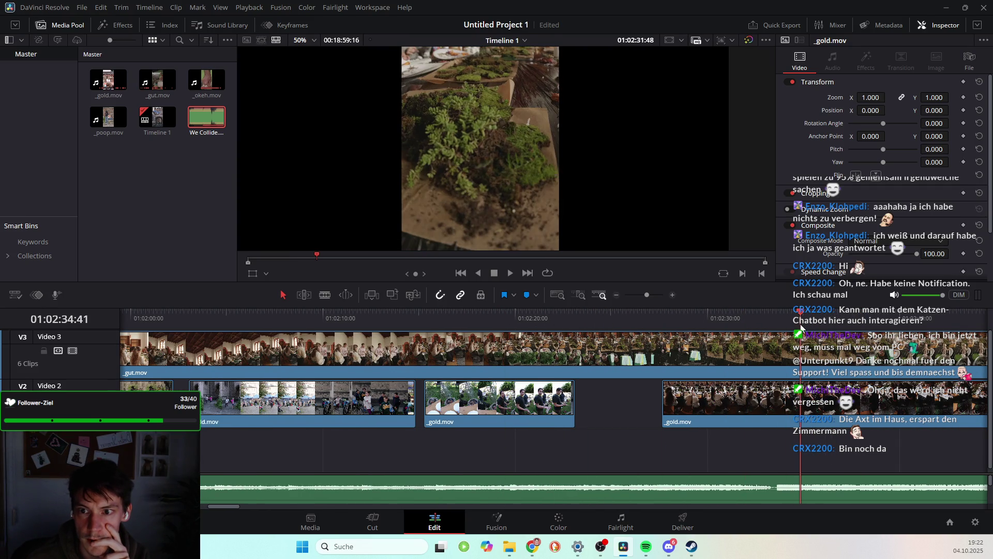
{"action": "scroll", "coordinate": [726, 340], "scroll_direction": "right", "scroll_amount": 2}
{"action": "left_click_drag", "start_coordinate": [674, 310], "coordinate": [817, 313]}
{"action": "scroll", "coordinate": [730, 347], "scroll_direction": "right", "scroll_amount": 6}
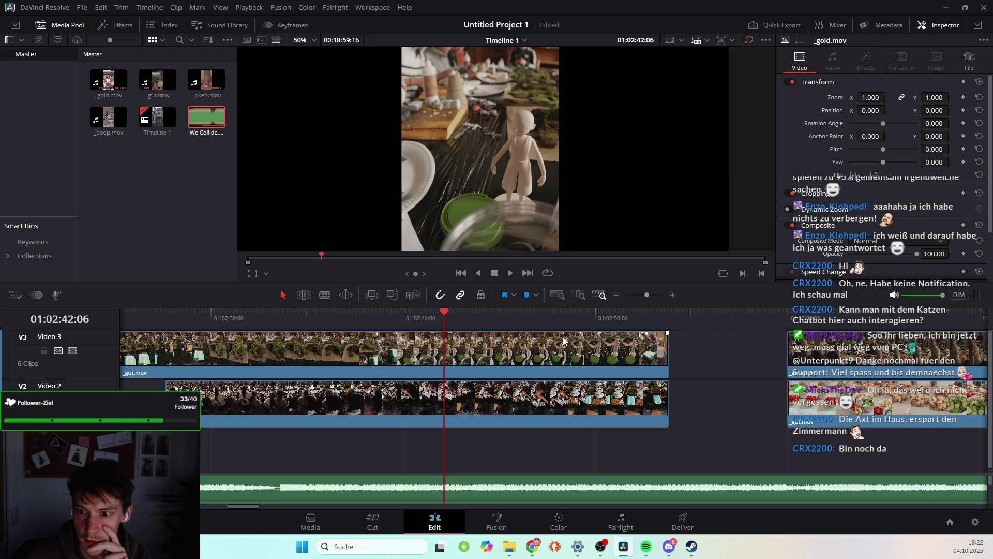
{"action": "mouse_move", "coordinate": [452, 317]}
{"action": "left_mouse_down"}
{"action": "mouse_move", "coordinate": [511, 317]}
{"action": "mouse_move", "coordinate": [253, 317]}
{"action": "left_mouse_up"}
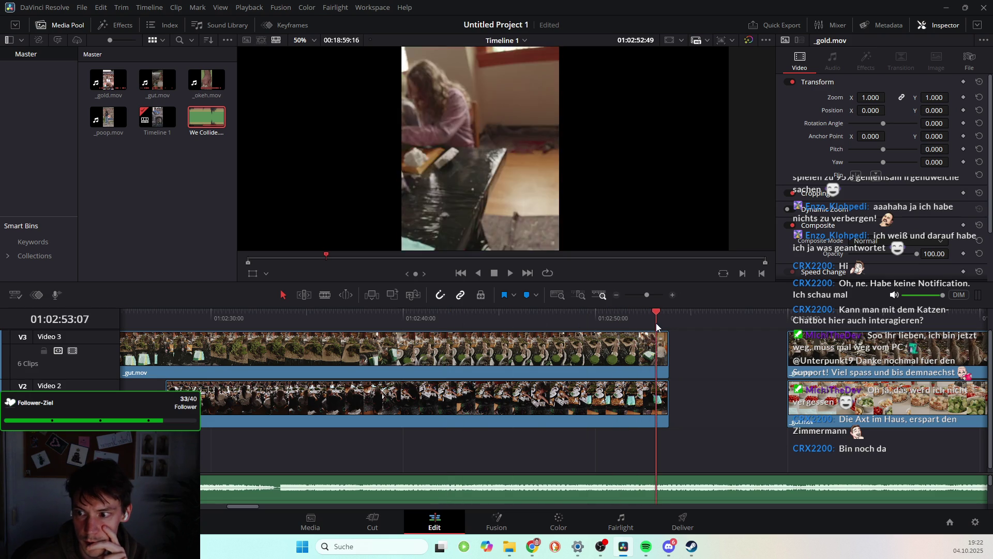
{"action": "left_click", "coordinate": [205, 314]}
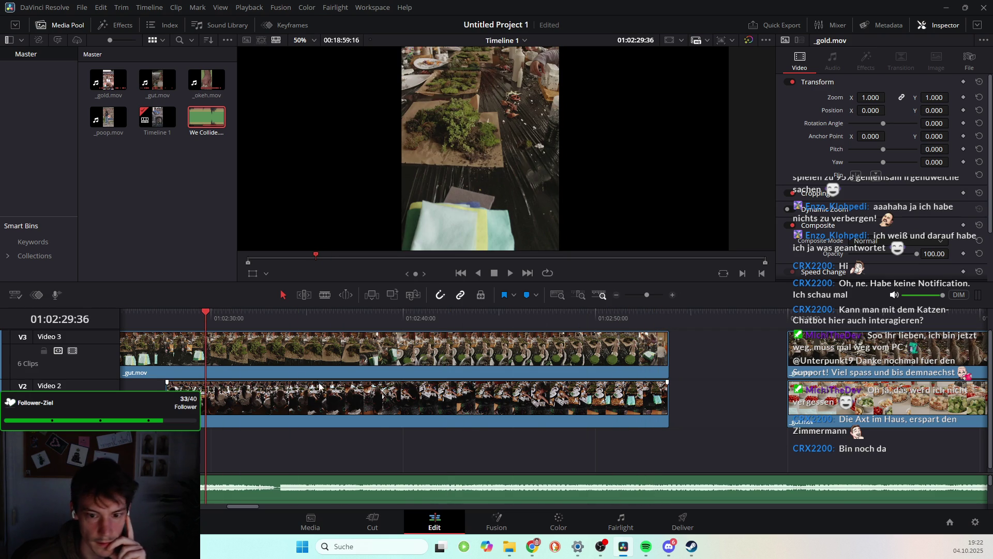
{"action": "scroll", "coordinate": [286, 383], "scroll_direction": "left", "scroll_amount": 3}
{"action": "left_click_drag", "start_coordinate": [391, 312], "coordinate": [245, 313]}
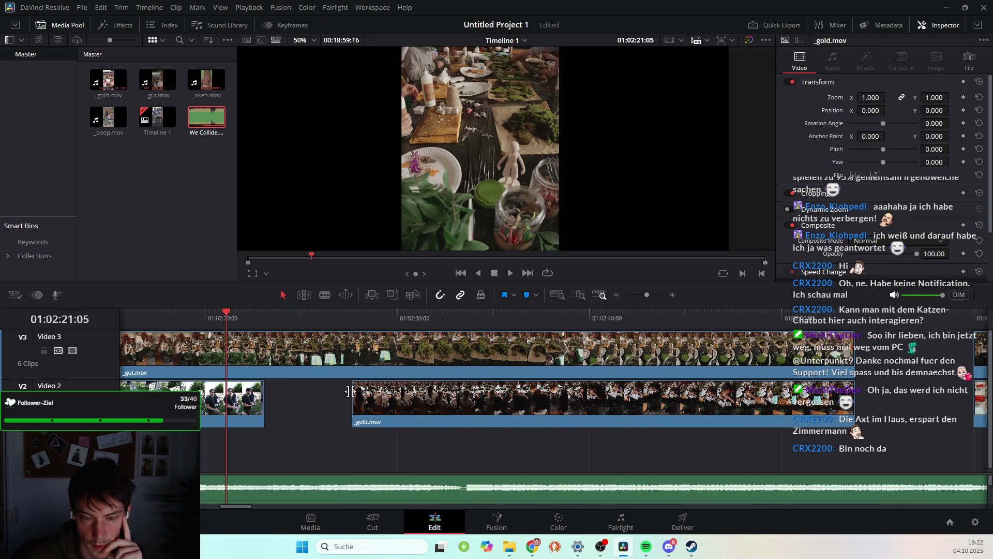
{"action": "scroll", "coordinate": [362, 391], "scroll_direction": "left", "scroll_amount": 4}
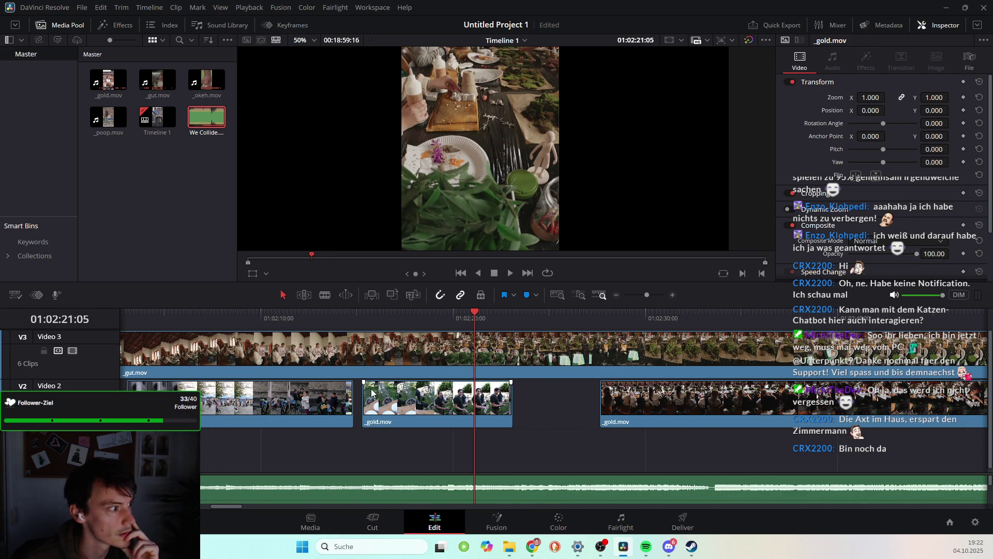
{"action": "left_click_drag", "start_coordinate": [471, 313], "coordinate": [239, 313]}
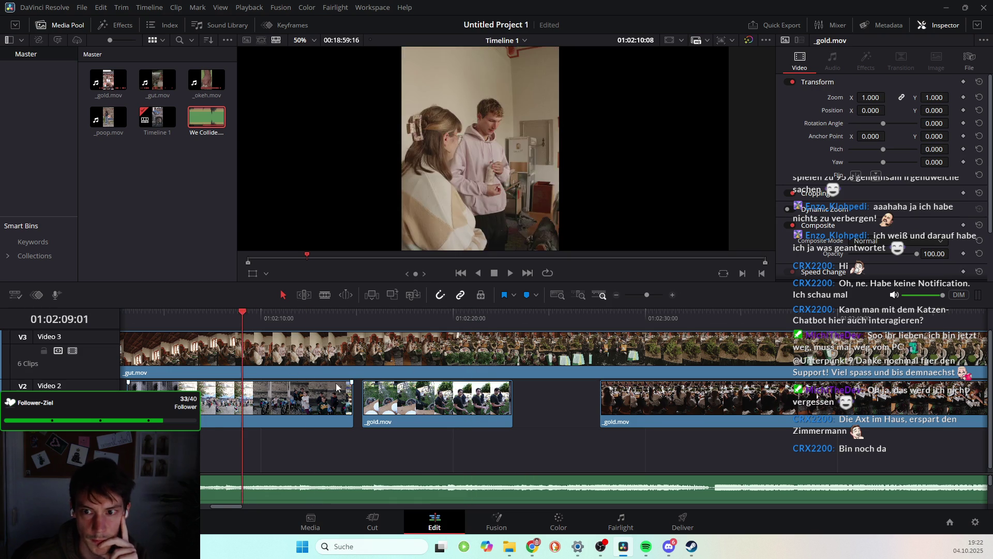
{"action": "scroll", "coordinate": [336, 393], "scroll_direction": "left", "scroll_amount": 3}
{"action": "left_click_drag", "start_coordinate": [429, 311], "coordinate": [212, 312]}
{"action": "scroll", "coordinate": [479, 414], "scroll_direction": "left", "scroll_amount": 3}
{"action": "scroll", "coordinate": [478, 414], "scroll_direction": "left", "scroll_amount": 4}
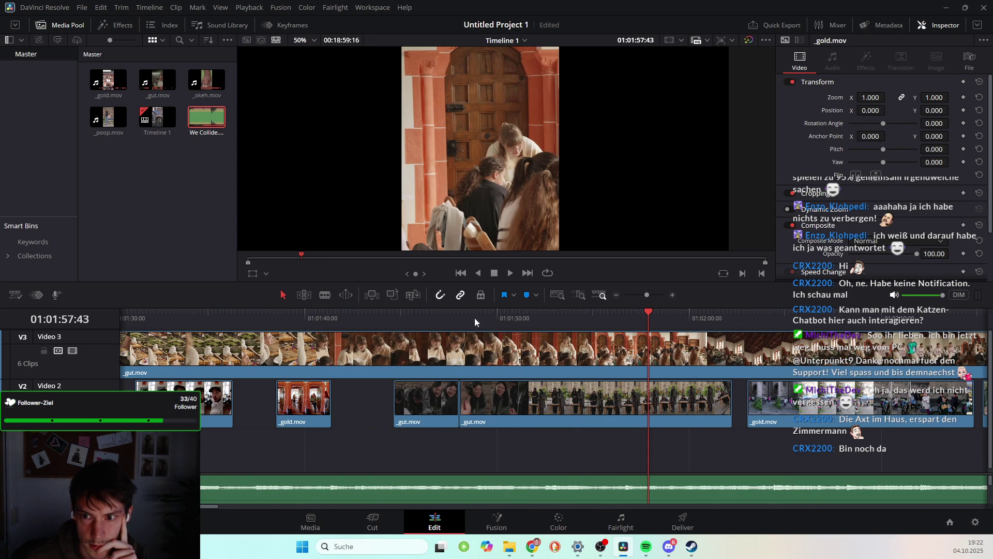
{"action": "left_click_drag", "start_coordinate": [655, 307], "coordinate": [251, 312]}
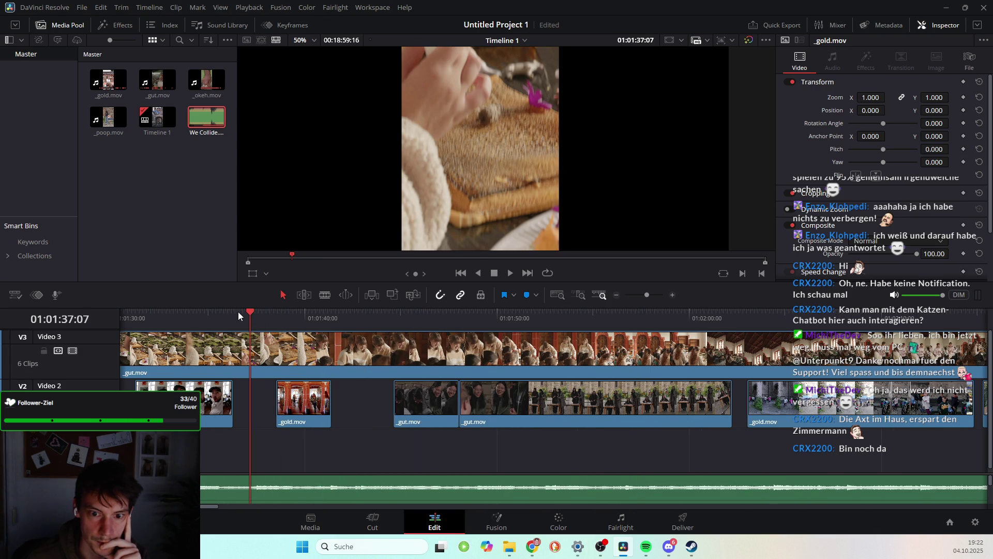
{"action": "left_click_drag", "start_coordinate": [249, 310], "coordinate": [171, 311]}
{"action": "scroll", "coordinate": [375, 314], "scroll_direction": "left", "scroll_amount": 5}
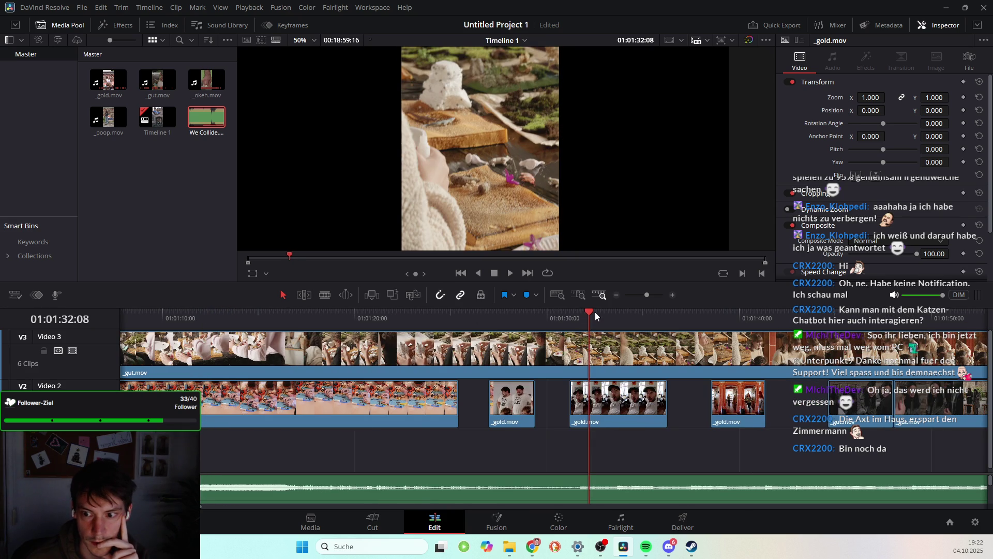
{"action": "left_click_drag", "start_coordinate": [546, 309], "coordinate": [325, 320]}
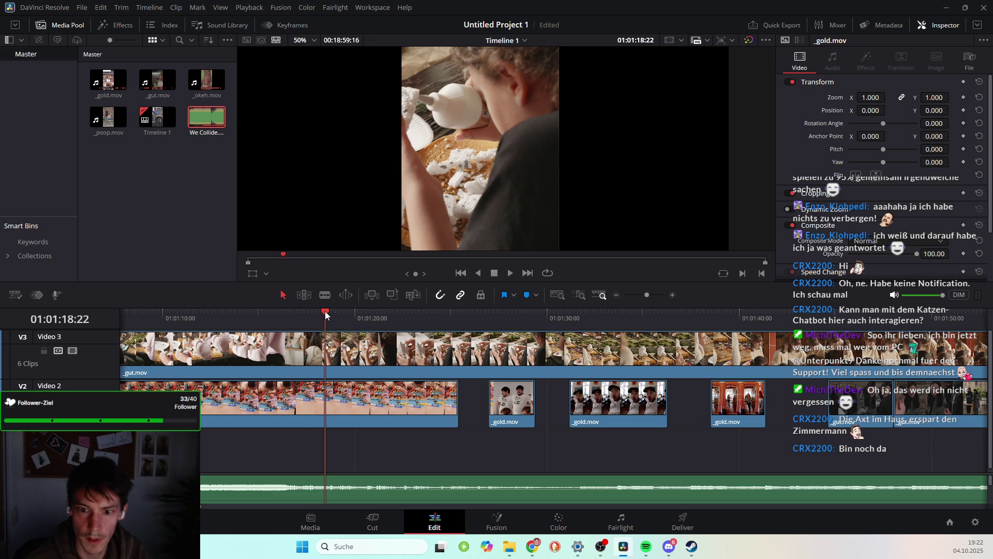
{"action": "left_click_drag", "start_coordinate": [315, 311], "coordinate": [340, 313]}
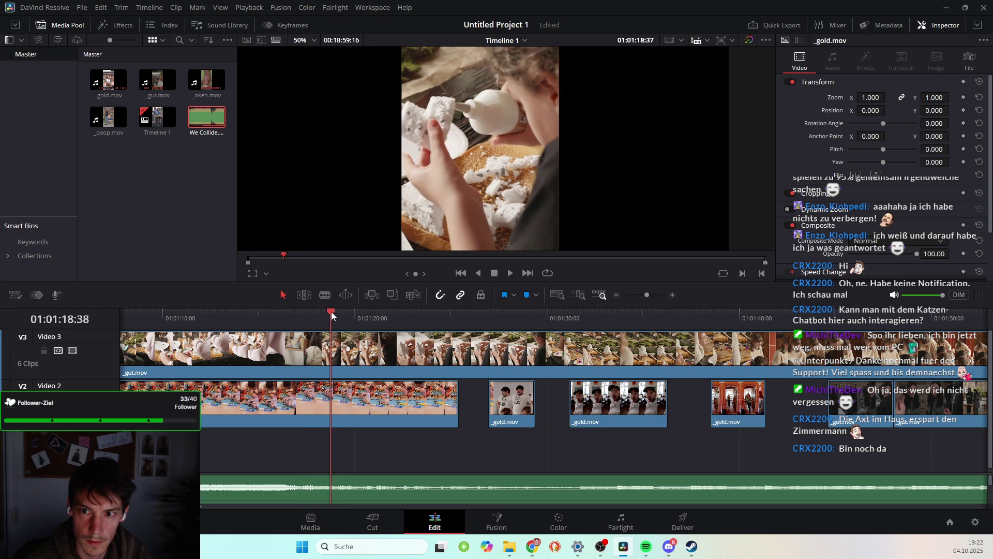
{"action": "key", "text": "space"}
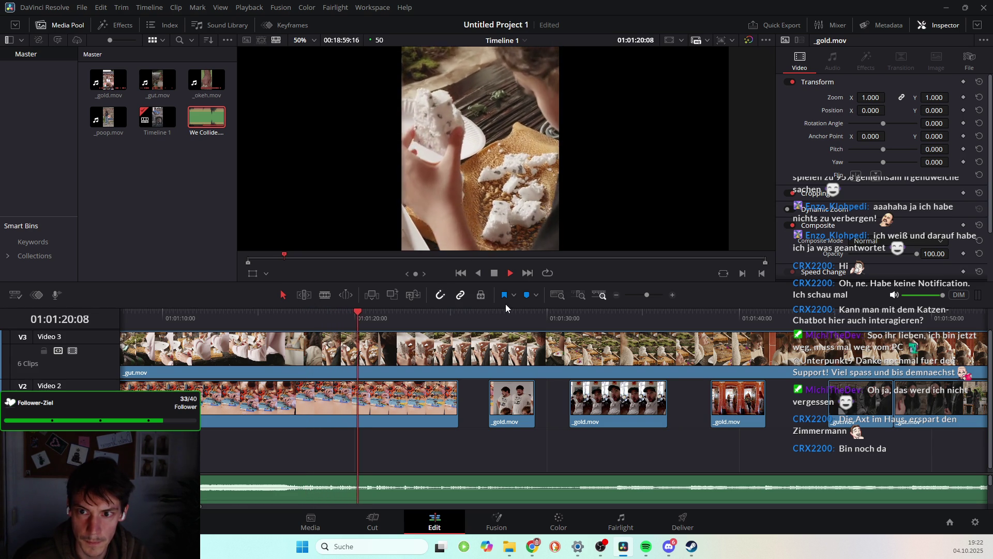
{"action": "key", "text": "space"}
Blade _gut.mov on Video 3 at 01:01:18:34 and delete the piece before the cut
{"action": "left_click_drag", "start_coordinate": [377, 312], "coordinate": [330, 309]}
{"action": "key", "text": "b"}
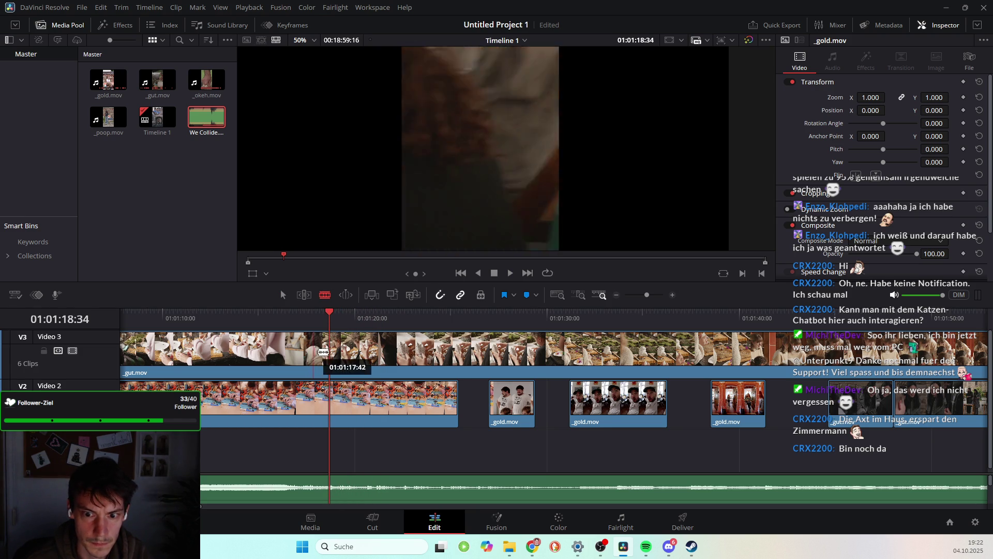
{"action": "key", "text": "a"}
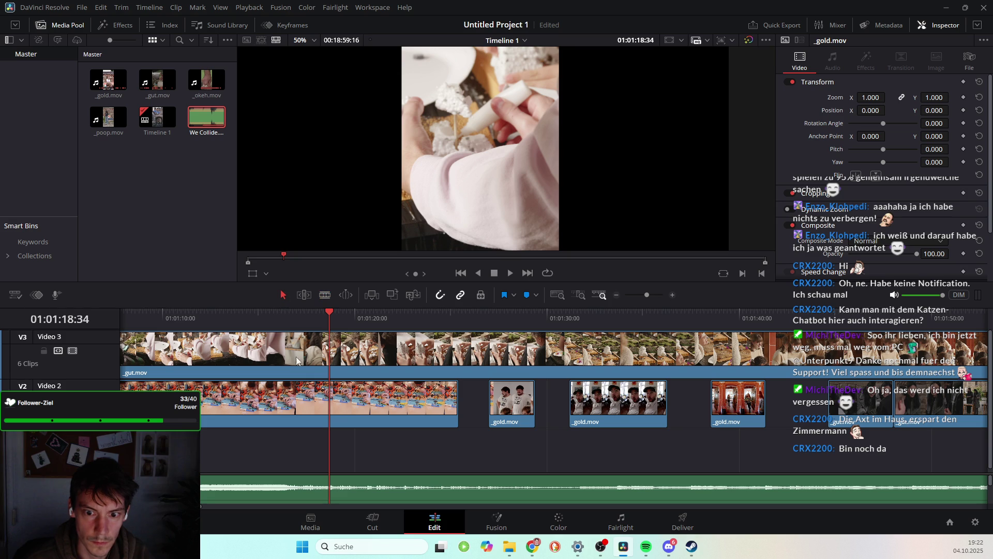
{"action": "left_click", "coordinate": [325, 297]}
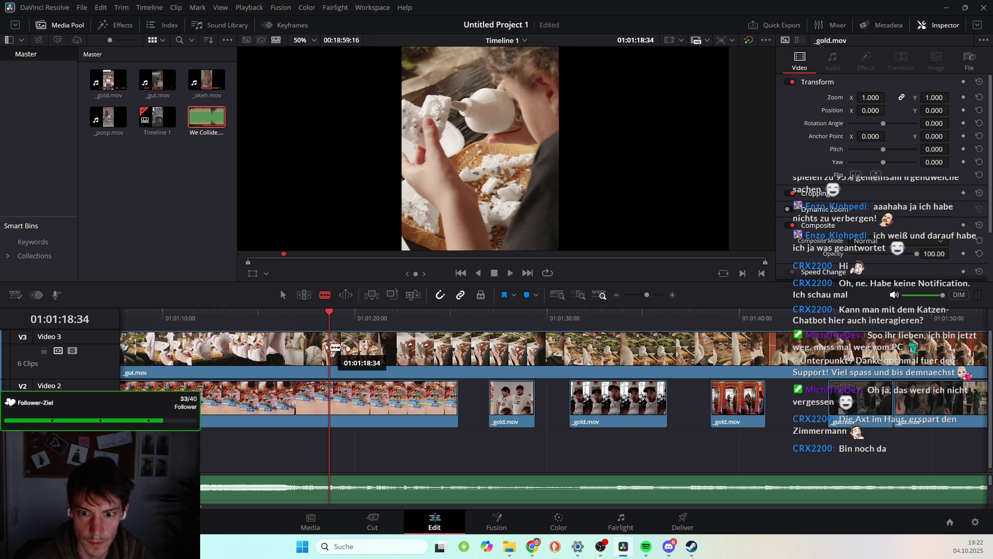
{"action": "left_click", "coordinate": [333, 352]}
{"action": "key", "text": "a"}
{"action": "left_click", "coordinate": [290, 346]}
{"action": "key", "text": "BackSpace"}
Move the remaining long _gut.mov clip down to Video 1 and preview its opening
{"action": "scroll", "coordinate": [492, 404], "scroll_direction": "left", "scroll_amount": 5}
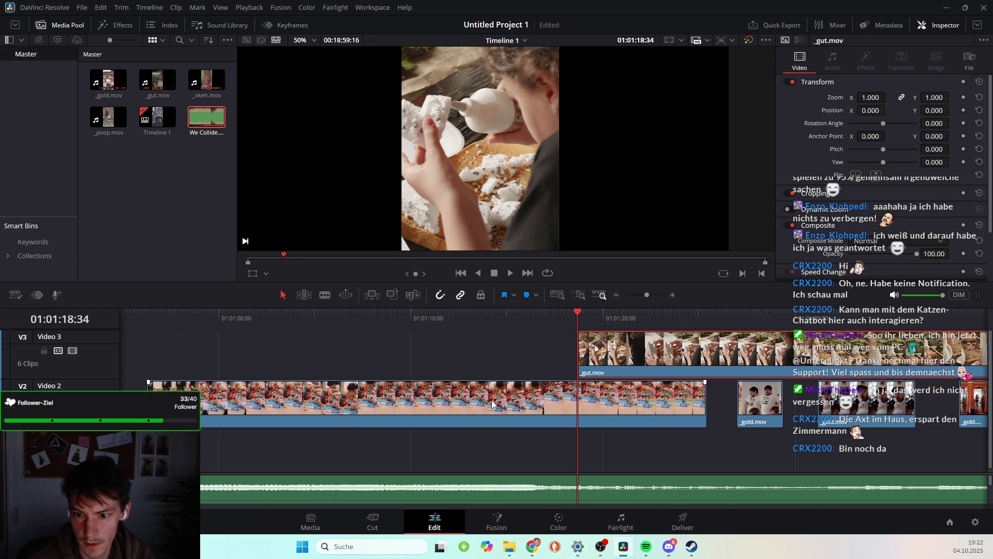
{"action": "scroll", "coordinate": [669, 358], "scroll_direction": "left", "scroll_amount": 15}
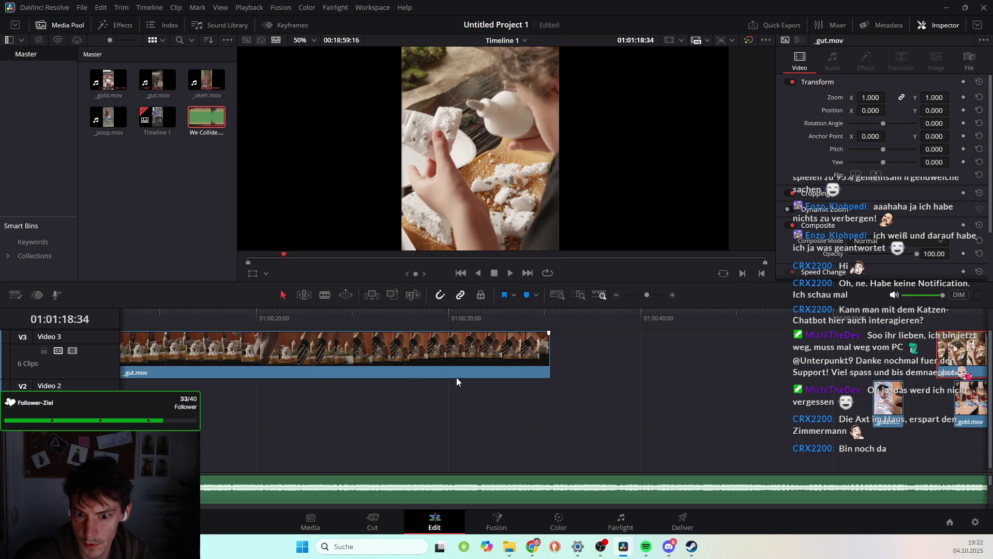
{"action": "scroll", "coordinate": [533, 403], "scroll_direction": "down", "scroll_amount": 5}
{"action": "scroll", "coordinate": [526, 413], "scroll_direction": "up", "scroll_amount": 1}
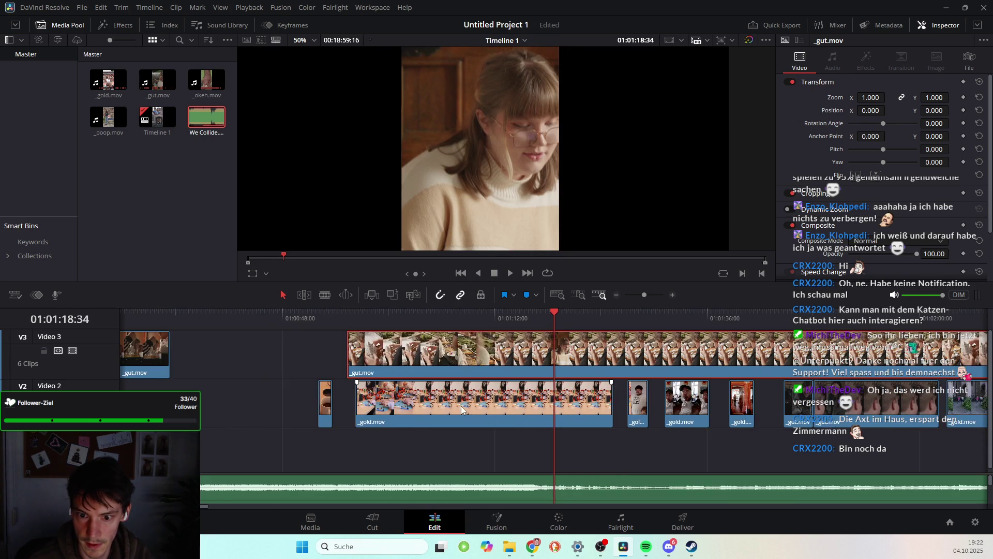
{"action": "scroll", "coordinate": [461, 406], "scroll_direction": "up", "scroll_amount": 2}
{"action": "scroll", "coordinate": [469, 406], "scroll_direction": "down", "scroll_amount": 1}
{"action": "scroll", "coordinate": [469, 405], "scroll_direction": "down", "scroll_amount": 1}
{"action": "left_click_drag", "start_coordinate": [468, 352], "coordinate": [254, 450]}
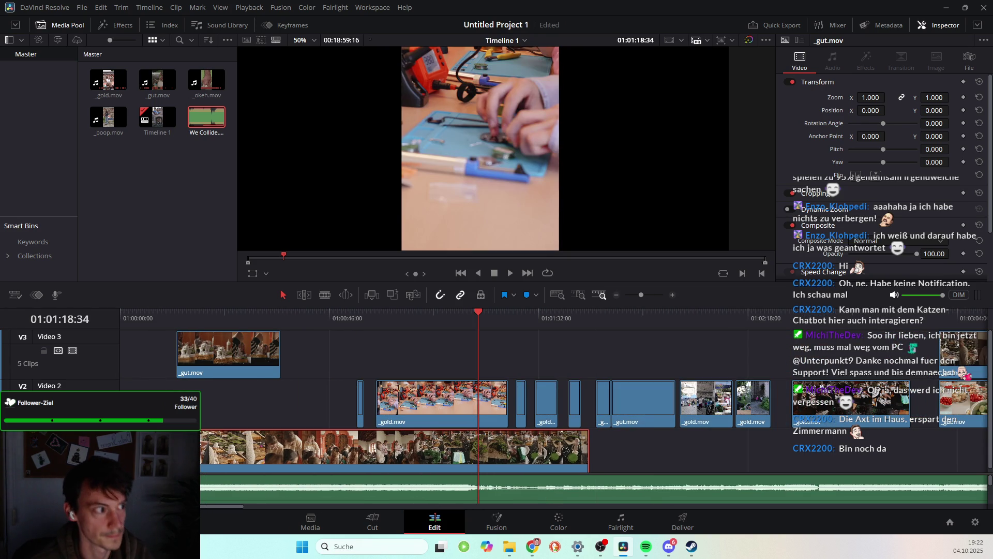
{"action": "mouse_move", "coordinate": [153, 318]}
{"action": "left_mouse_down"}
{"action": "mouse_move", "coordinate": [167, 322]}
{"action": "mouse_move", "coordinate": [159, 328]}
{"action": "left_mouse_up"}
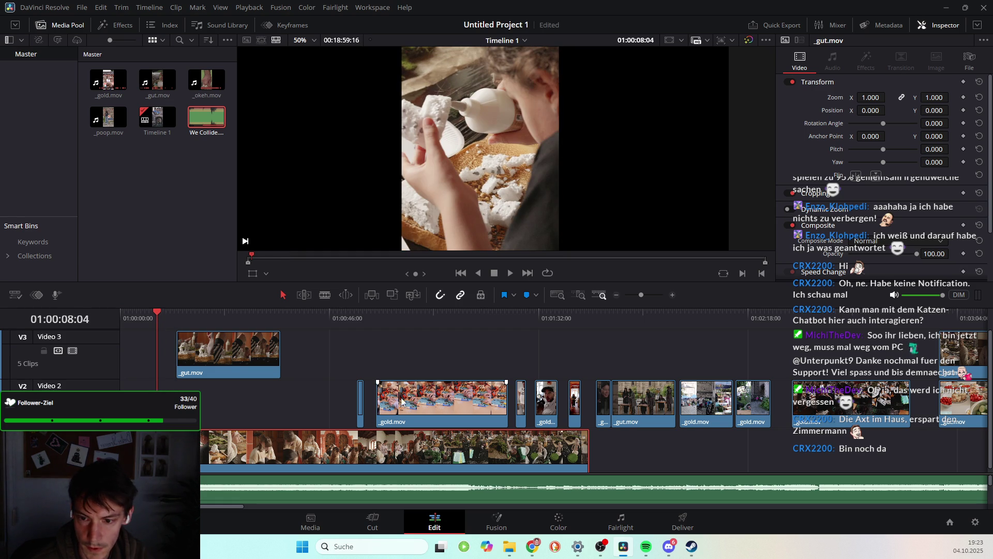
Move the long clip from Video 1 up onto Video 2 and save the project
{"action": "left_click_drag", "start_coordinate": [173, 453], "coordinate": [166, 403]}
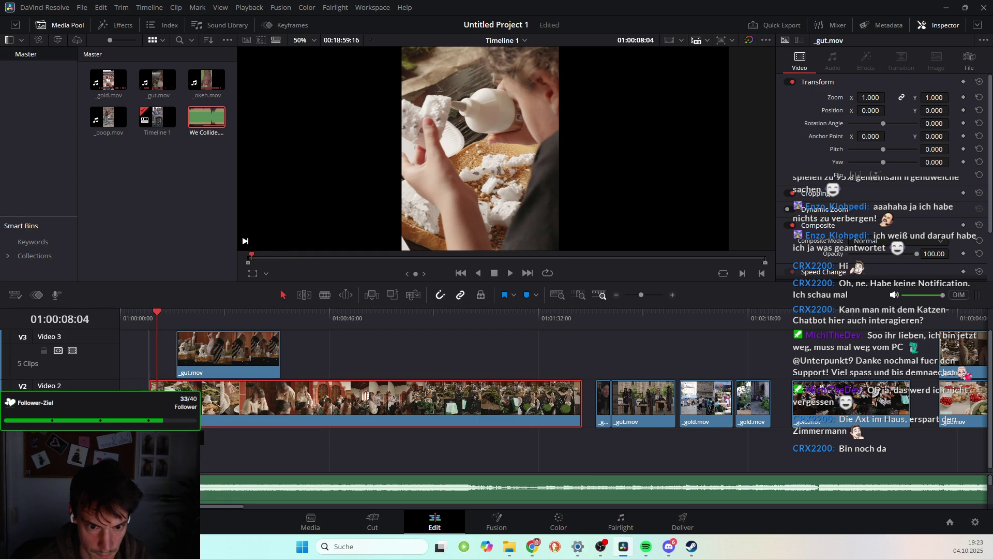
{"action": "key", "text": "ctrl+s"}
{"action": "left_click_drag", "start_coordinate": [156, 313], "coordinate": [157, 316]}
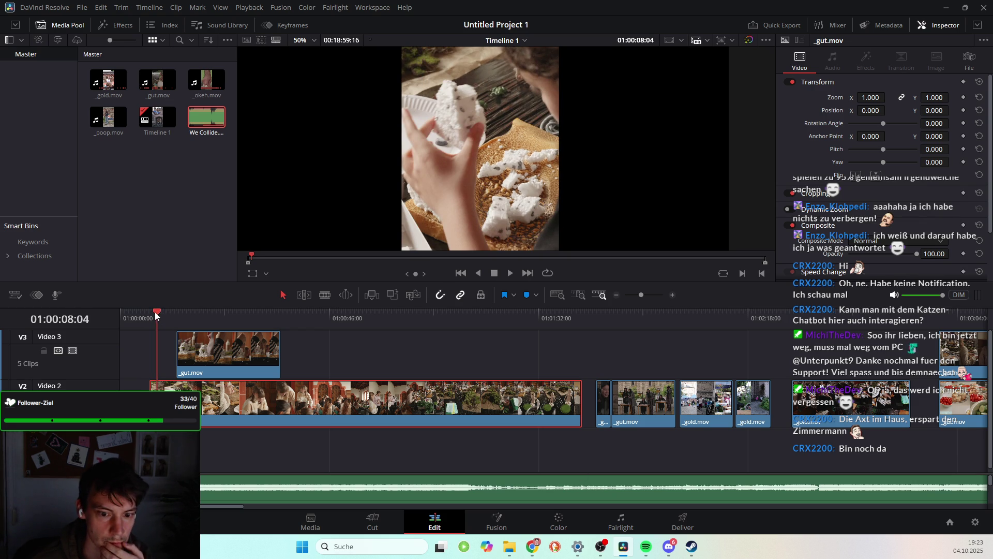
Trim the long clip's end back to 01:00:08:04 and delete the leftover sliver
{"action": "left_click_drag", "start_coordinate": [157, 311], "coordinate": [177, 319]}
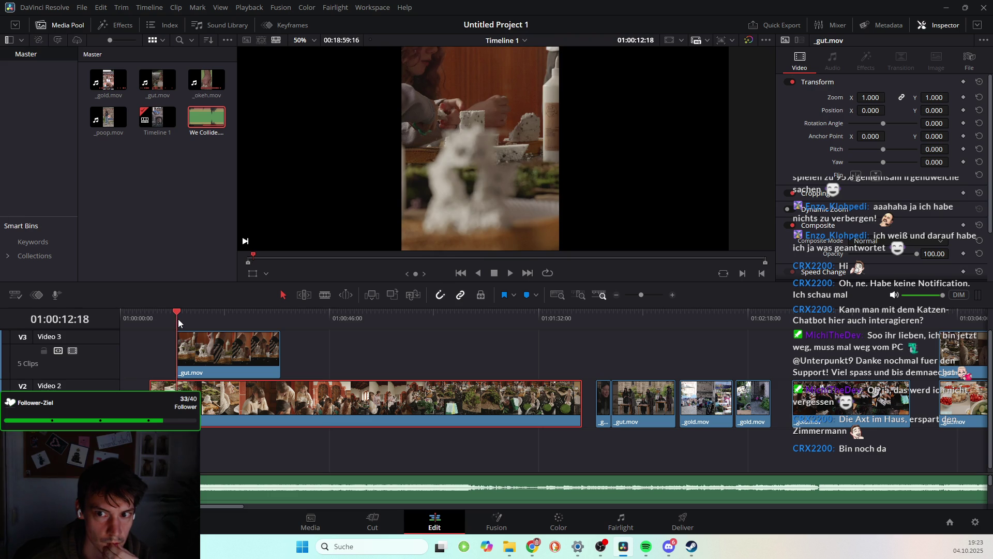
{"action": "left_click_drag", "start_coordinate": [164, 326], "coordinate": [157, 326]}
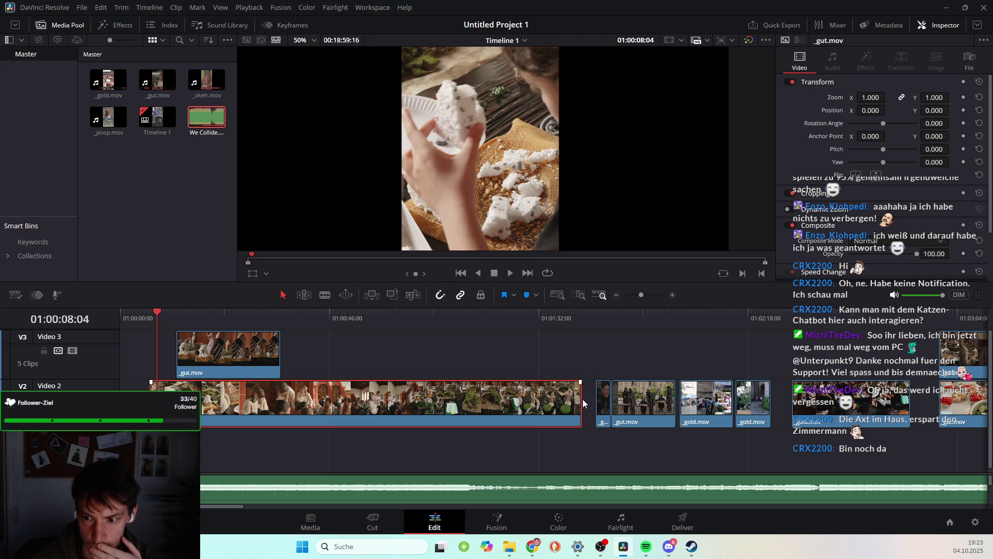
{"action": "left_click_drag", "start_coordinate": [579, 398], "coordinate": [154, 398]}
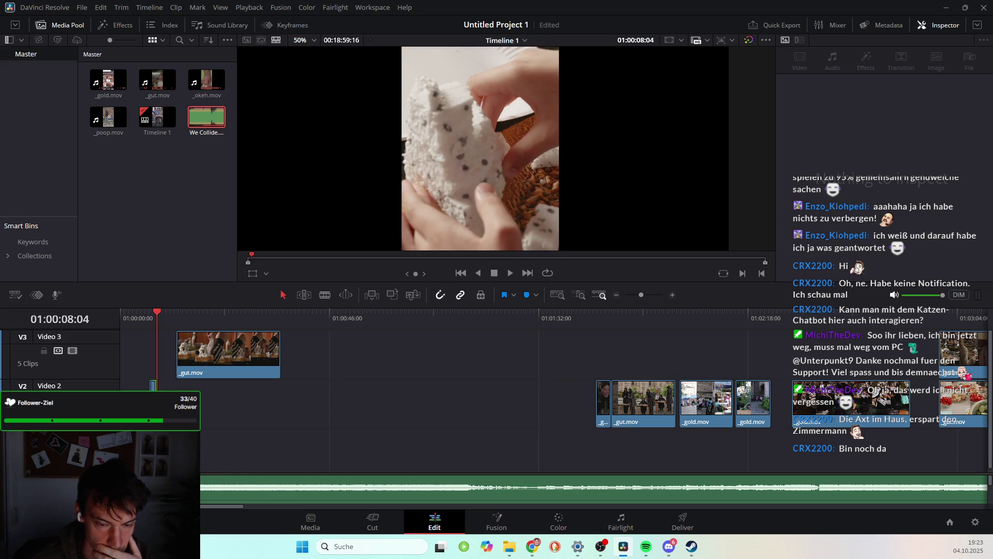
{"action": "key", "text": "Delete"}
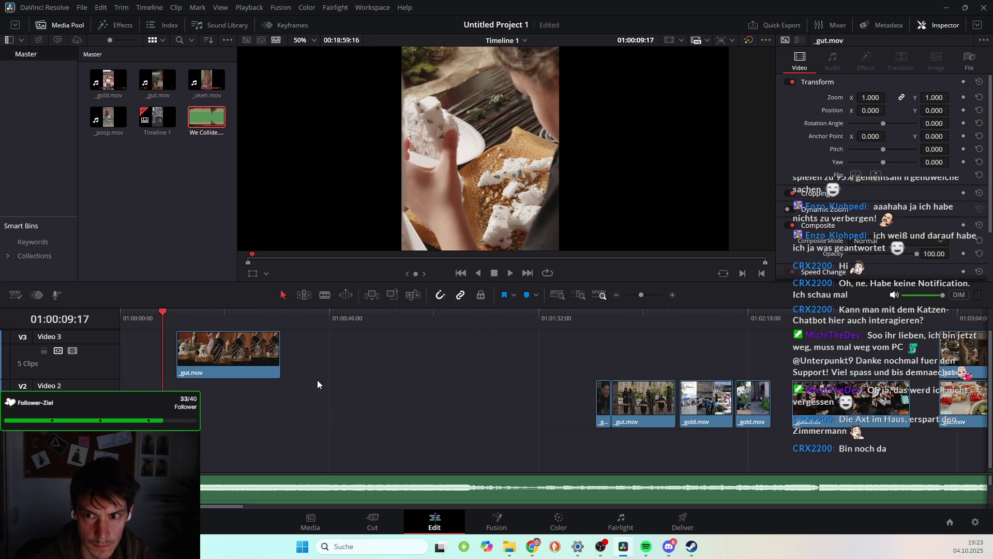
{"action": "mouse_move", "coordinate": [179, 315]}
{"action": "left_mouse_down"}
{"action": "mouse_move", "coordinate": [264, 341]}
{"action": "mouse_move", "coordinate": [199, 353]}
{"action": "mouse_move", "coordinate": [256, 357]}
{"action": "left_mouse_up"}
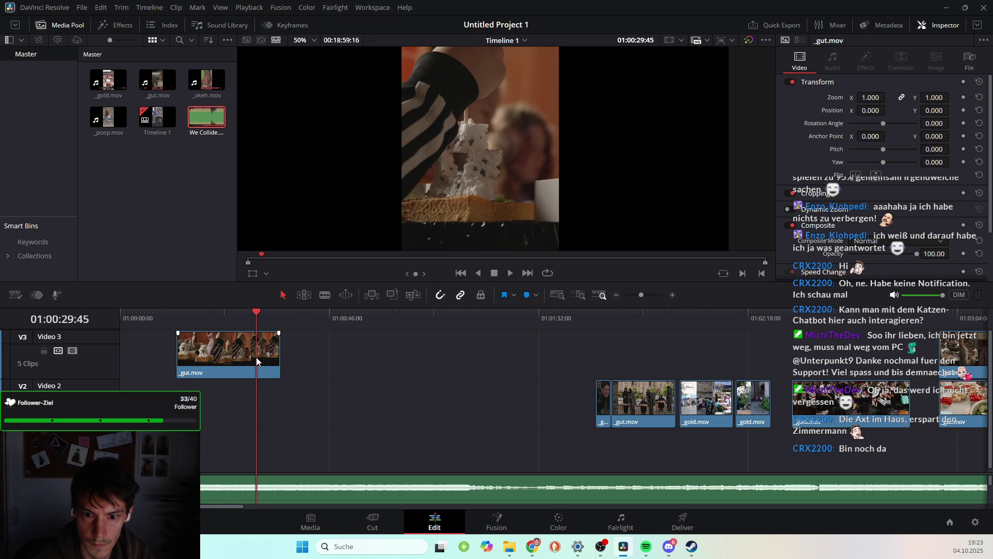
Trim _gut.mov's head to 01:00:27:25, save, then drop it onto Video 2 and shorten it
{"action": "left_click", "coordinate": [185, 348]}
{"action": "left_click_drag", "start_coordinate": [260, 315], "coordinate": [241, 310]}
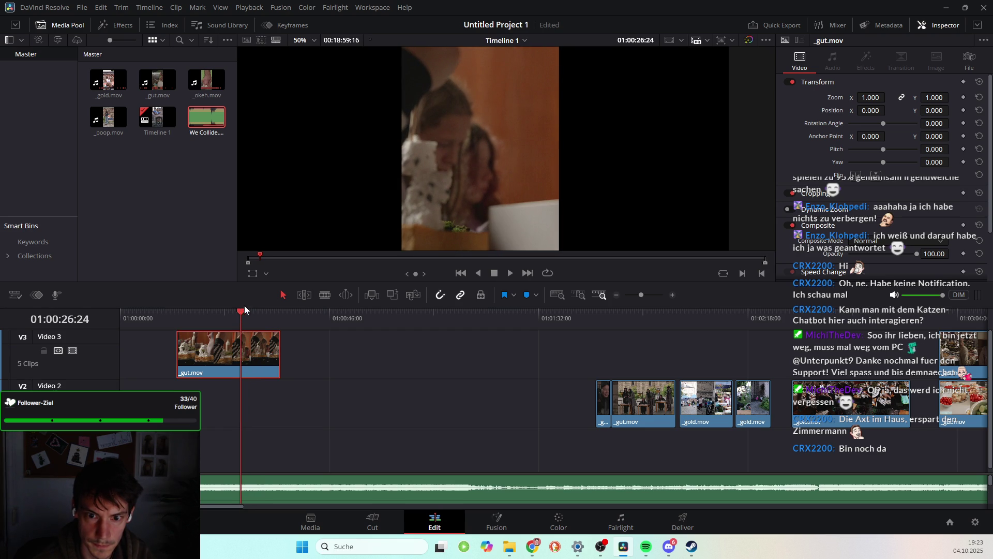
{"action": "left_click_drag", "start_coordinate": [239, 307], "coordinate": [246, 312]}
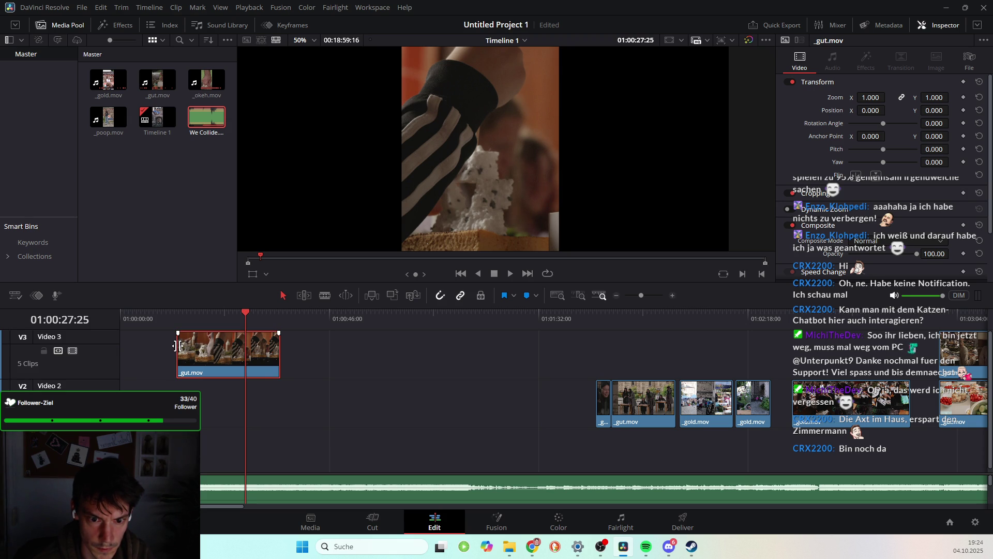
{"action": "left_click_drag", "start_coordinate": [180, 345], "coordinate": [244, 351]}
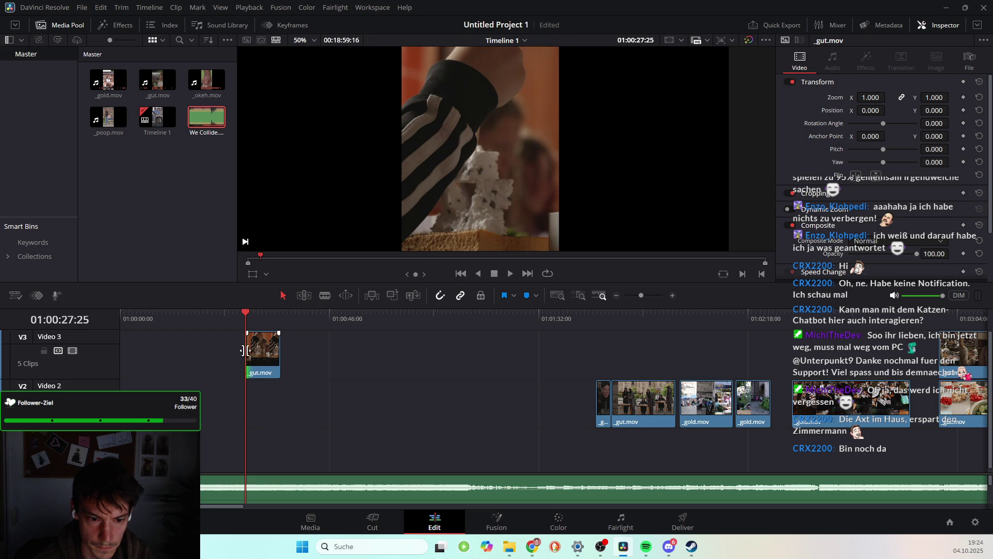
{"action": "key", "text": "ctrl+s"}
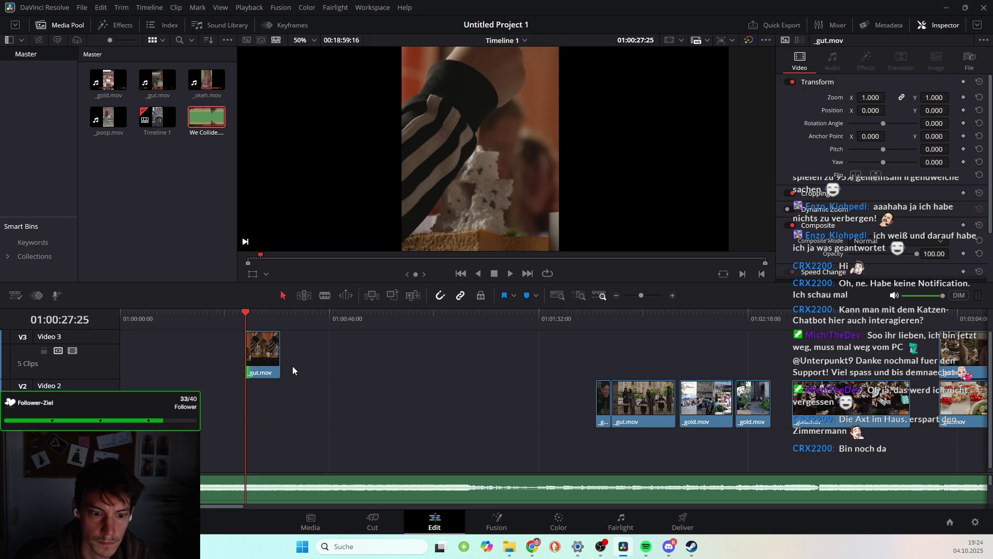
{"action": "left_click_drag", "start_coordinate": [274, 346], "coordinate": [185, 403]}
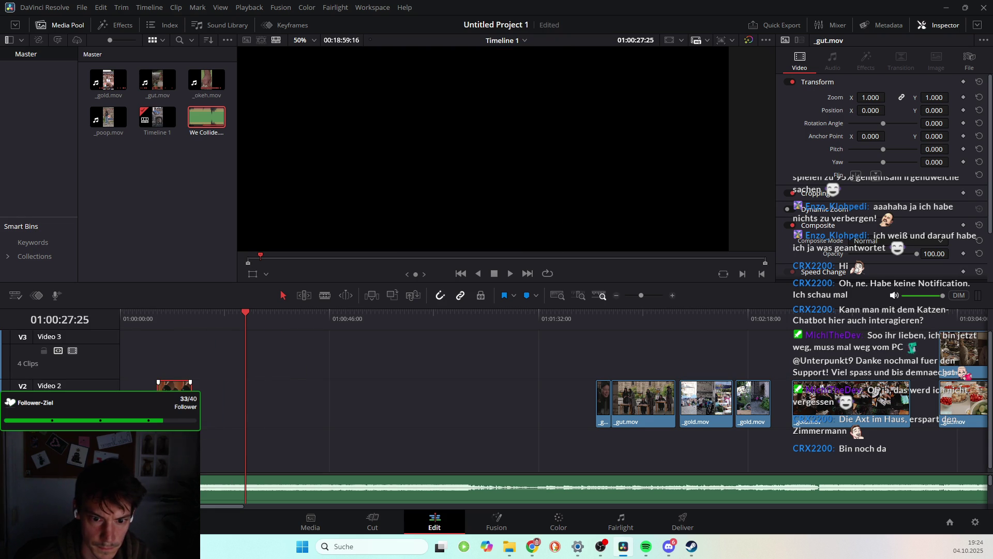
{"action": "left_click_drag", "start_coordinate": [191, 386], "coordinate": [161, 385]}
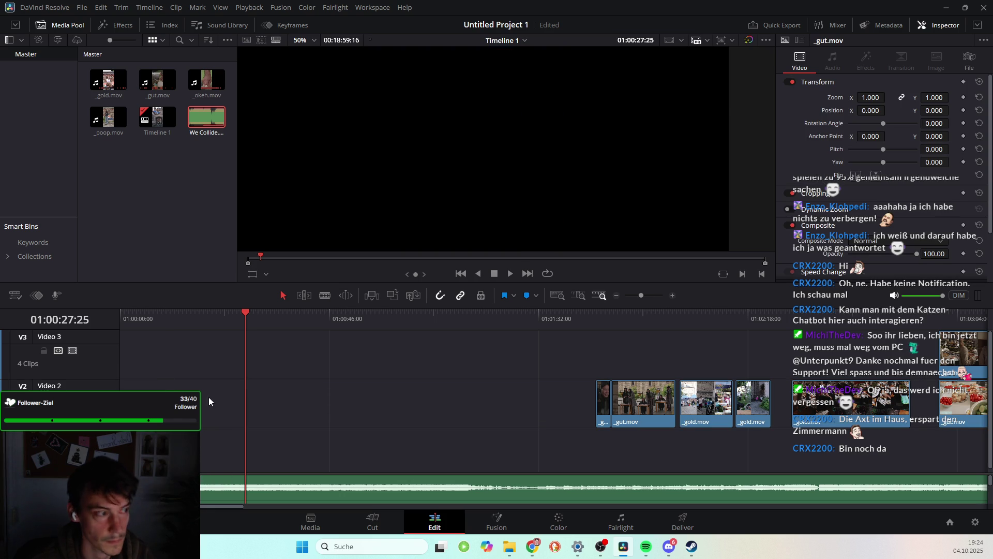
Scrub ahead to the clips near 01:01:58 and move _gold.mov from Video 2 up to Video 3
{"action": "left_click_drag", "start_coordinate": [247, 314], "coordinate": [659, 361]}
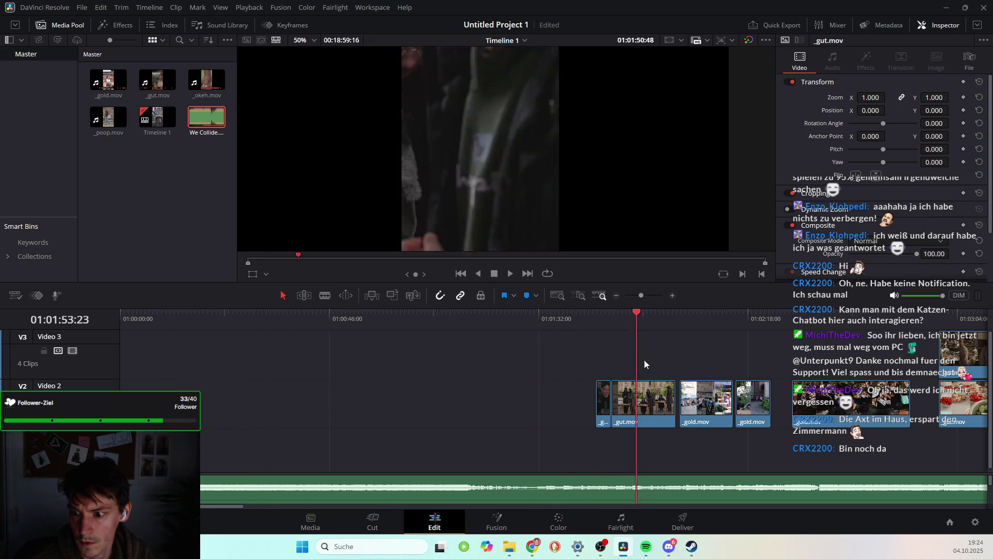
{"action": "scroll", "coordinate": [659, 362], "scroll_direction": "right", "scroll_amount": 2}
{"action": "scroll", "coordinate": [635, 366], "scroll_direction": "right", "scroll_amount": 3}
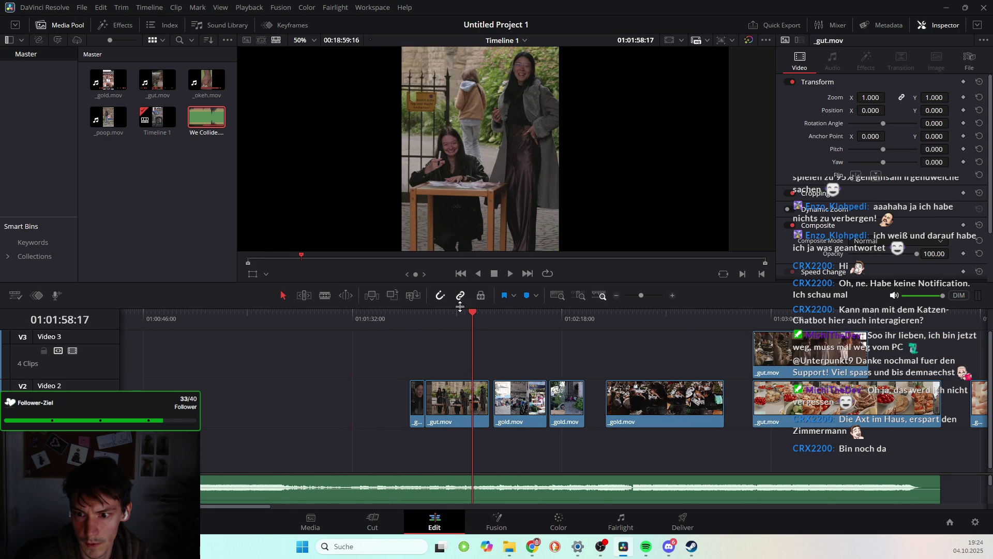
{"action": "mouse_move", "coordinate": [473, 312]}
{"action": "left_mouse_down"}
{"action": "mouse_move", "coordinate": [655, 366]}
{"action": "mouse_move", "coordinate": [712, 368]}
{"action": "mouse_move", "coordinate": [610, 373]}
{"action": "mouse_move", "coordinate": [620, 370]}
{"action": "left_mouse_up"}
{"action": "left_click", "coordinate": [661, 404]}
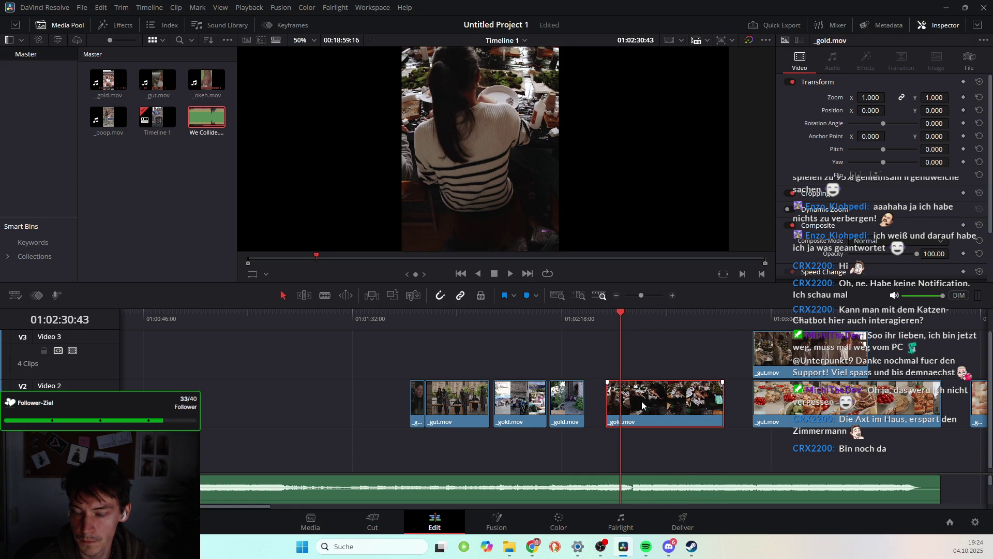
{"action": "left_click_drag", "start_coordinate": [661, 404], "coordinate": [234, 402]}
Trim _gold.mov's start to 01:00:56:47 and move it down to an earlier spot on Video 2
{"action": "left_click_drag", "start_coordinate": [226, 315], "coordinate": [185, 316]}
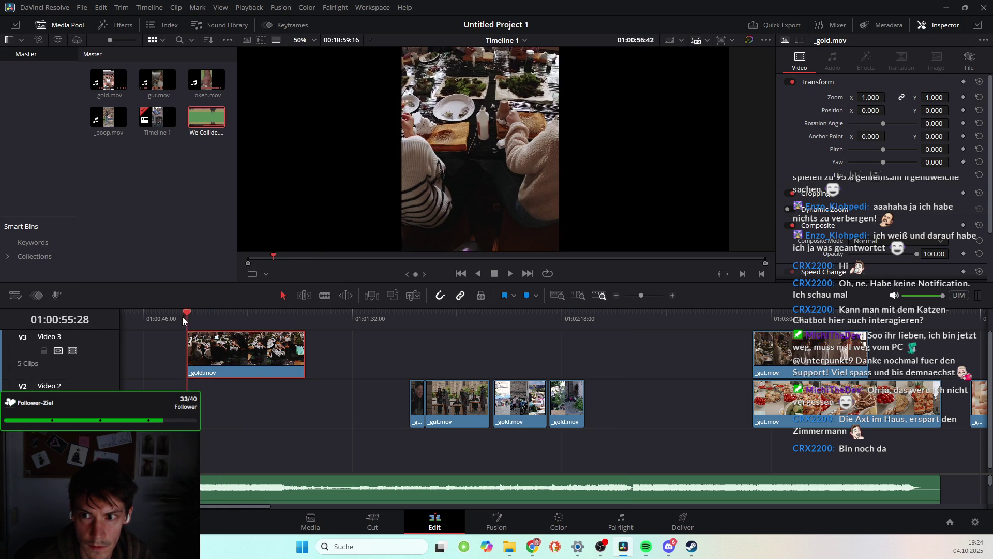
{"action": "key", "text": "space"}
{"action": "key", "text": "space"}
{"action": "key", "text": "space"}
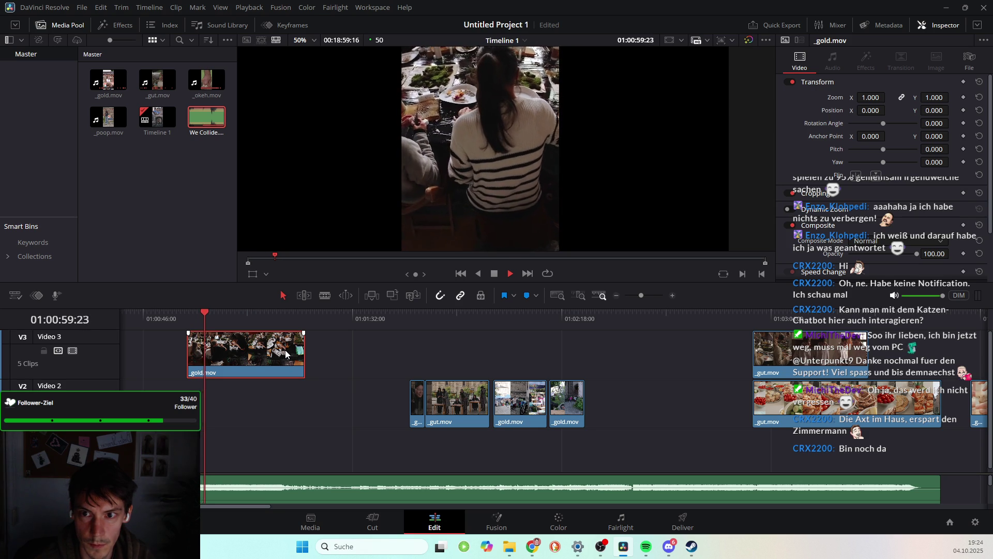
{"action": "key", "text": "space"}
{"action": "left_click_drag", "start_coordinate": [207, 310], "coordinate": [187, 311]}
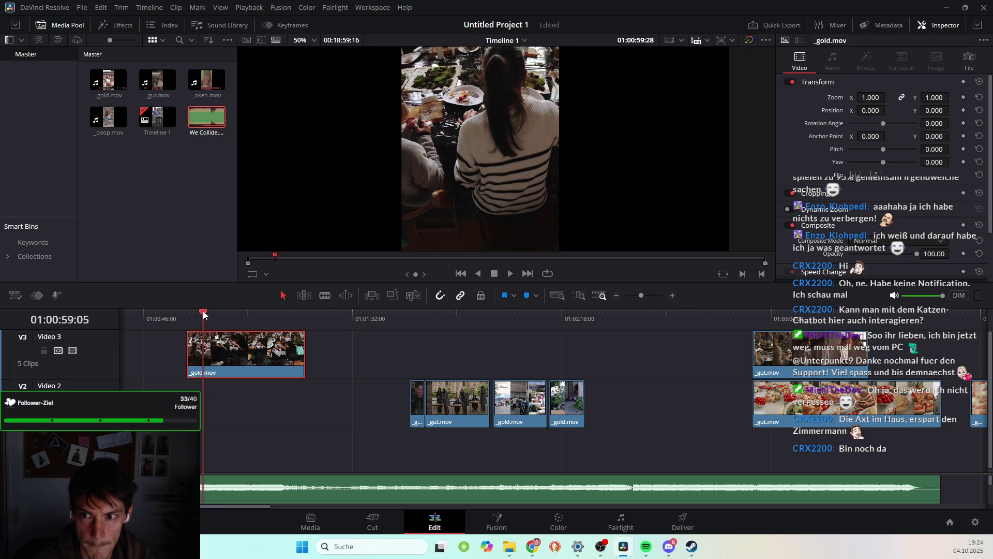
{"action": "left_click", "coordinate": [193, 311]}
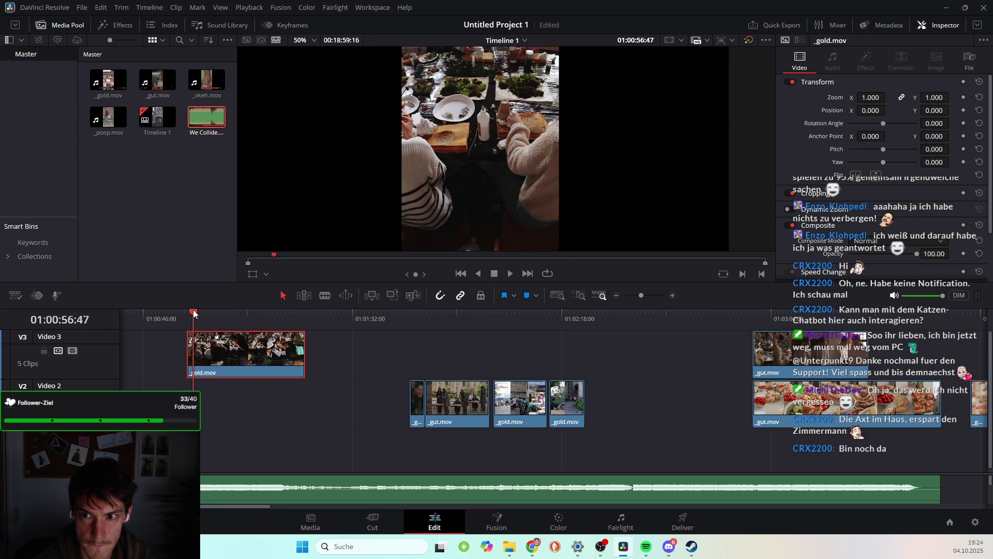
{"action": "left_click_drag", "start_coordinate": [186, 351], "coordinate": [194, 350]}
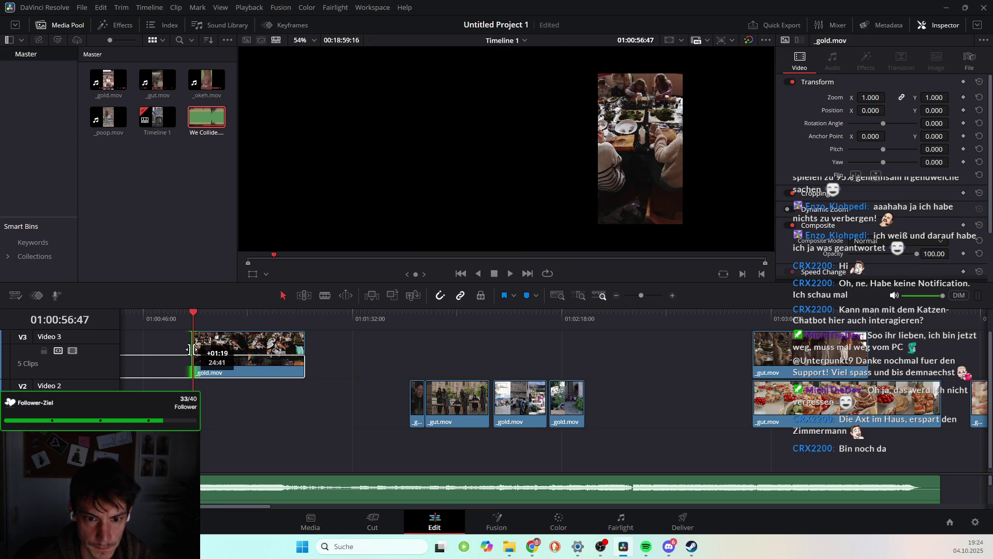
{"action": "scroll", "coordinate": [326, 416], "scroll_direction": "left", "scroll_amount": 5}
{"action": "mouse_move", "coordinate": [435, 352]}
{"action": "left_mouse_down"}
{"action": "mouse_move", "coordinate": [216, 400]}
{"action": "mouse_move", "coordinate": [231, 400]}
{"action": "mouse_move", "coordinate": [172, 399]}
{"action": "left_mouse_up"}
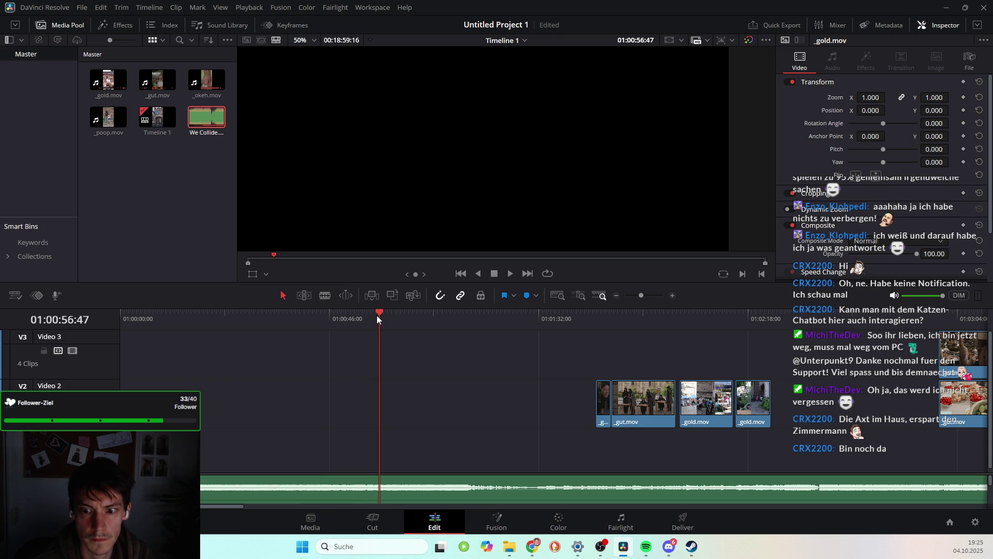
Play the edit from the timeline start and drag the viewer/timeline divider down to enlarge the viewer
{"action": "left_click_drag", "start_coordinate": [376, 315], "coordinate": [130, 326]}
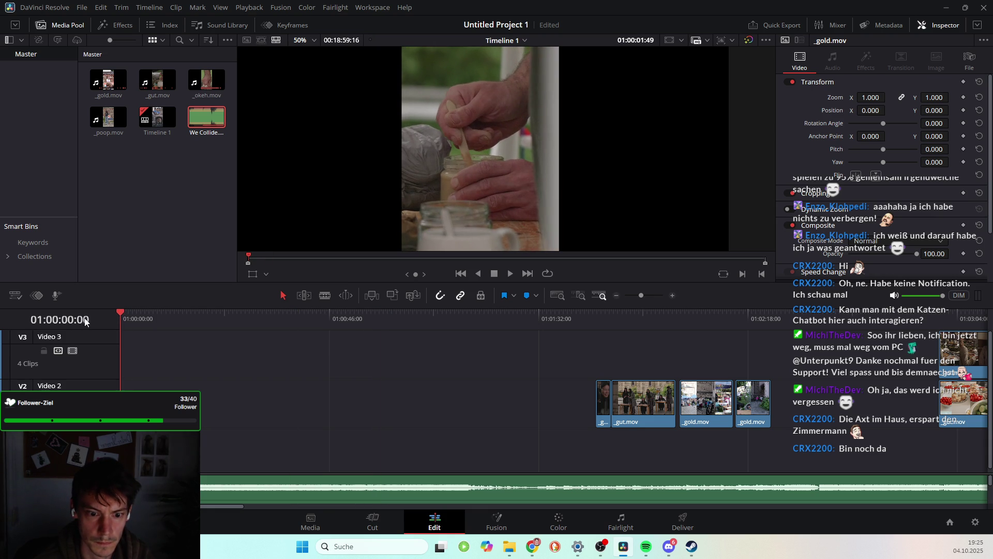
{"action": "key", "text": "space"}
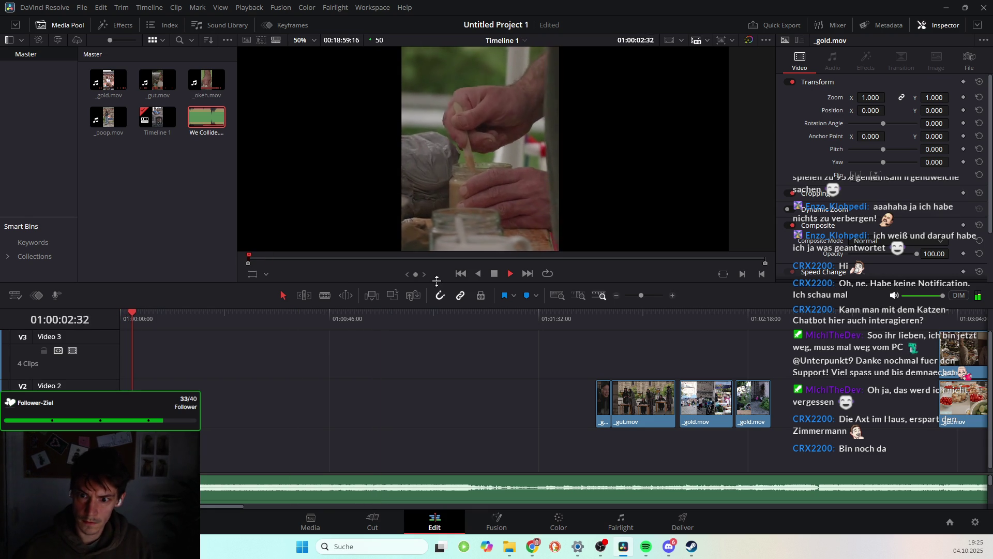
{"action": "left_click_drag", "start_coordinate": [438, 283], "coordinate": [438, 349]}
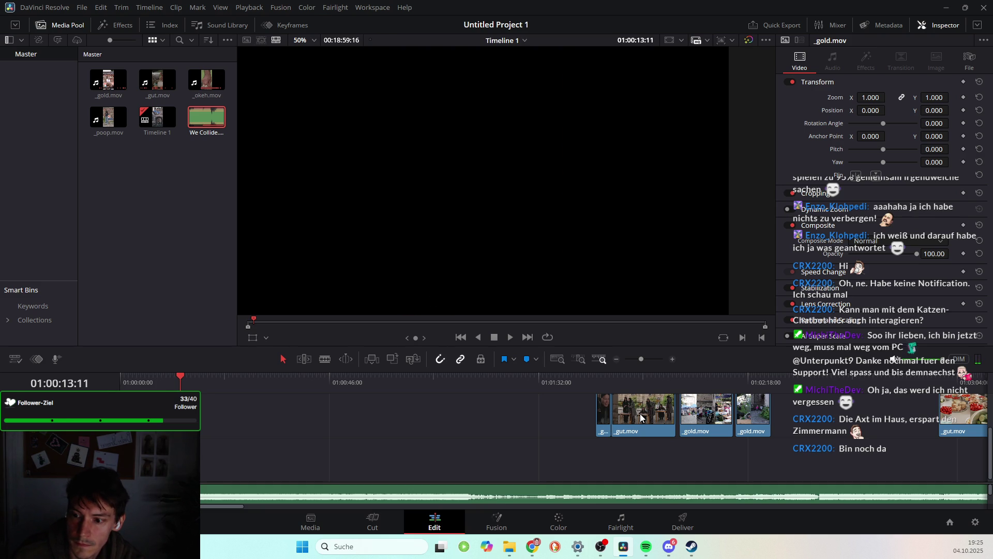
Move a _gut.mov clip to the timeline start, trim its head, then delete it
{"action": "mouse_move", "coordinate": [617, 383]}
{"action": "left_mouse_down"}
{"action": "mouse_move", "coordinate": [634, 387]}
{"action": "mouse_move", "coordinate": [604, 394]}
{"action": "mouse_move", "coordinate": [640, 396]}
{"action": "mouse_move", "coordinate": [290, 462]}
{"action": "left_mouse_up"}
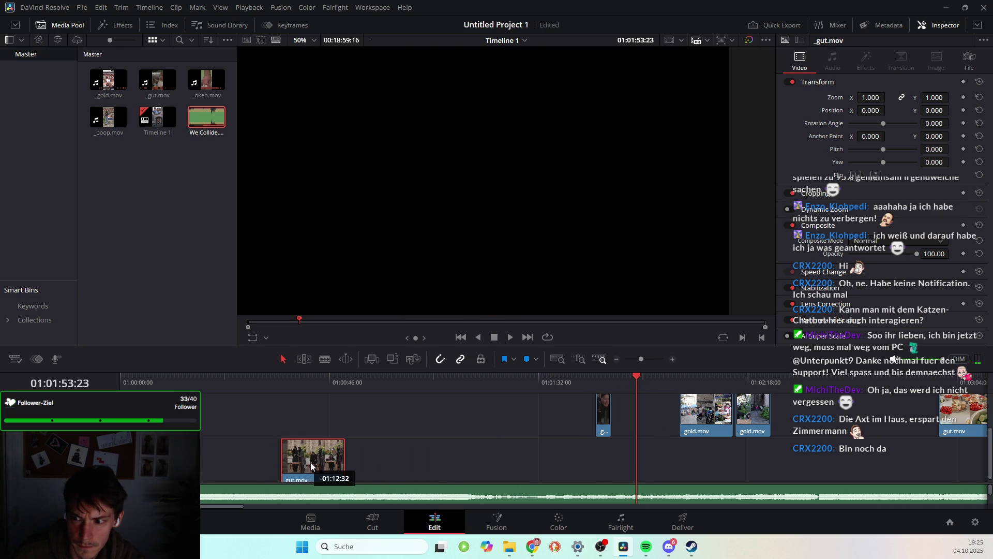
{"action": "mouse_move", "coordinate": [291, 461]}
{"action": "left_mouse_down"}
{"action": "mouse_move", "coordinate": [201, 469]}
{"action": "mouse_move", "coordinate": [201, 458]}
{"action": "left_mouse_up"}
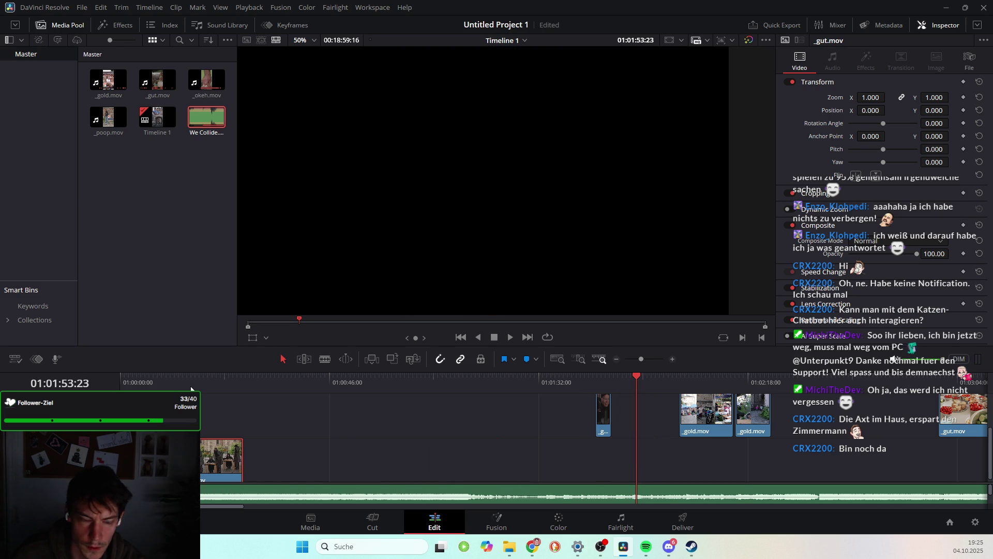
{"action": "left_click_drag", "start_coordinate": [191, 385], "coordinate": [197, 384]}
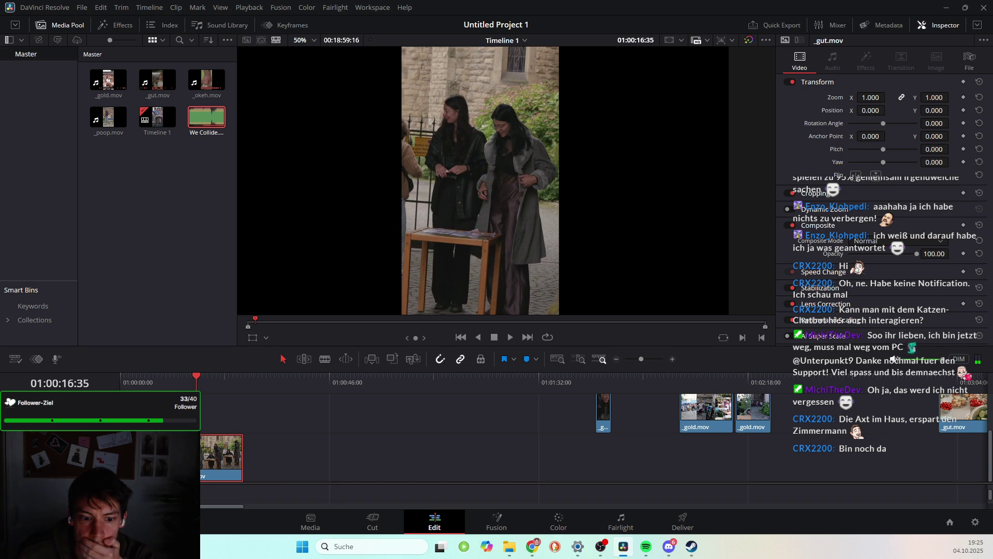
{"action": "left_click_drag", "start_coordinate": [195, 378], "coordinate": [197, 376]}
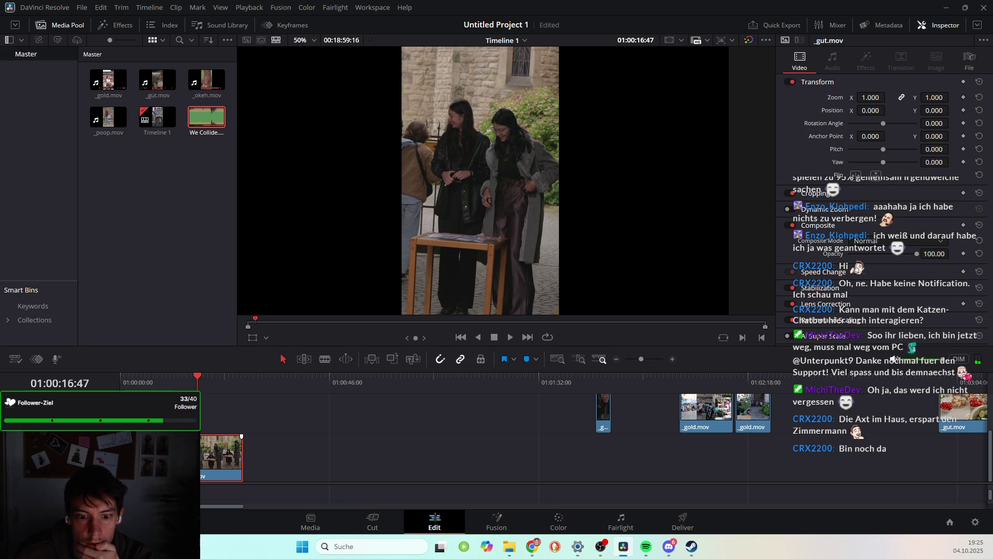
{"action": "left_click_drag", "start_coordinate": [241, 436], "coordinate": [241, 436]}
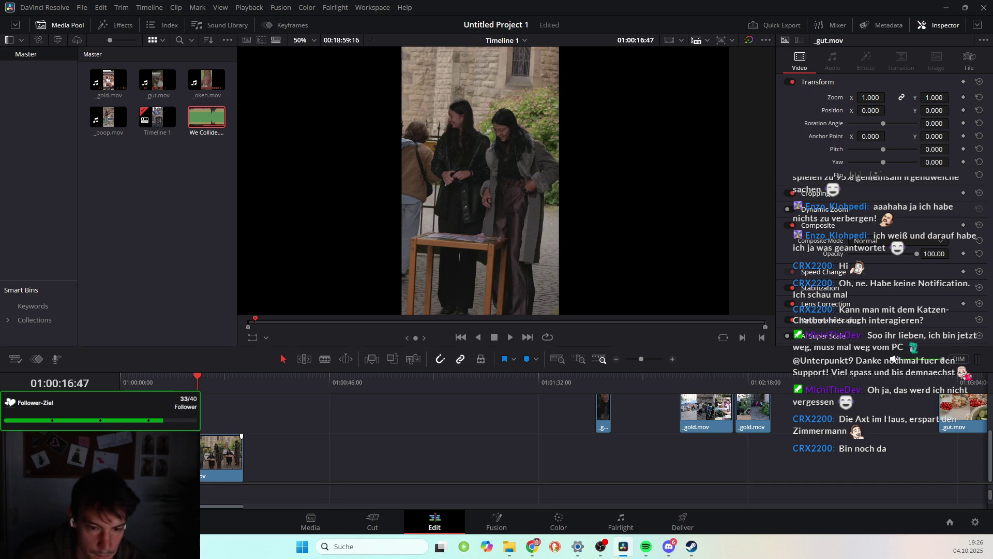
{"action": "mouse_move", "coordinate": [201, 450]}
{"action": "left_mouse_down"}
{"action": "mouse_move", "coordinate": [227, 414]}
{"action": "mouse_move", "coordinate": [219, 411]}
{"action": "mouse_move", "coordinate": [595, 411]}
{"action": "left_mouse_up"}
{"action": "key", "text": "Delete"}
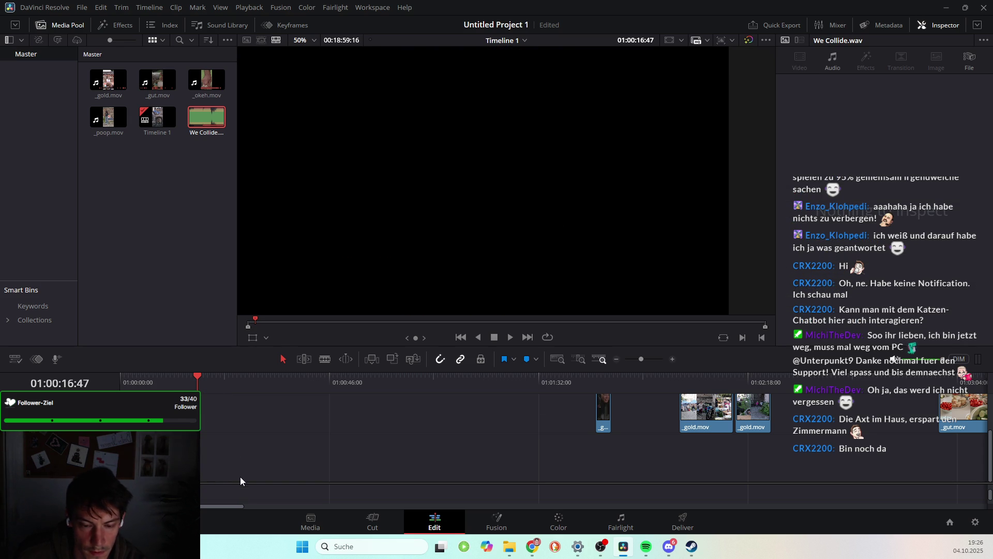
Bring the We Collide.wav audio track into view beneath the video clips
{"action": "left_click_drag", "start_coordinate": [241, 482], "coordinate": [243, 451]}
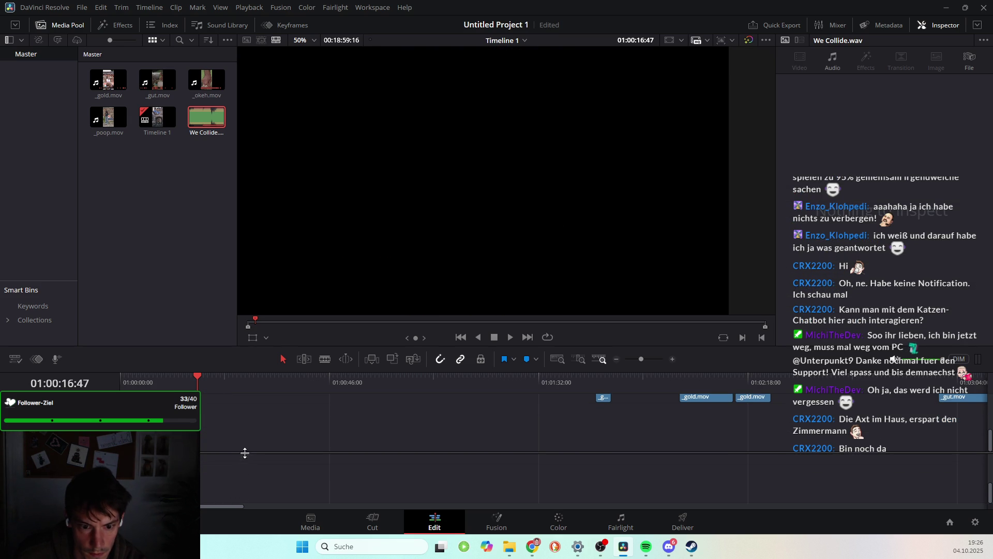
{"action": "scroll", "coordinate": [238, 482], "scroll_direction": "up", "scroll_amount": 3}
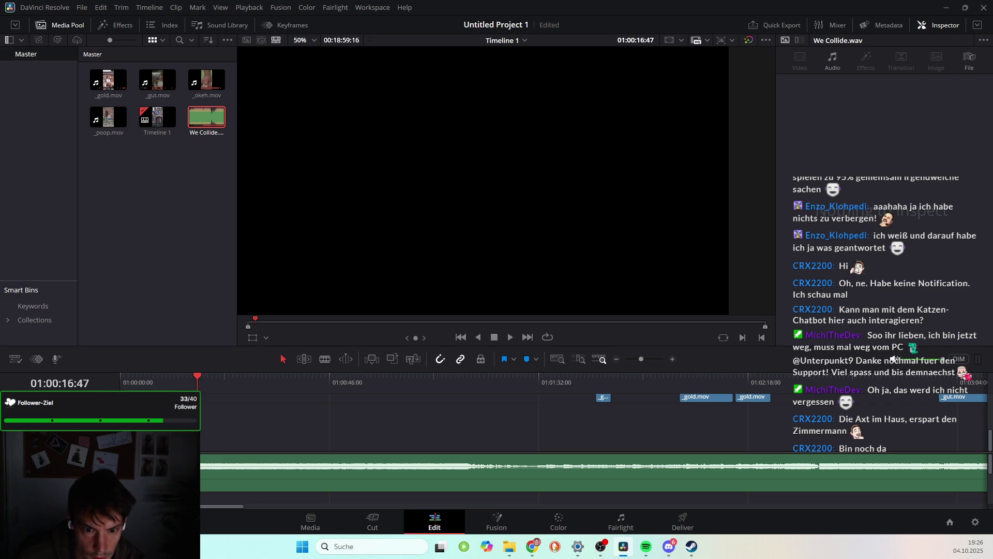
{"action": "left_click_drag", "start_coordinate": [192, 416], "coordinate": [192, 458]}
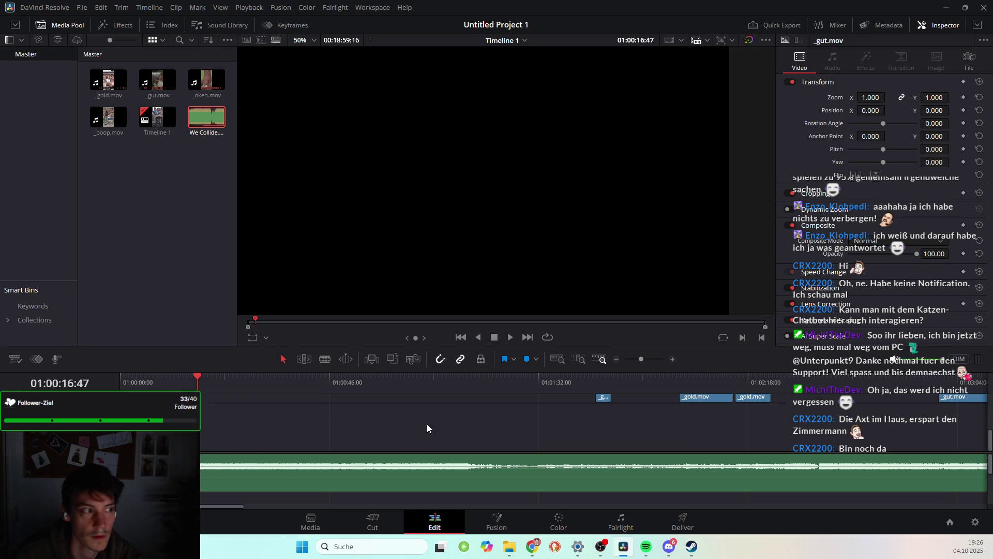
{"action": "scroll", "coordinate": [448, 429], "scroll_direction": "down", "scroll_amount": 1}
{"action": "scroll", "coordinate": [448, 429], "scroll_direction": "down", "scroll_amount": 1}
{"action": "scroll", "coordinate": [416, 419], "scroll_direction": "down", "scroll_amount": 1}
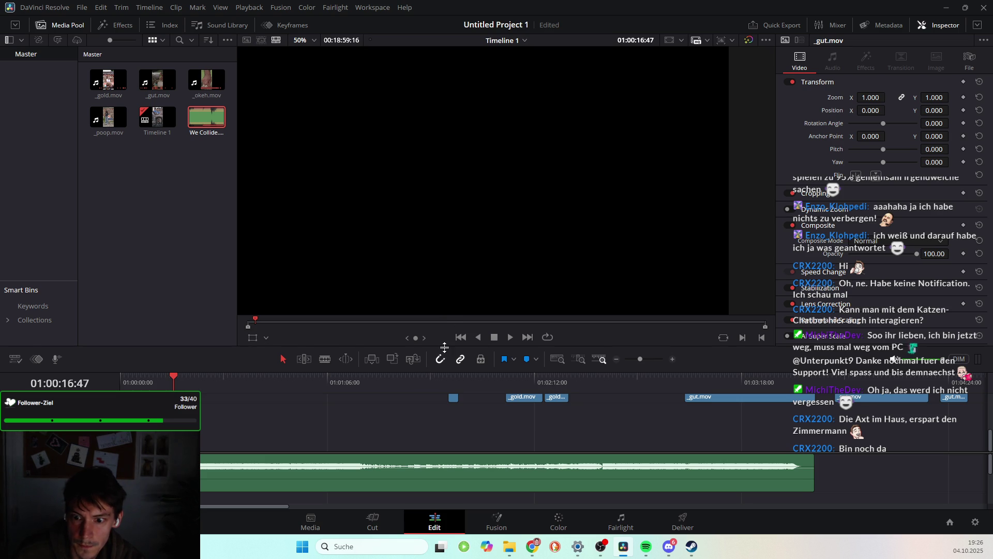
Drag the divider up to shrink the viewer and put the playhead at 01:02:03:02
{"action": "left_click_drag", "start_coordinate": [444, 348], "coordinate": [449, 276]}
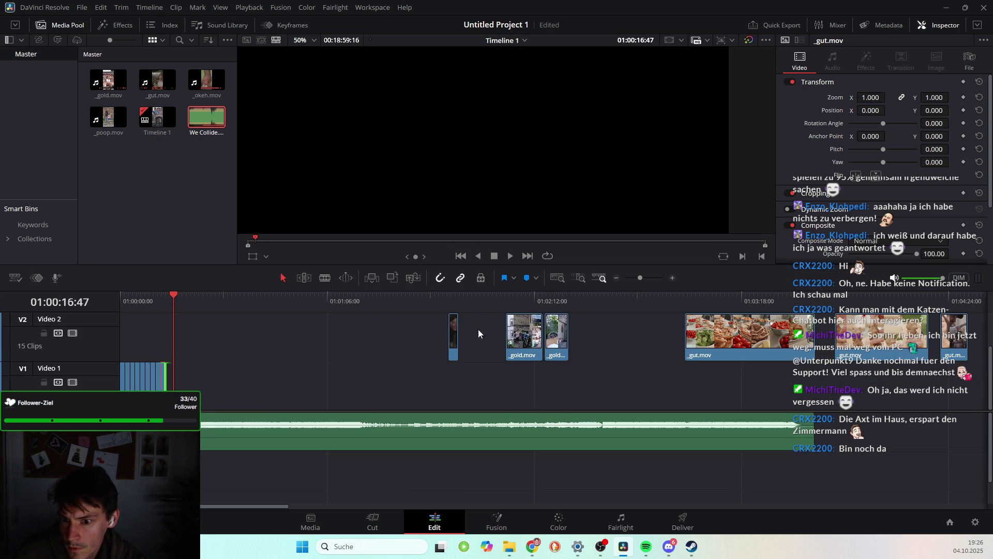
{"action": "left_click", "coordinate": [507, 299]}
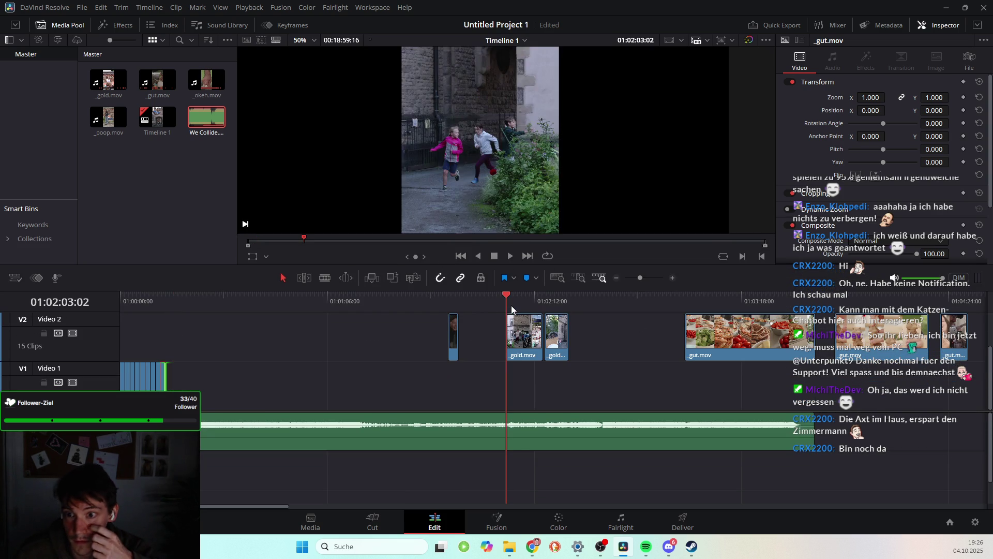
{"action": "left_click_drag", "start_coordinate": [511, 305], "coordinate": [584, 320]}
Scroll across the timeline to review the 15 Video 2 clips and 4 Video 3 clips
{"action": "scroll", "coordinate": [575, 365], "scroll_direction": "right", "scroll_amount": 3}
{"action": "scroll", "coordinate": [514, 386], "scroll_direction": "right", "scroll_amount": 4}
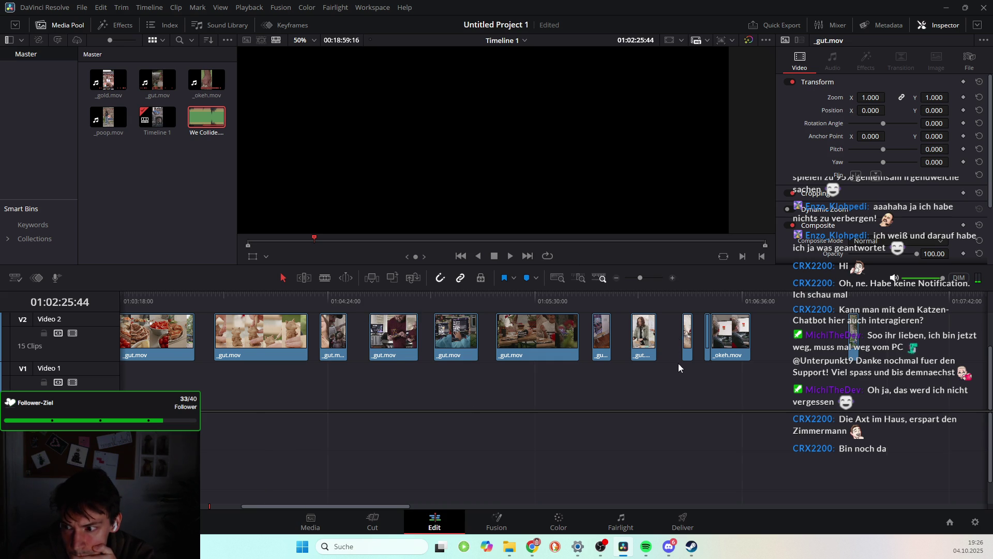
{"action": "scroll", "coordinate": [675, 366], "scroll_direction": "right", "scroll_amount": 10}
{"action": "scroll", "coordinate": [543, 404], "scroll_direction": "left", "scroll_amount": 10}
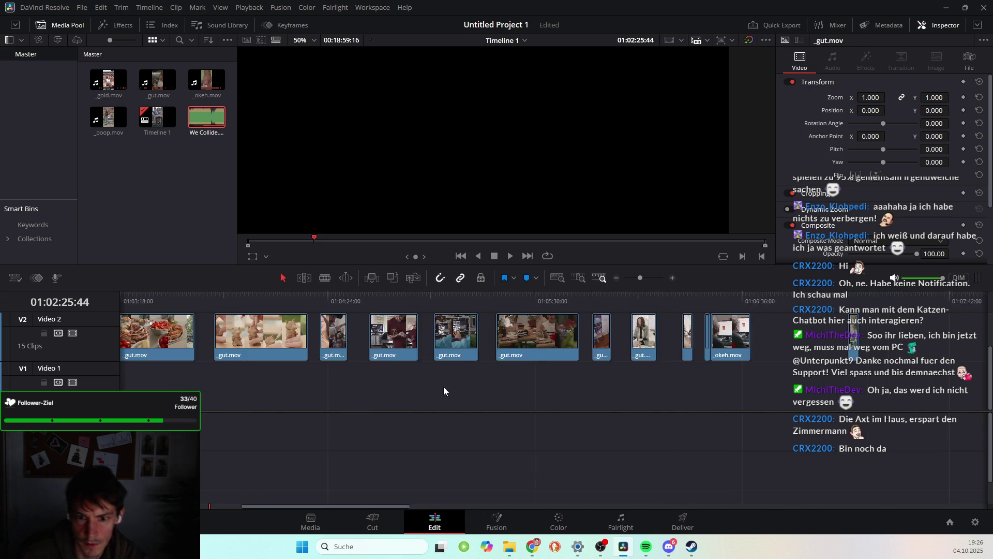
{"action": "scroll", "coordinate": [442, 386], "scroll_direction": "up", "scroll_amount": 2}
{"action": "scroll", "coordinate": [738, 379], "scroll_direction": "down", "scroll_amount": 2}
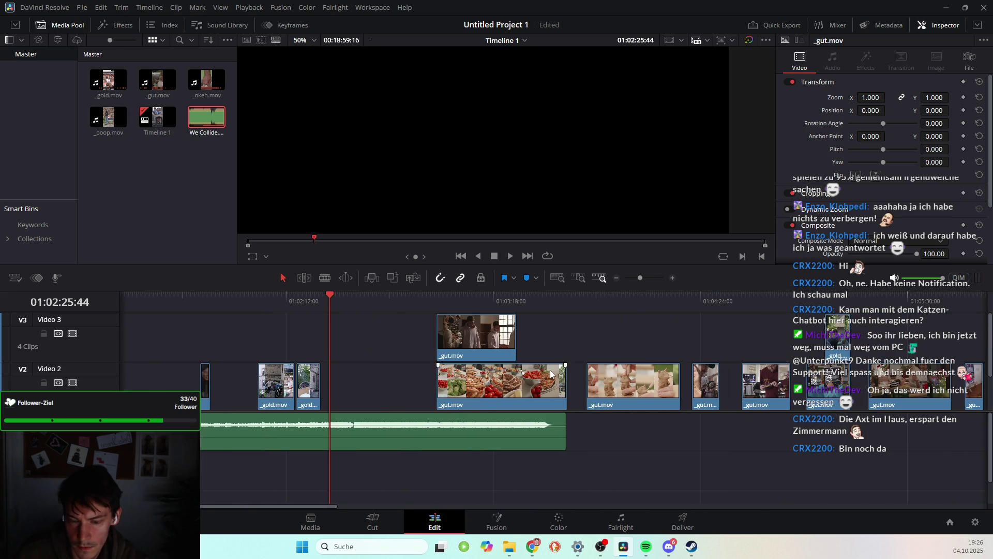
{"action": "scroll", "coordinate": [672, 381], "scroll_direction": "down", "scroll_amount": 2}
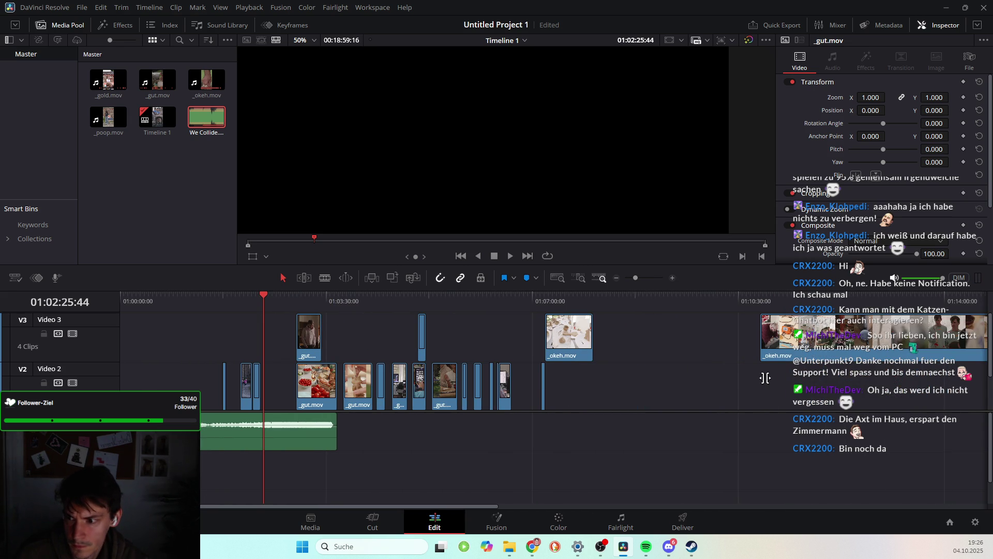
{"action": "scroll", "coordinate": [718, 371], "scroll_direction": "right", "scroll_amount": 3}
{"action": "scroll", "coordinate": [718, 373], "scroll_direction": "right", "scroll_amount": 2}
{"action": "scroll", "coordinate": [718, 380], "scroll_direction": "left", "scroll_amount": 2}
{"action": "scroll", "coordinate": [718, 380], "scroll_direction": "left", "scroll_amount": 4}
{"action": "scroll", "coordinate": [718, 380], "scroll_direction": "down", "scroll_amount": 1}
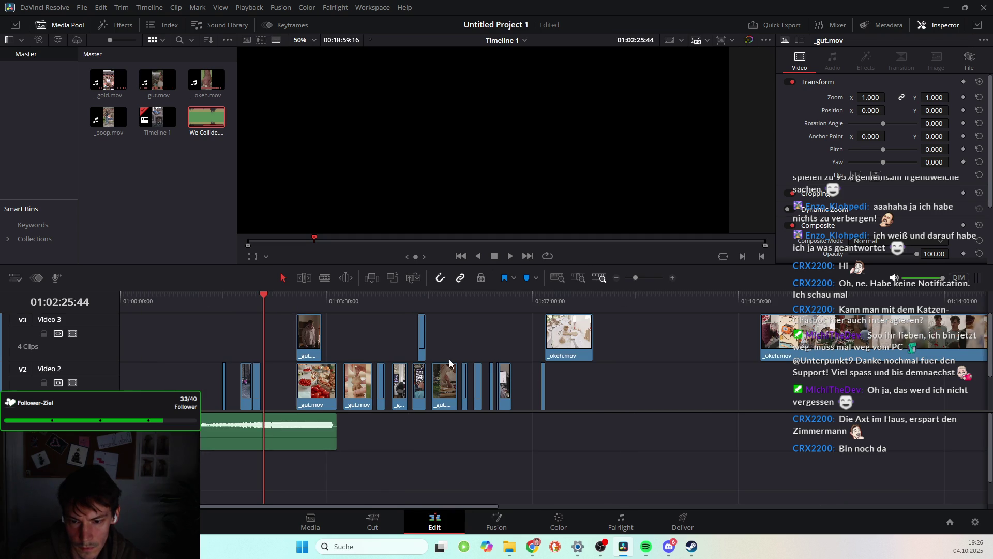
{"action": "scroll", "coordinate": [379, 375], "scroll_direction": "up", "scroll_amount": 1}
{"action": "scroll", "coordinate": [354, 368], "scroll_direction": "down", "scroll_amount": 1}
{"action": "scroll", "coordinate": [354, 367], "scroll_direction": "up", "scroll_amount": 1}
{"action": "left_click_drag", "start_coordinate": [263, 297], "coordinate": [261, 296]}
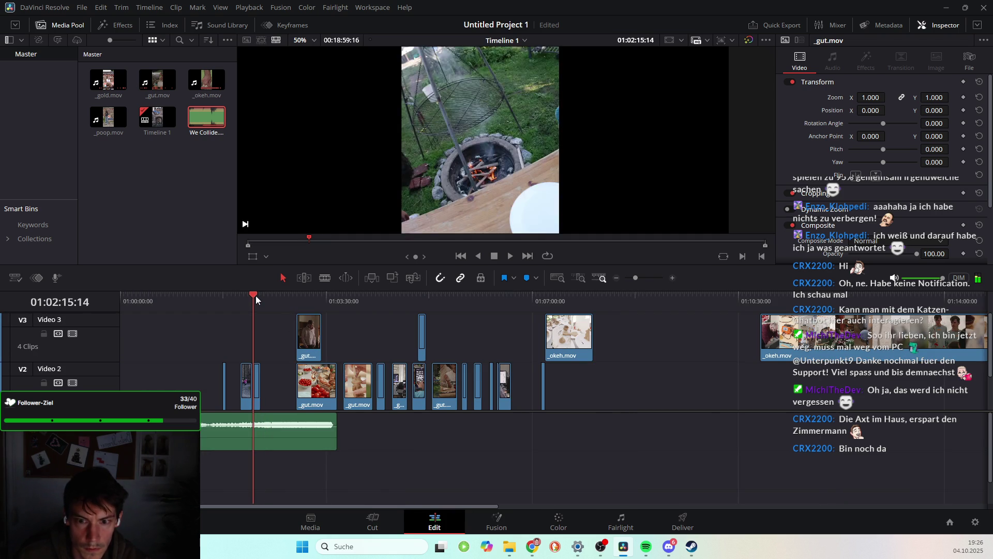
Play and jump through the cuts between about 01:04:30 and 01:06, including the door shot
{"action": "left_click_drag", "start_coordinate": [378, 306], "coordinate": [423, 299]}
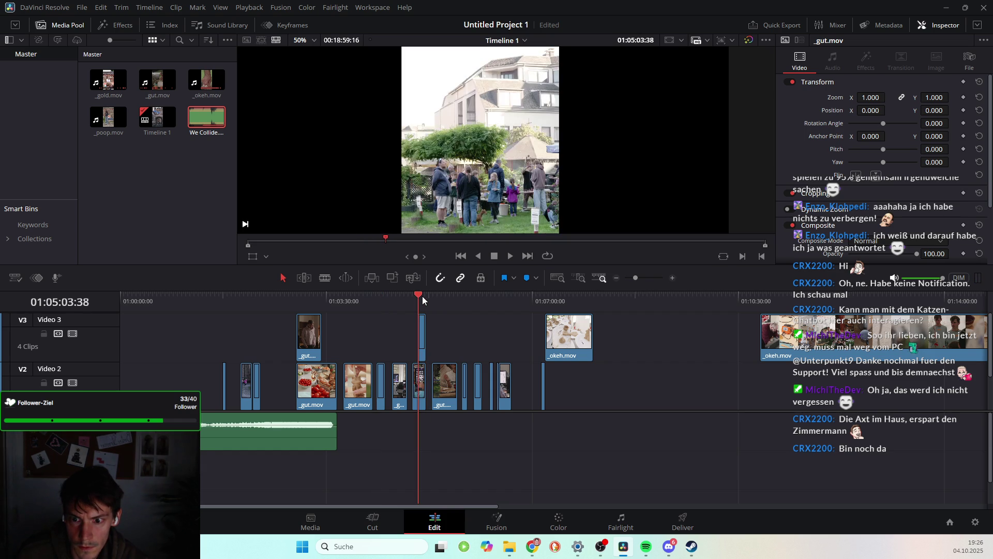
{"action": "key", "text": "space"}
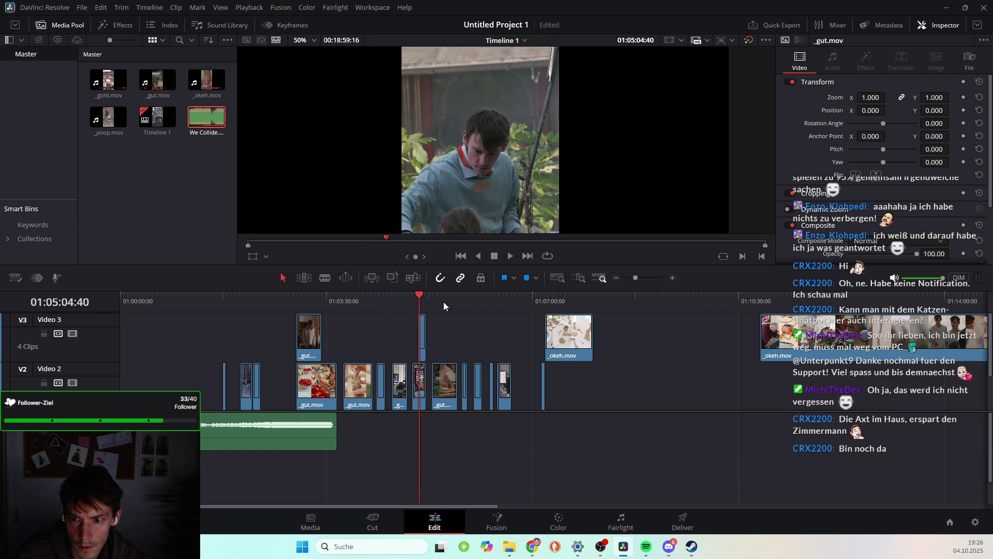
{"action": "left_click", "coordinate": [445, 307]}
{"action": "left_click_drag", "start_coordinate": [461, 297], "coordinate": [463, 299]}
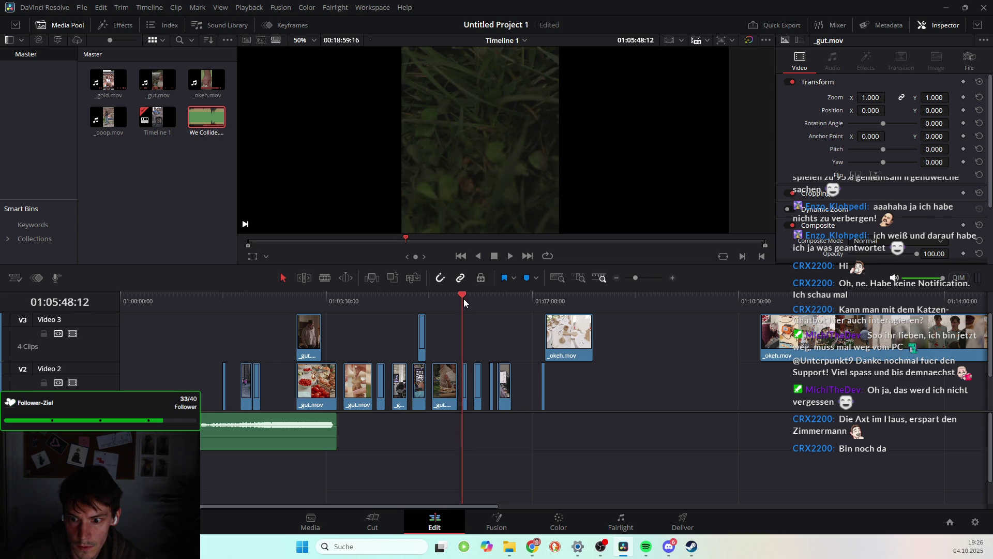
{"action": "key", "text": "space"}
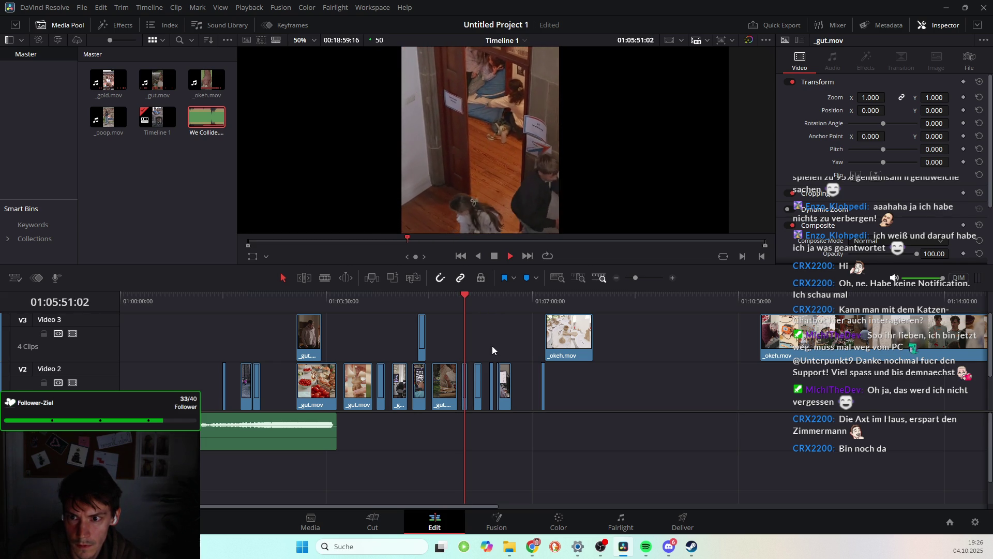
{"action": "left_click", "coordinate": [474, 303]}
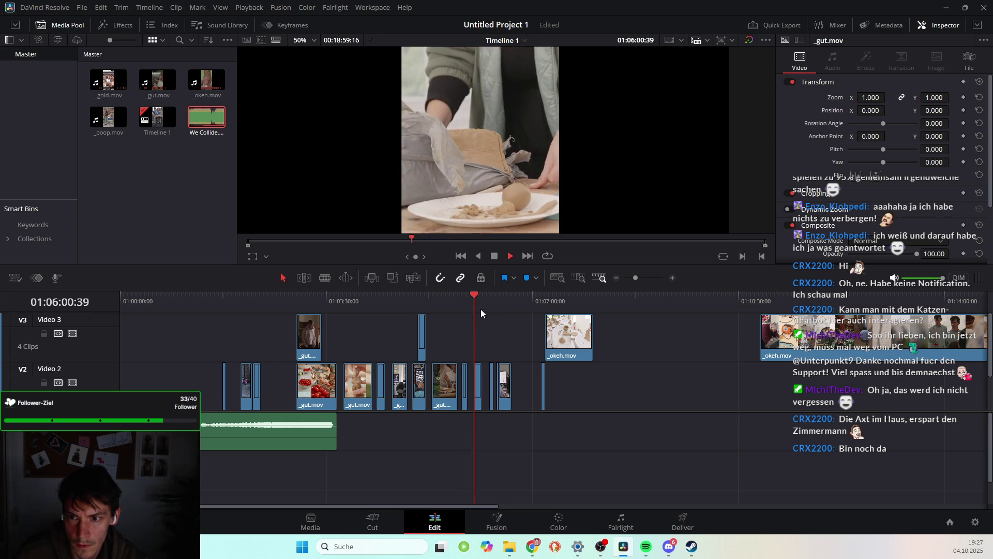
{"action": "key", "text": "space"}
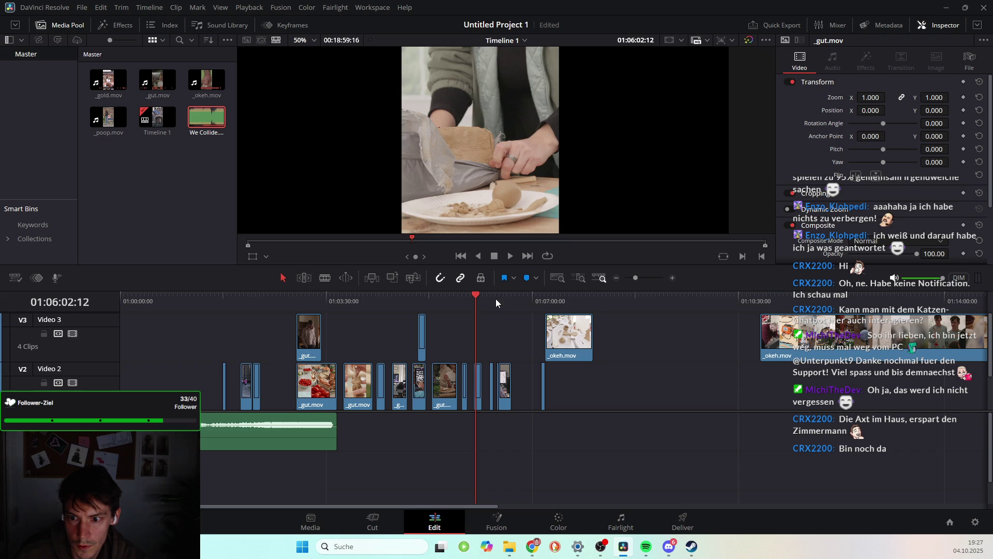
{"action": "left_click", "coordinate": [495, 303]}
{"action": "key", "text": "space"}
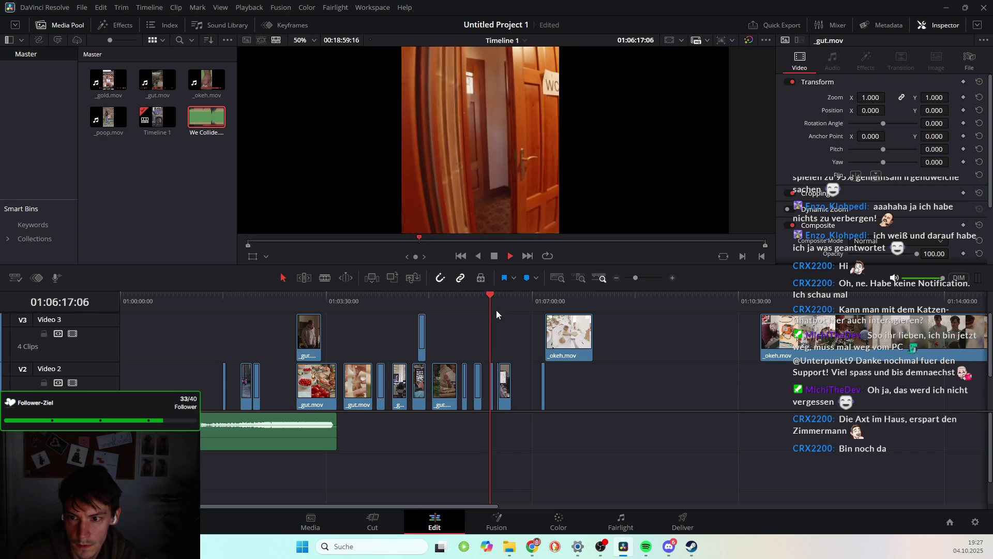
{"action": "left_click", "coordinate": [500, 299]}
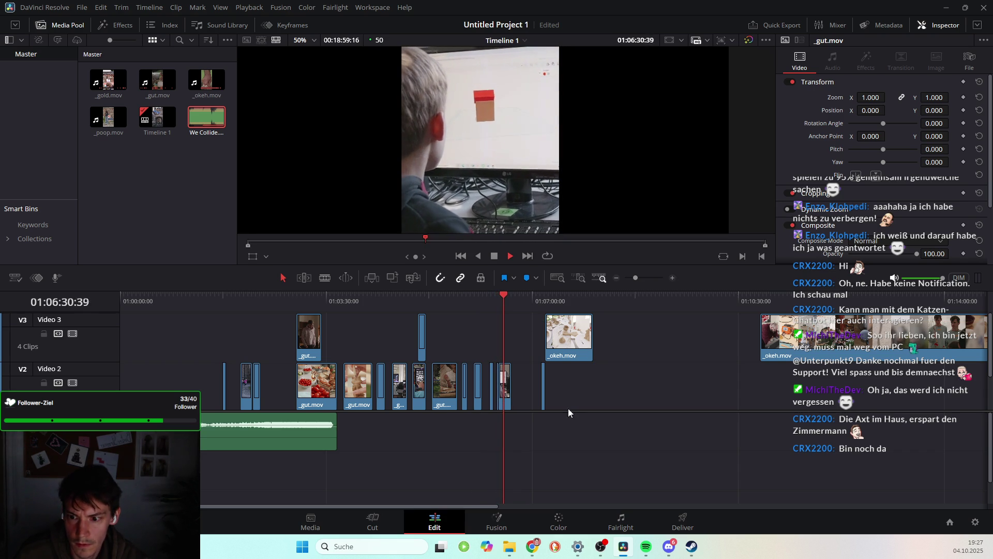
Drag the track divider down to enlarge the video tracks, then scrub the shots after 01:07
{"action": "left_click_drag", "start_coordinate": [569, 412], "coordinate": [571, 472]}
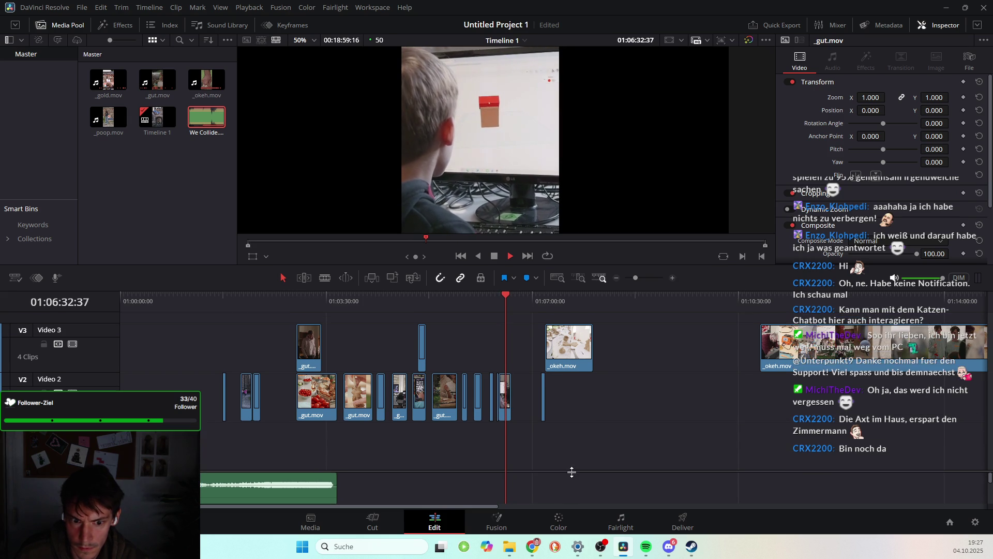
{"action": "key", "text": "space"}
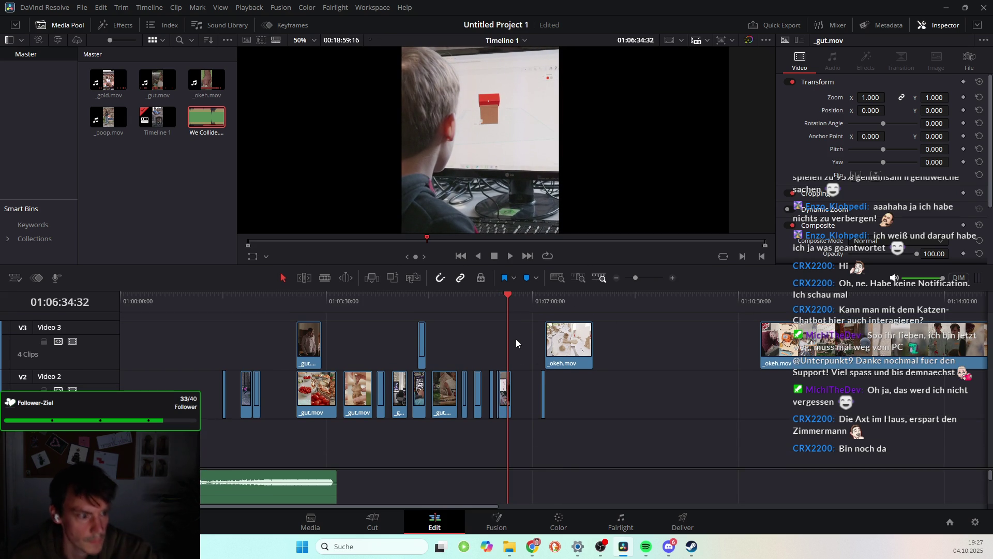
{"action": "left_click", "coordinate": [546, 300]}
{"action": "mouse_move", "coordinate": [547, 300]}
{"action": "left_mouse_down"}
{"action": "mouse_move", "coordinate": [578, 311]}
{"action": "mouse_move", "coordinate": [538, 383]}
{"action": "mouse_move", "coordinate": [423, 399]}
{"action": "mouse_move", "coordinate": [303, 349]}
{"action": "left_mouse_up"}
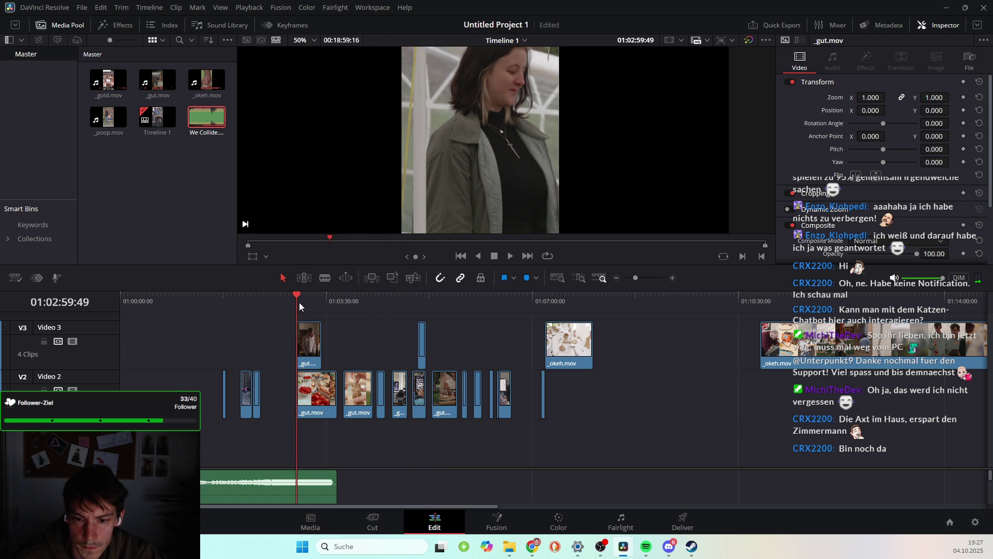
Shift the early _gut clip on Video 3 slightly left and scrub between 01:02:34 and 01:02:03
{"action": "left_click_drag", "start_coordinate": [310, 346], "coordinate": [288, 356]}
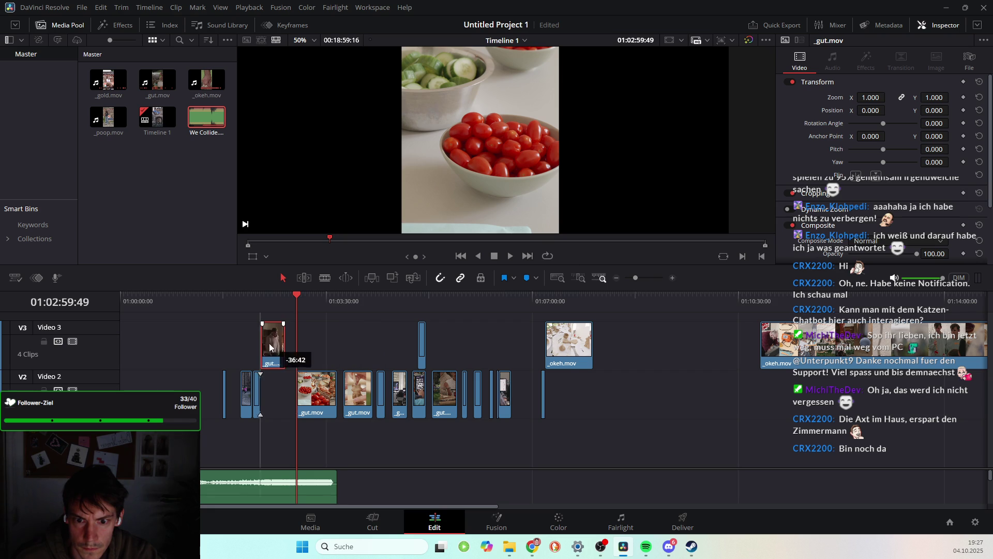
{"action": "mouse_move", "coordinate": [295, 298]}
{"action": "left_mouse_down"}
{"action": "mouse_move", "coordinate": [271, 308]}
{"action": "mouse_move", "coordinate": [253, 397]}
{"action": "left_mouse_up"}
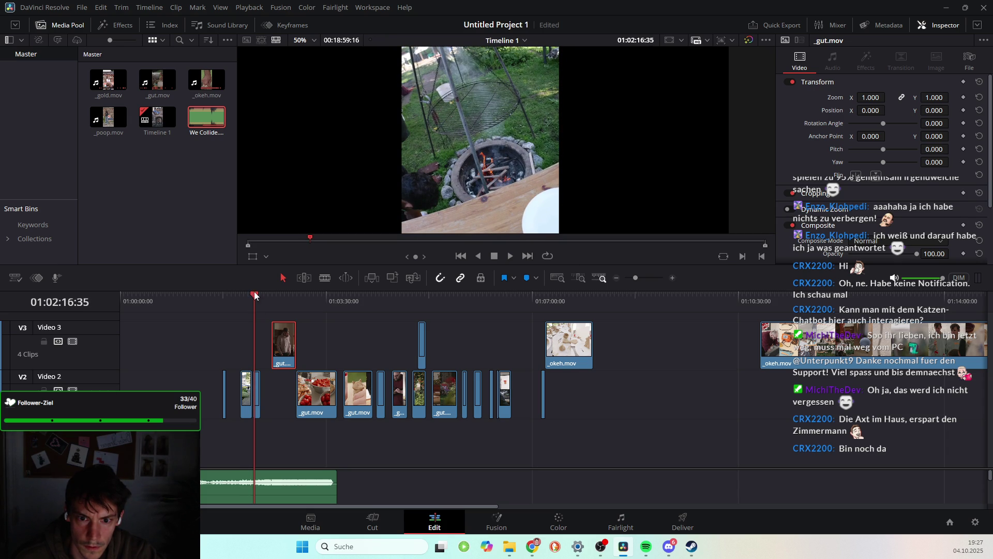
{"action": "left_click_drag", "start_coordinate": [255, 297], "coordinate": [243, 298]}
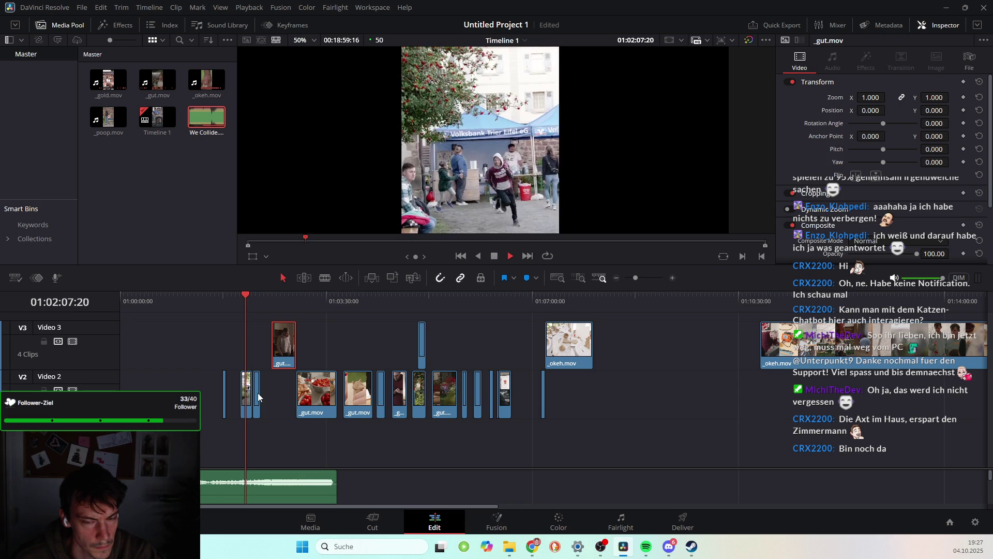
Load the short _gold clip from Video 2 near 01:02:15 into the source viewer
{"action": "scroll", "coordinate": [258, 404], "scroll_direction": "down", "scroll_amount": 1}
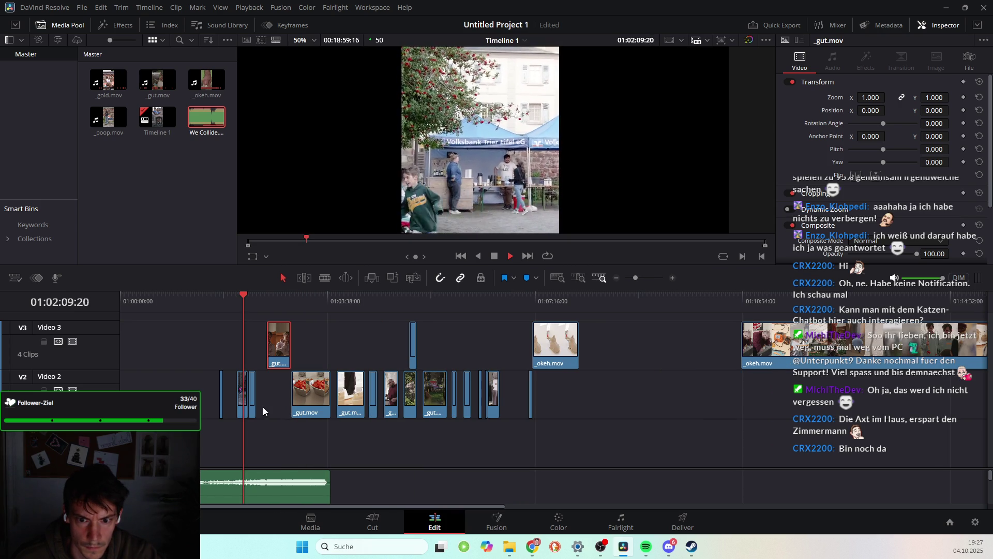
{"action": "scroll", "coordinate": [261, 406], "scroll_direction": "up", "scroll_amount": 2}
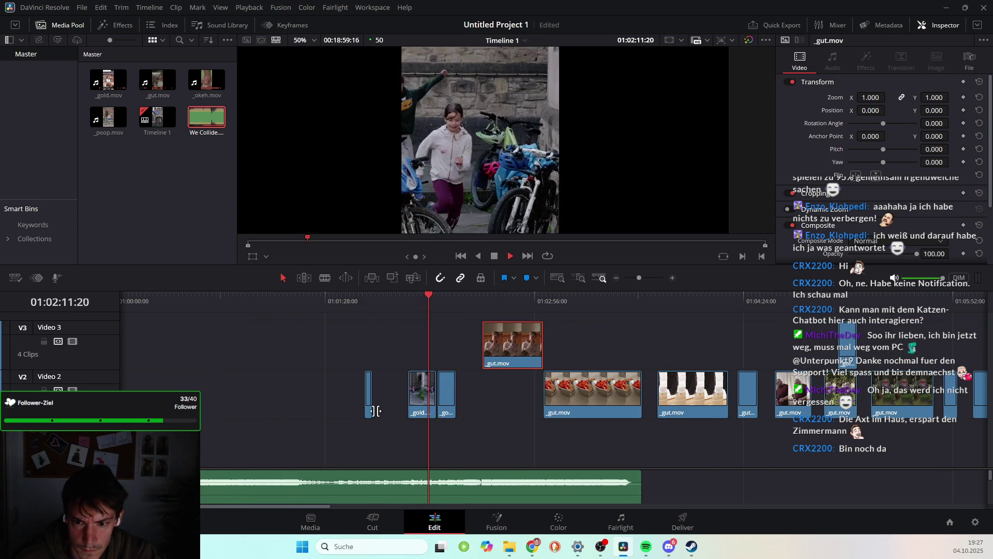
{"action": "scroll", "coordinate": [374, 411], "scroll_direction": "up", "scroll_amount": 1}
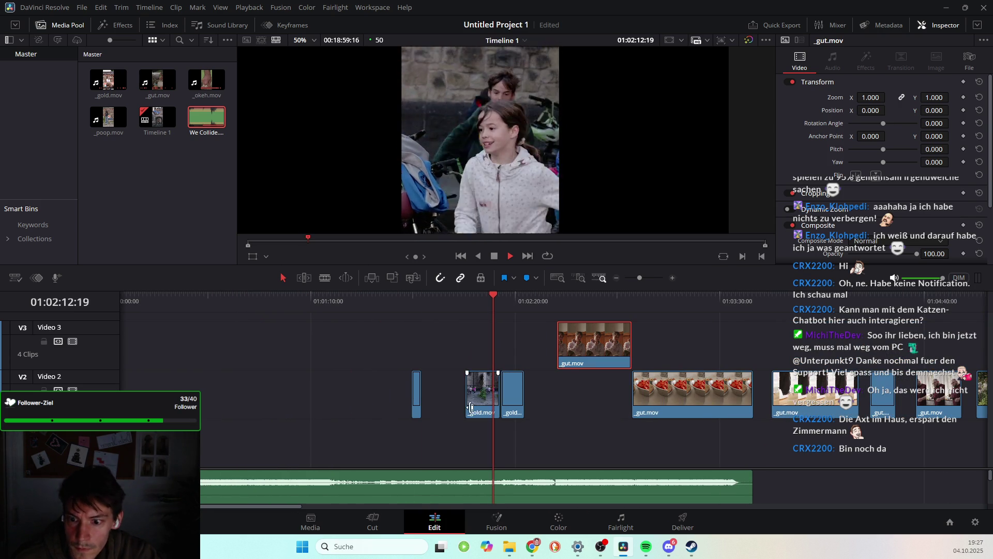
{"action": "double_click", "coordinate": [519, 384]}
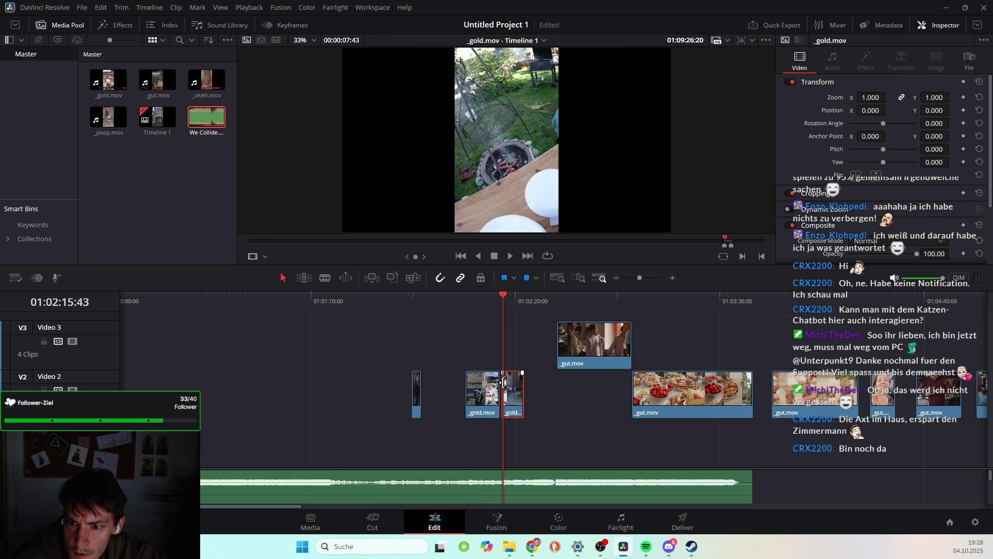
Move the _gold clip from Video 2 up onto Video 3
{"action": "mouse_move", "coordinate": [515, 392]}
{"action": "left_mouse_down"}
{"action": "mouse_move", "coordinate": [586, 392]}
{"action": "mouse_move", "coordinate": [524, 385]}
{"action": "left_mouse_up"}
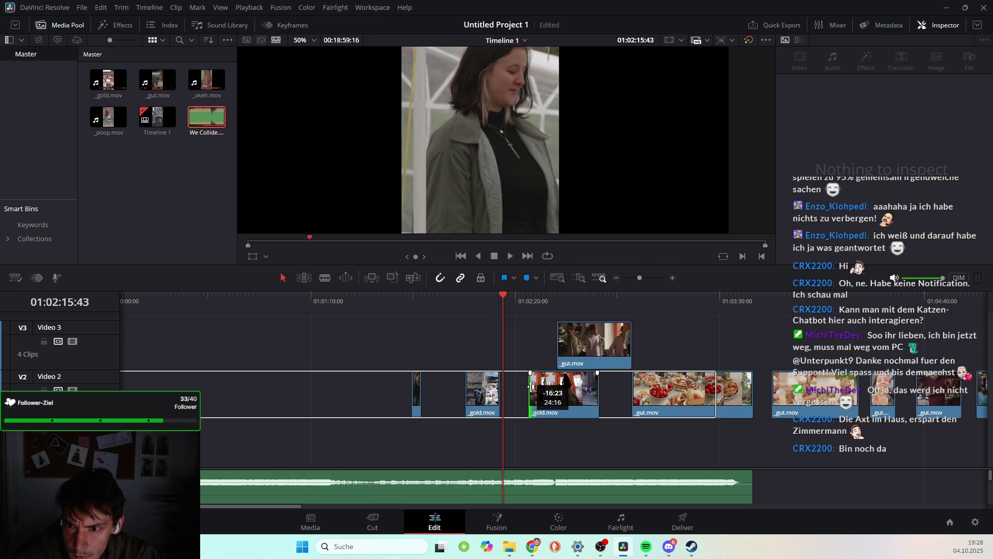
{"action": "left_click_drag", "start_coordinate": [520, 297], "coordinate": [531, 298]}
{"action": "mouse_move", "coordinate": [539, 396]}
{"action": "left_mouse_down"}
{"action": "mouse_move", "coordinate": [498, 348]}
{"action": "mouse_move", "coordinate": [440, 334]}
{"action": "mouse_move", "coordinate": [367, 347]}
{"action": "mouse_move", "coordinate": [385, 344]}
{"action": "left_mouse_up"}
Trim the _gold clip's start to where the woman enters the doorway, then play from near the start
{"action": "mouse_move", "coordinate": [429, 300]}
{"action": "left_mouse_down"}
{"action": "mouse_move", "coordinate": [385, 314]}
{"action": "mouse_move", "coordinate": [448, 327]}
{"action": "left_mouse_up"}
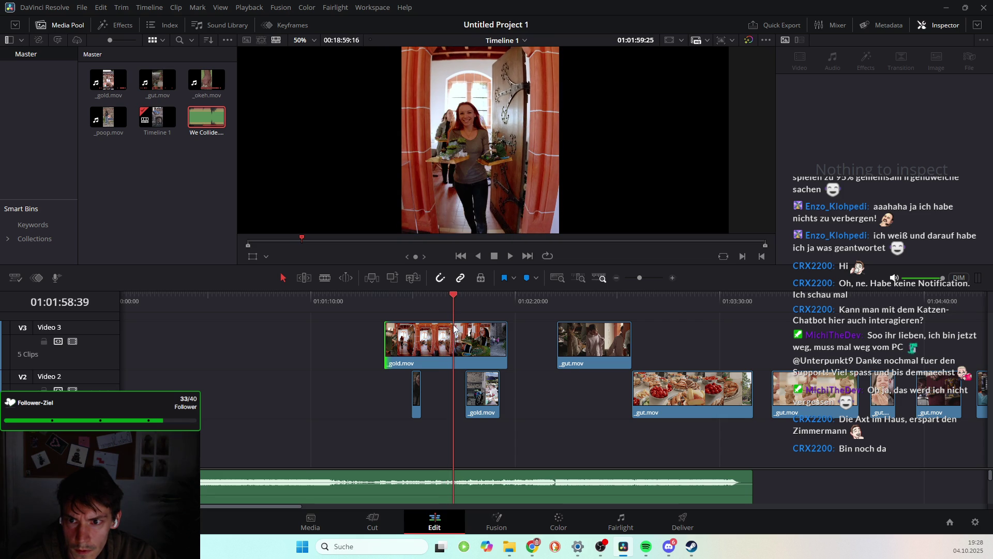
{"action": "left_click_drag", "start_coordinate": [448, 327], "coordinate": [453, 327]}
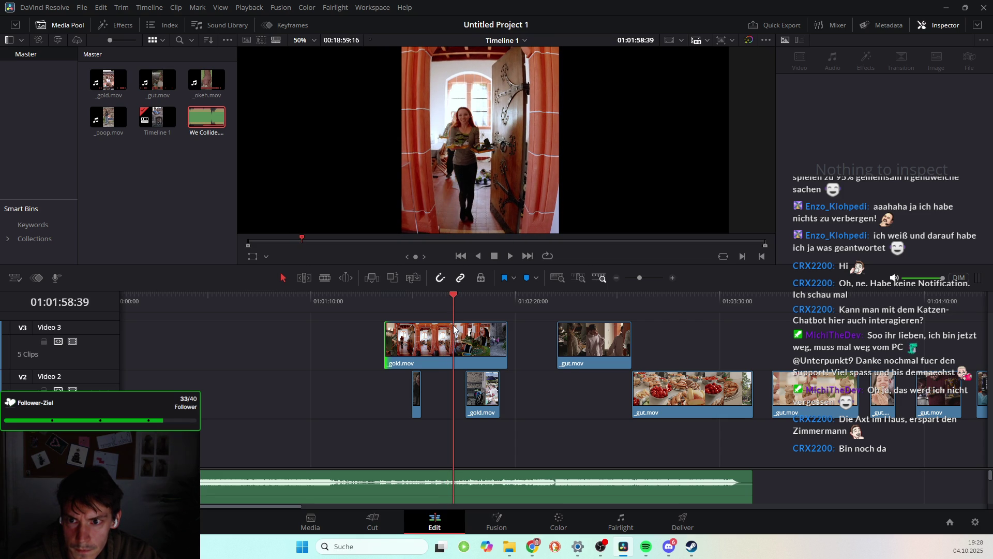
{"action": "left_click", "coordinate": [453, 332]}
{"action": "mouse_move", "coordinate": [390, 340]}
{"action": "left_mouse_down"}
{"action": "mouse_move", "coordinate": [454, 339]}
{"action": "mouse_move", "coordinate": [179, 445]}
{"action": "left_mouse_up"}
{"action": "left_click", "coordinate": [144, 301]}
{"action": "key", "text": "space"}
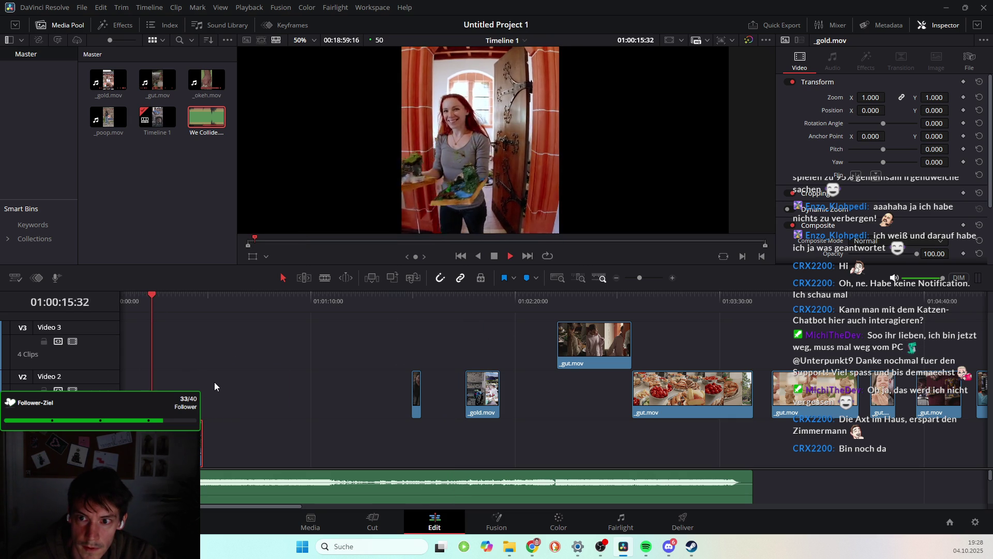
Place the _gold doorway clip on Video 2 at the edit's start and play the opening
{"action": "key", "text": "space"}
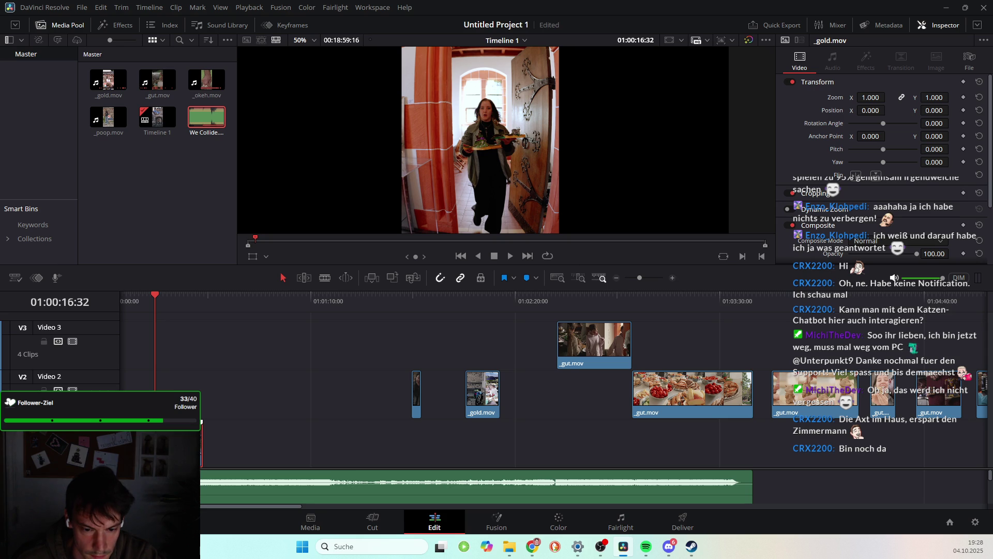
{"action": "mouse_move", "coordinate": [193, 433]}
{"action": "left_mouse_down"}
{"action": "mouse_move", "coordinate": [195, 415]}
{"action": "mouse_move", "coordinate": [147, 382]}
{"action": "left_mouse_up"}
{"action": "left_click", "coordinate": [146, 386]}
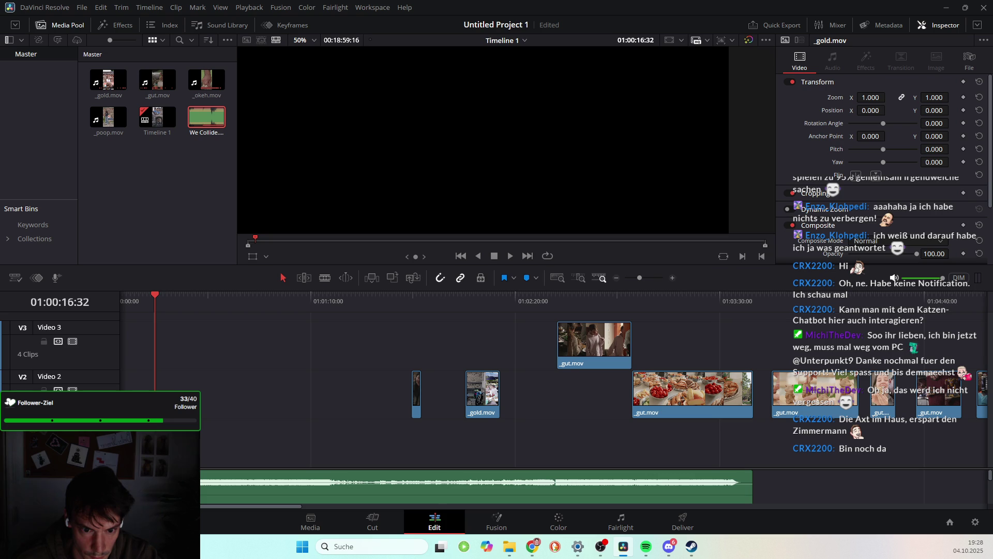
{"action": "left_click_drag", "start_coordinate": [157, 293], "coordinate": [67, 309]}
{"action": "key", "text": "space"}
{"action": "left_click", "coordinate": [123, 297]}
{"action": "key", "text": "space"}
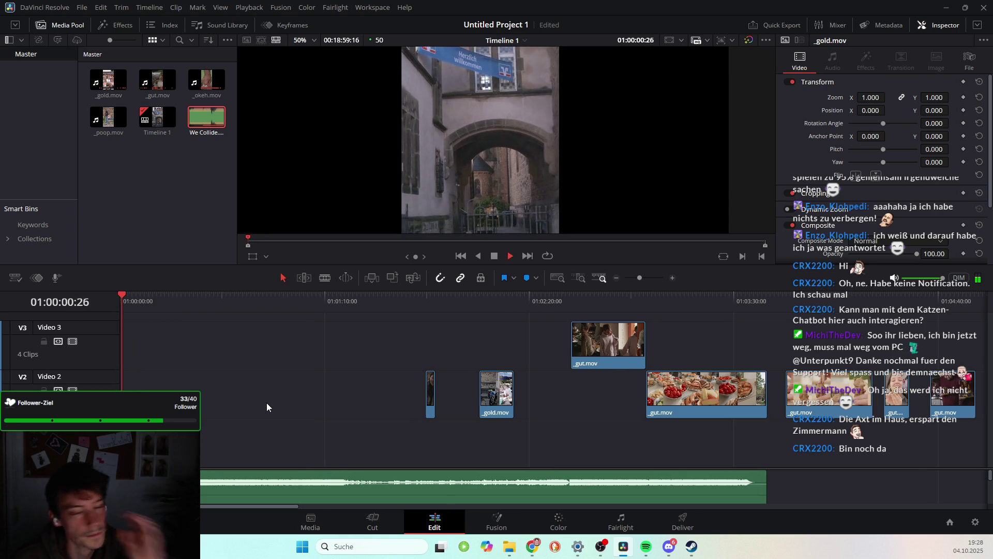
{"action": "key", "text": "space"}
Enlarge the video preview and replay the opening through the doorway shot to 01:00:16
{"action": "mouse_move", "coordinate": [493, 264]}
{"action": "left_mouse_down"}
{"action": "mouse_move", "coordinate": [492, 363]}
{"action": "mouse_move", "coordinate": [506, 297]}
{"action": "left_mouse_up"}
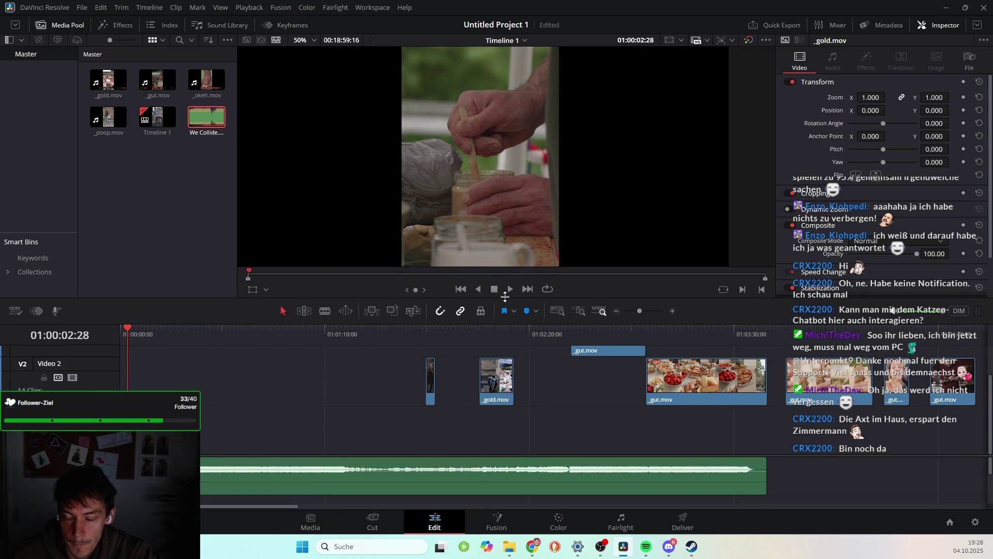
{"action": "scroll", "coordinate": [574, 414], "scroll_direction": "up", "scroll_amount": 2}
{"action": "scroll", "coordinate": [501, 420], "scroll_direction": "down", "scroll_amount": 2}
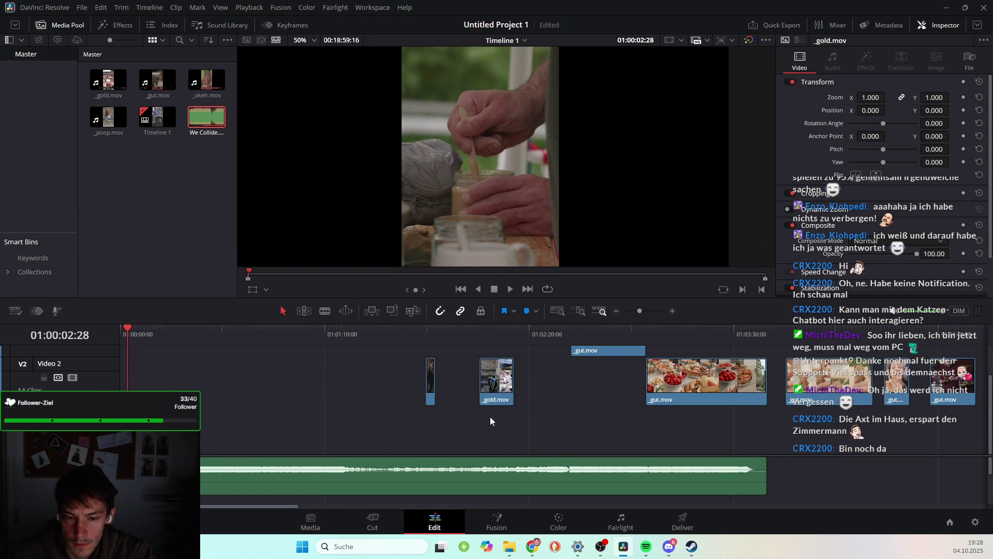
{"action": "left_click", "coordinate": [125, 331]}
{"action": "key", "text": "space"}
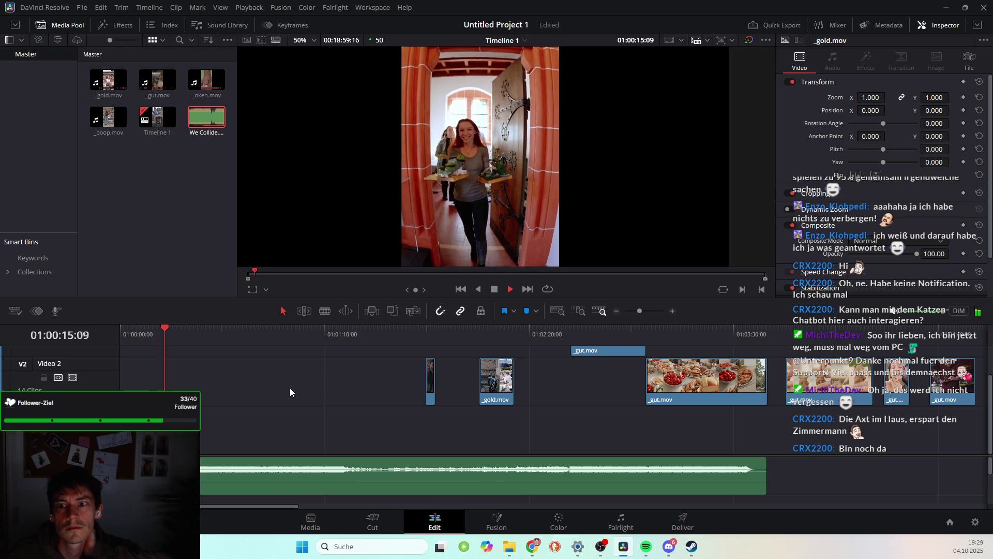
{"action": "key", "text": "space"}
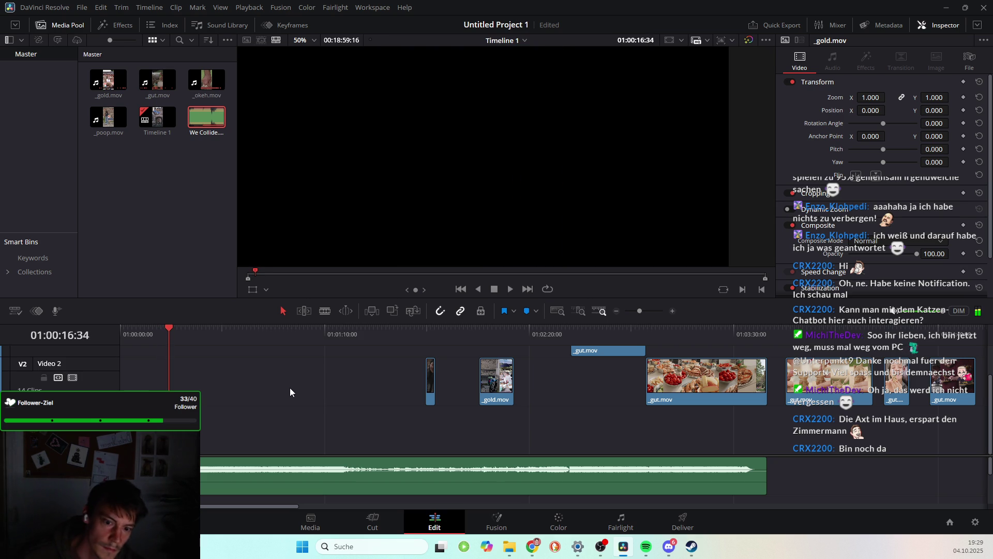
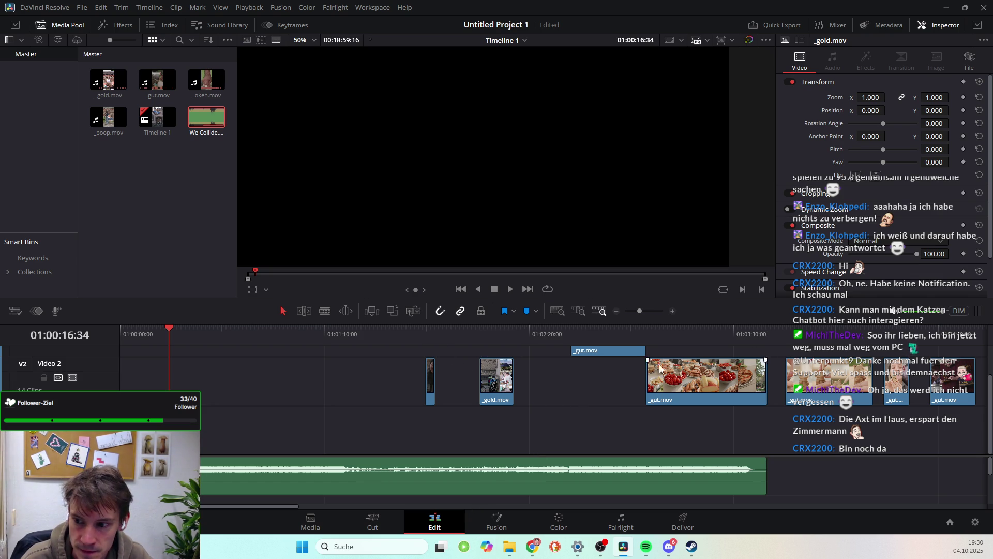
Move the clay-figure _gut.mov clip from Video 2 to the start of Video 1 and play it back
{"action": "left_click", "coordinate": [787, 337]}
{"action": "mouse_move", "coordinate": [822, 383]}
{"action": "left_mouse_down"}
{"action": "mouse_move", "coordinate": [224, 463]}
{"action": "mouse_move", "coordinate": [171, 337]}
{"action": "left_mouse_up"}
{"action": "key", "text": "space"}
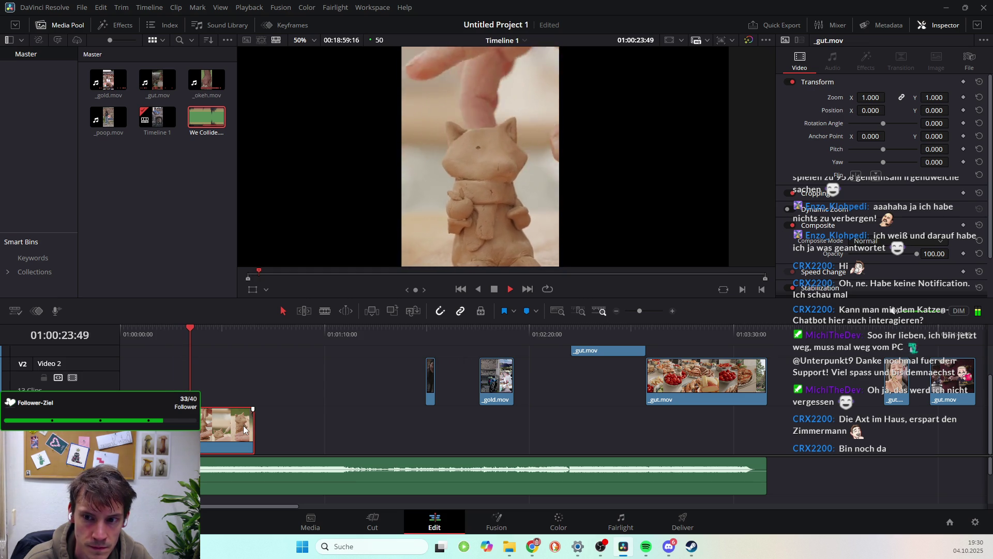
{"action": "key", "text": "space"}
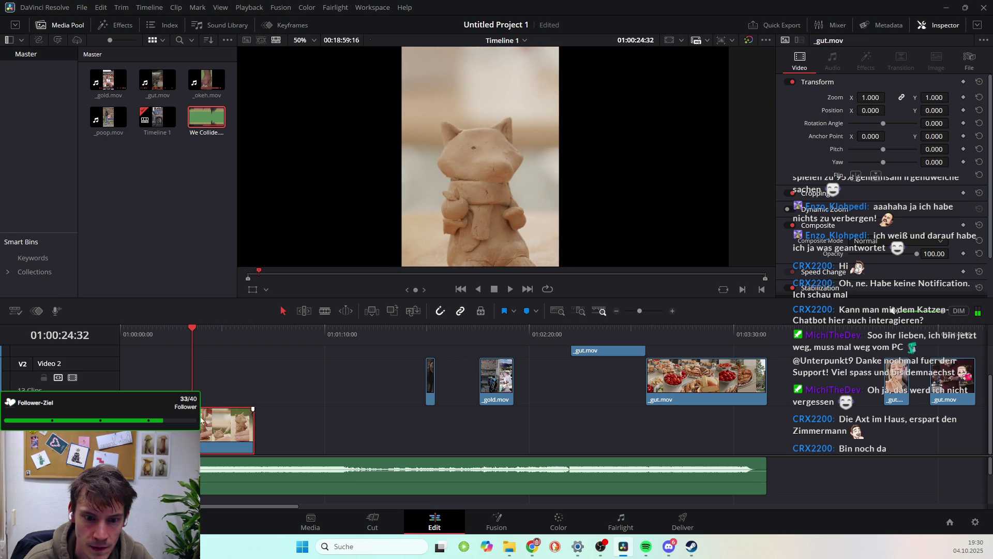
{"action": "left_click_drag", "start_coordinate": [193, 326], "coordinate": [185, 325]}
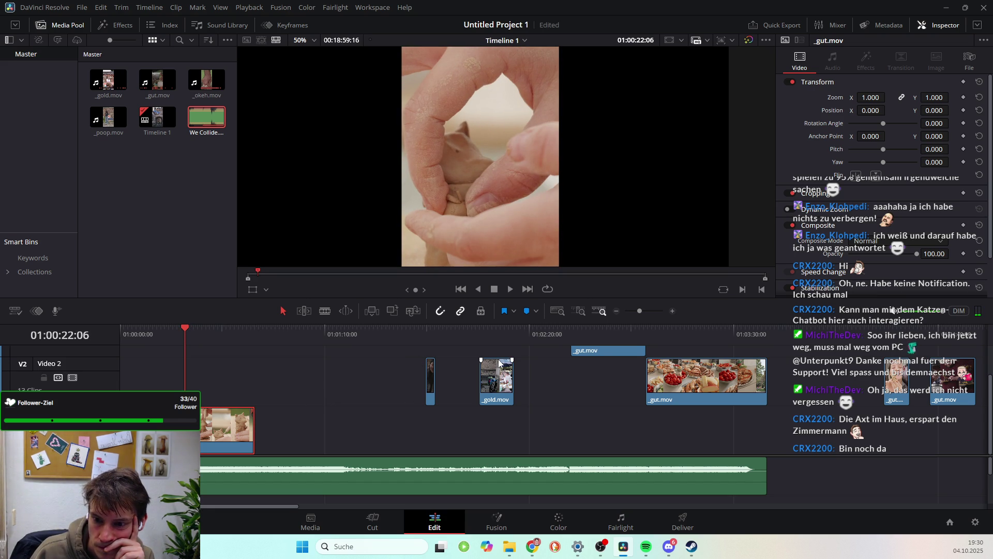
Scroll around the timeline to review the stacked _gut, _gold and _okeh clips
{"action": "scroll", "coordinate": [545, 386], "scroll_direction": "right", "scroll_amount": 3}
{"action": "scroll", "coordinate": [545, 387], "scroll_direction": "right", "scroll_amount": 1}
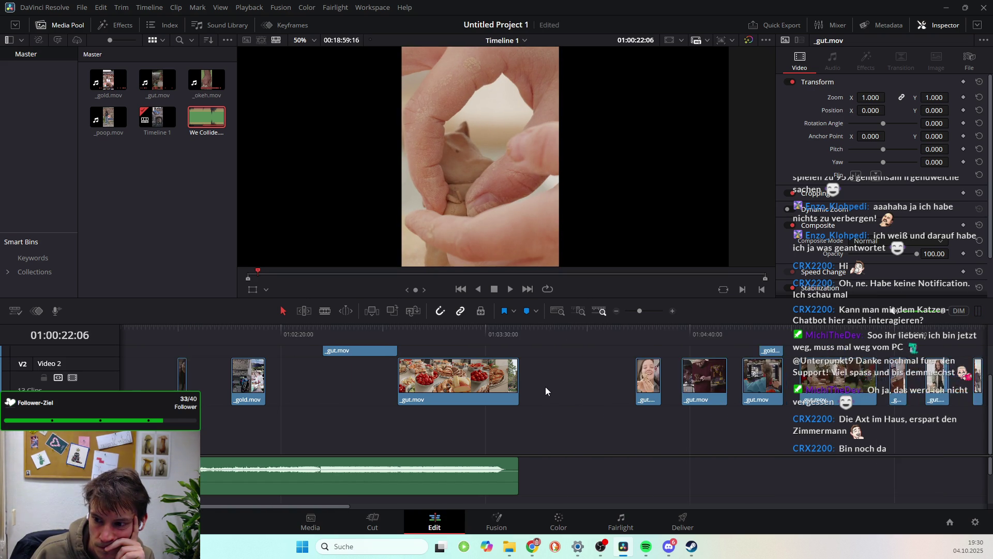
{"action": "scroll", "coordinate": [546, 387], "scroll_direction": "right", "scroll_amount": 1}
{"action": "scroll", "coordinate": [546, 391], "scroll_direction": "right", "scroll_amount": 2}
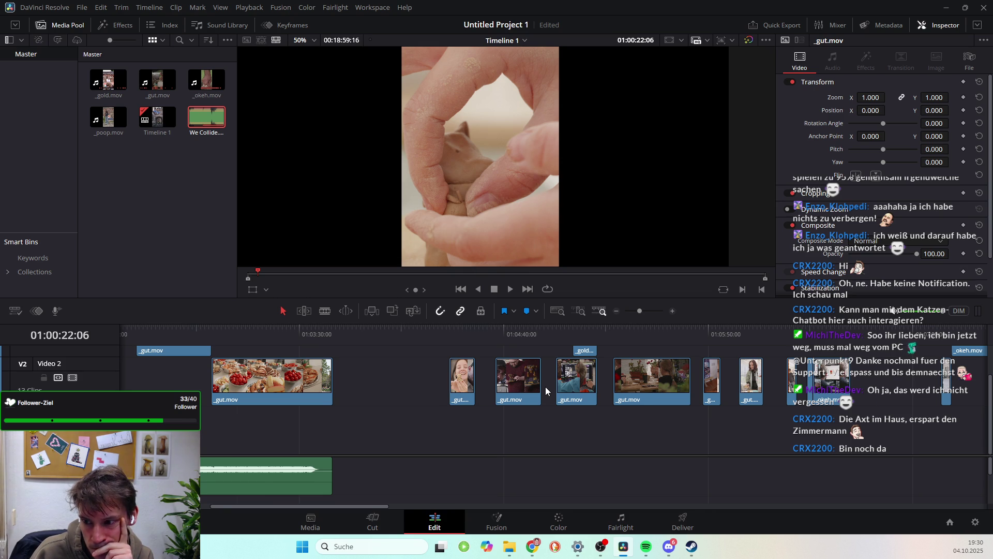
{"action": "scroll", "coordinate": [462, 400], "scroll_direction": "left", "scroll_amount": 2}
{"action": "scroll", "coordinate": [461, 400], "scroll_direction": "left", "scroll_amount": 1}
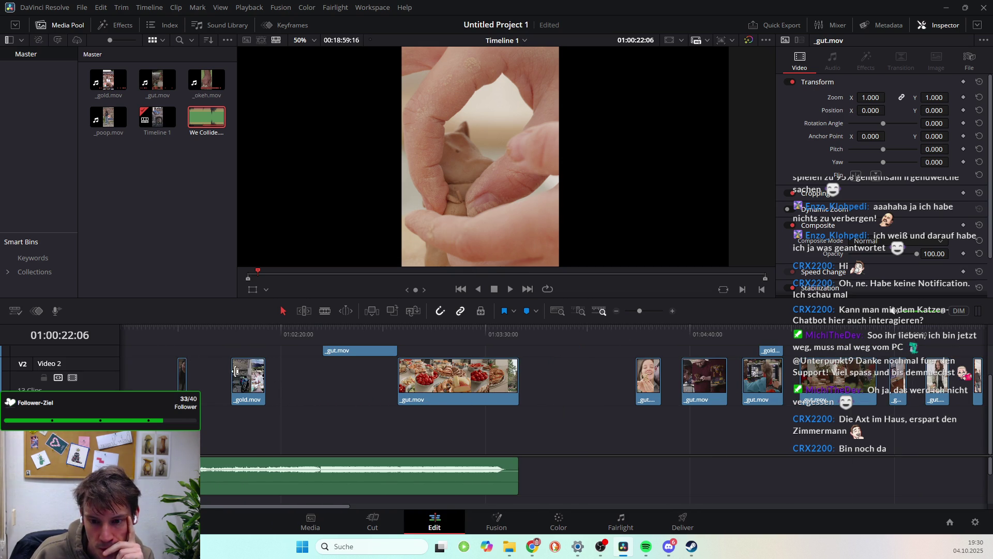
{"action": "scroll", "coordinate": [340, 400], "scroll_direction": "up", "scroll_amount": 2}
{"action": "scroll", "coordinate": [342, 400], "scroll_direction": "down", "scroll_amount": 1}
{"action": "scroll", "coordinate": [343, 400], "scroll_direction": "right", "scroll_amount": 1}
{"action": "scroll", "coordinate": [592, 391], "scroll_direction": "right", "scroll_amount": 1}
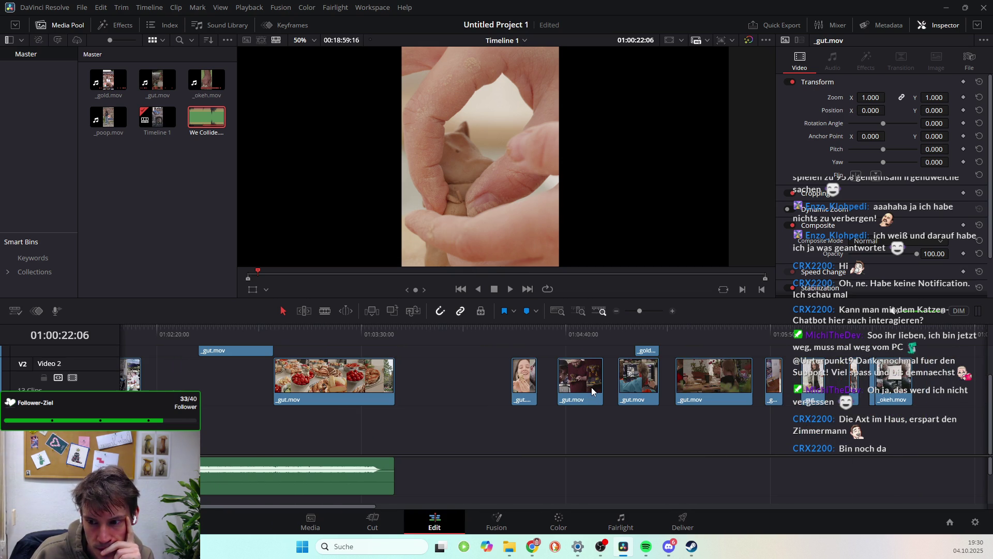
{"action": "scroll", "coordinate": [615, 395], "scroll_direction": "up", "scroll_amount": 2}
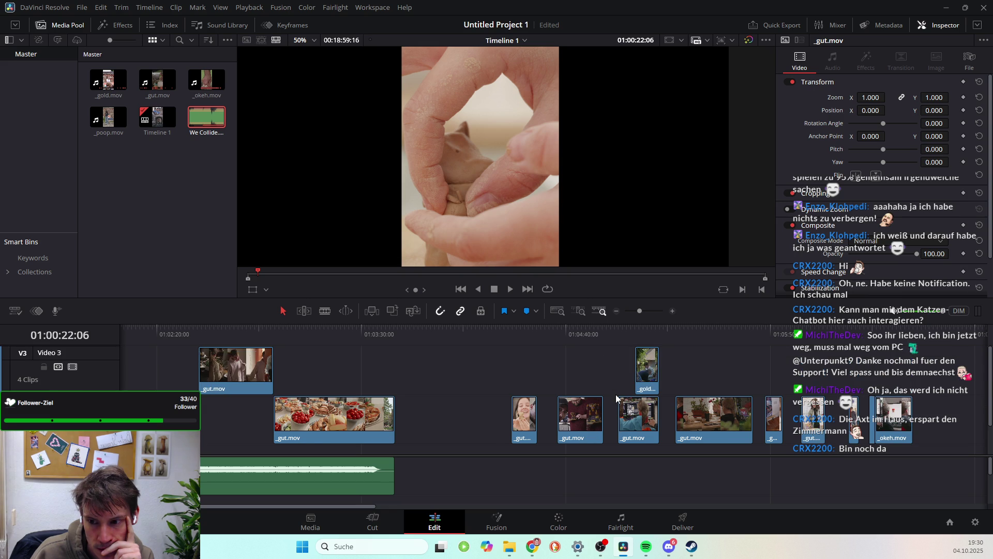
Lengthen the clay-figure clip on Video 1 by 08:17 and select it
{"action": "mouse_move", "coordinate": [805, 403]}
{"action": "left_mouse_down"}
{"action": "mouse_move", "coordinate": [812, 383]}
{"action": "mouse_move", "coordinate": [182, 421]}
{"action": "left_mouse_up"}
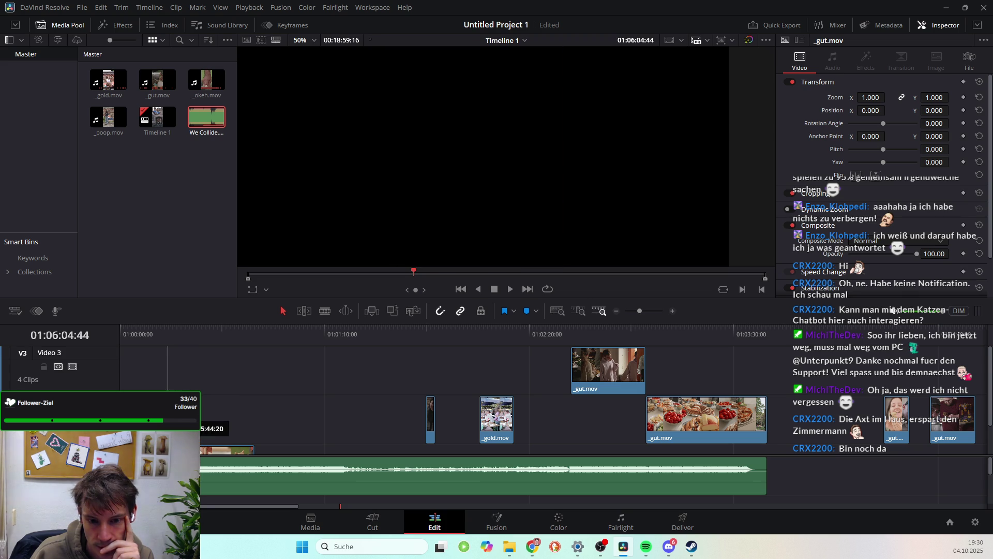
{"action": "scroll", "coordinate": [339, 417], "scroll_direction": "down", "scroll_amount": 2}
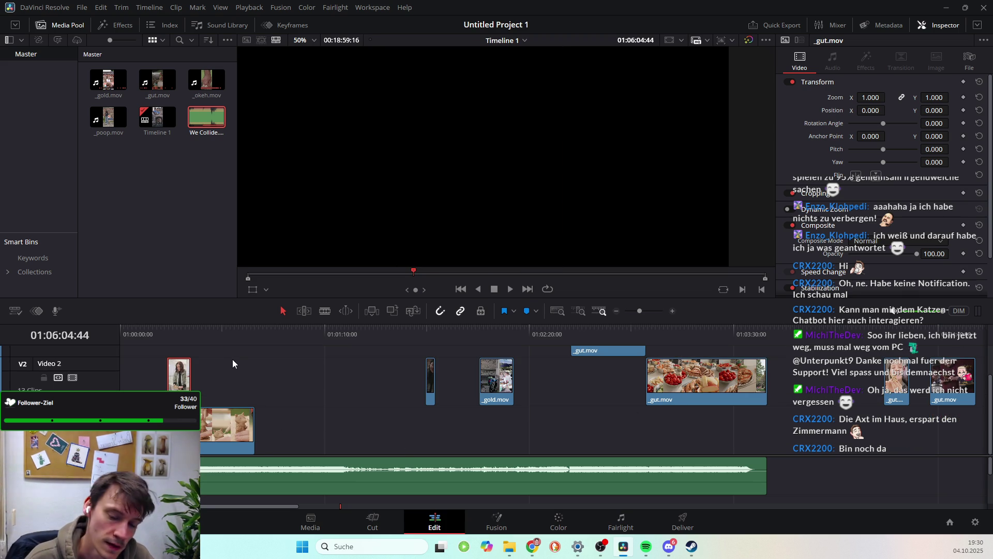
{"action": "left_click", "coordinate": [170, 334]}
{"action": "mouse_move", "coordinate": [170, 335]}
{"action": "left_mouse_down"}
{"action": "mouse_move", "coordinate": [185, 337]}
{"action": "mouse_move", "coordinate": [169, 332]}
{"action": "left_mouse_up"}
{"action": "left_click", "coordinate": [214, 435]}
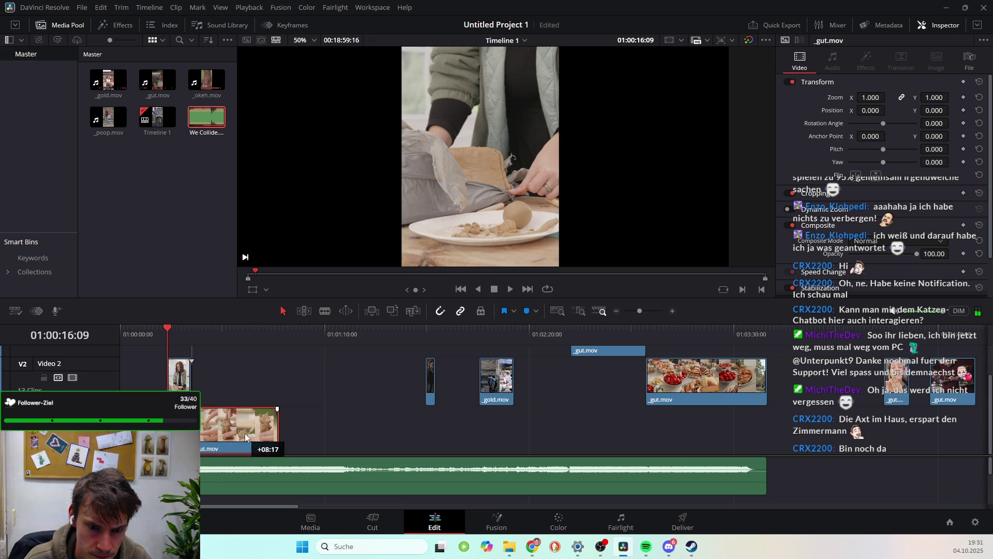
Play to 01:00:18:35 and trim the small Video 2 clip to end there
{"action": "key", "text": "space"}
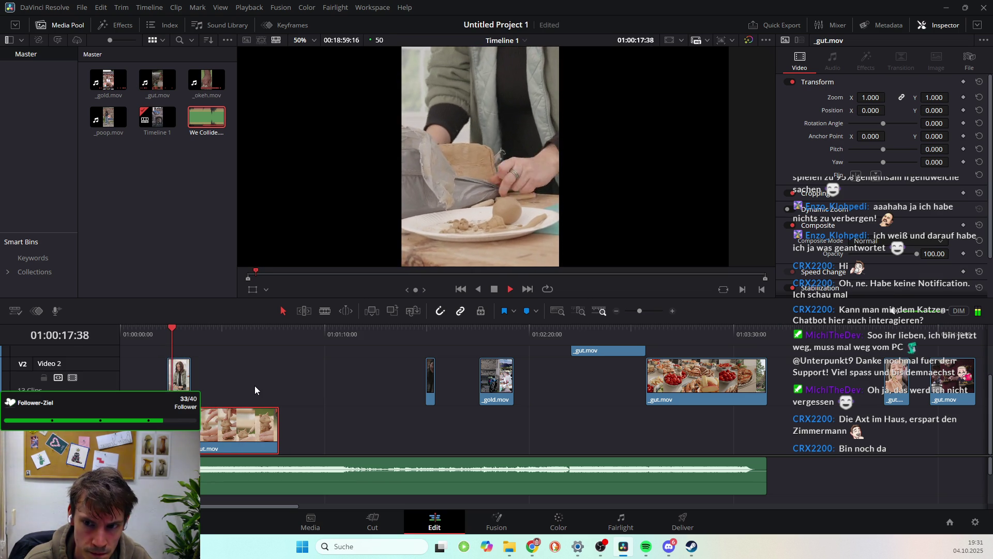
{"action": "key", "text": "space"}
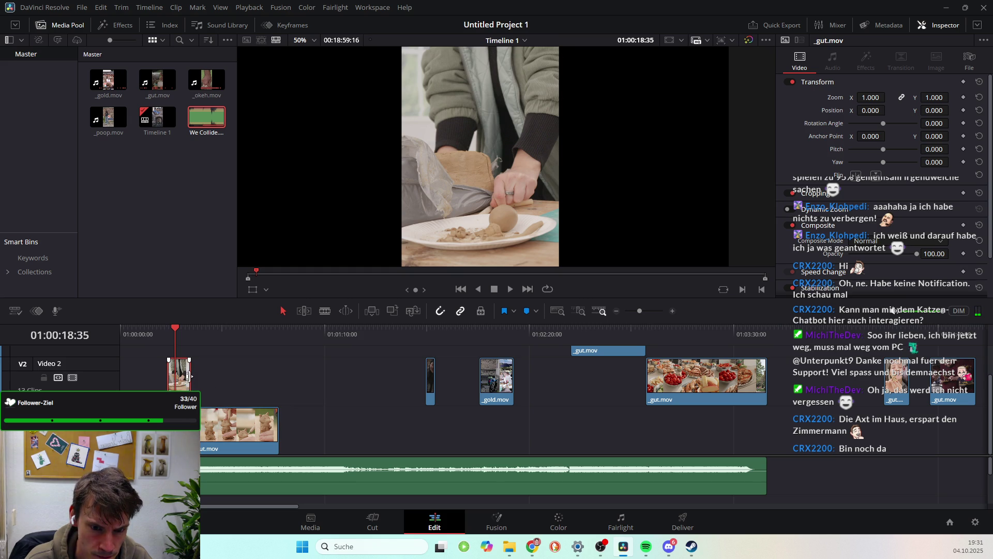
{"action": "left_click_drag", "start_coordinate": [188, 376], "coordinate": [164, 386]}
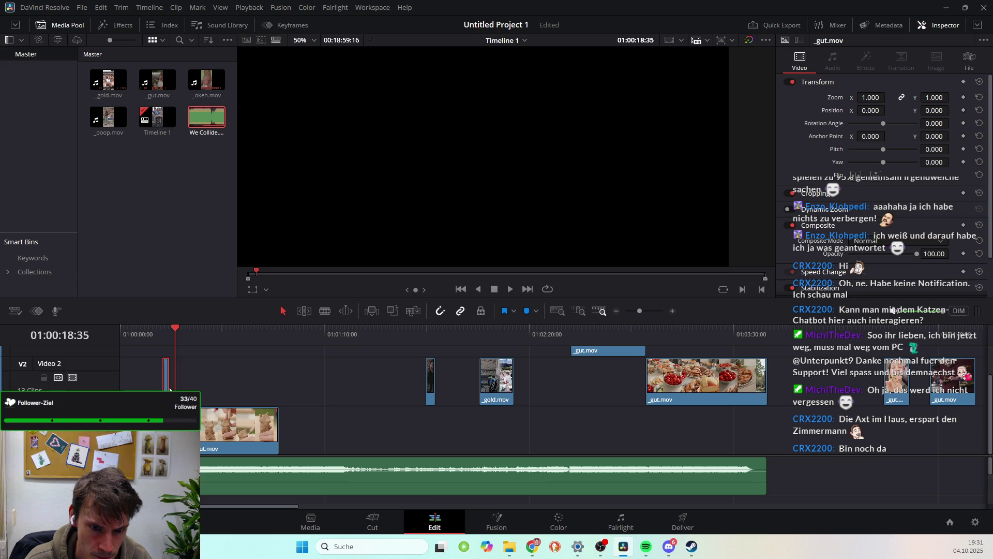
Move the short clip onto Video 1 after the other clips and review the new order
{"action": "scroll", "coordinate": [168, 386], "scroll_direction": "up", "scroll_amount": 5}
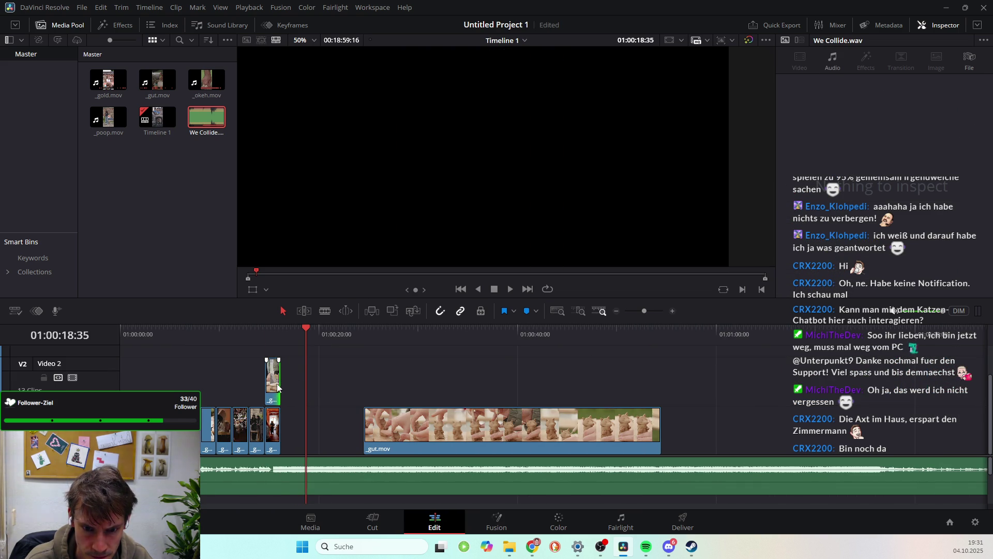
{"action": "left_click_drag", "start_coordinate": [269, 383], "coordinate": [283, 441]}
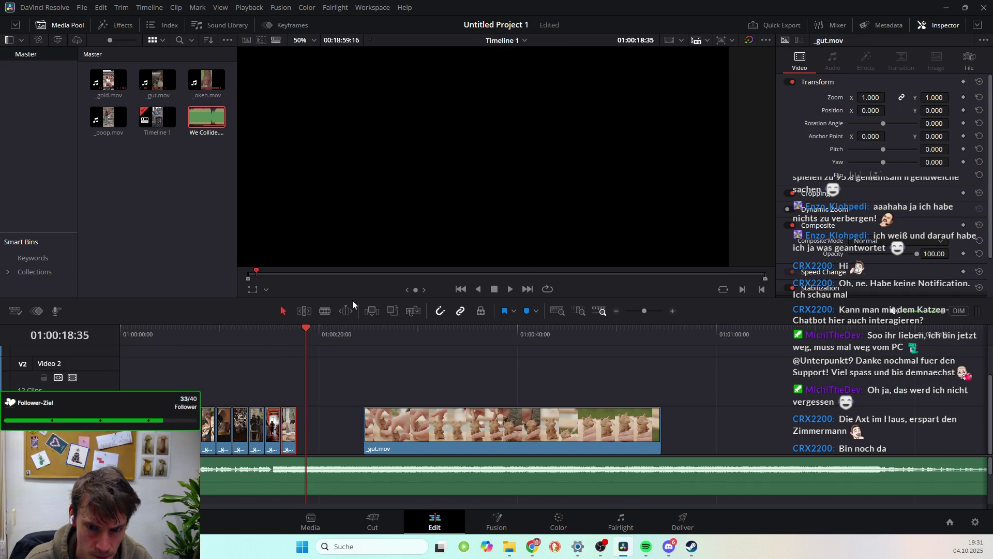
{"action": "left_click_drag", "start_coordinate": [307, 328], "coordinate": [240, 339]}
{"action": "key", "text": "space"}
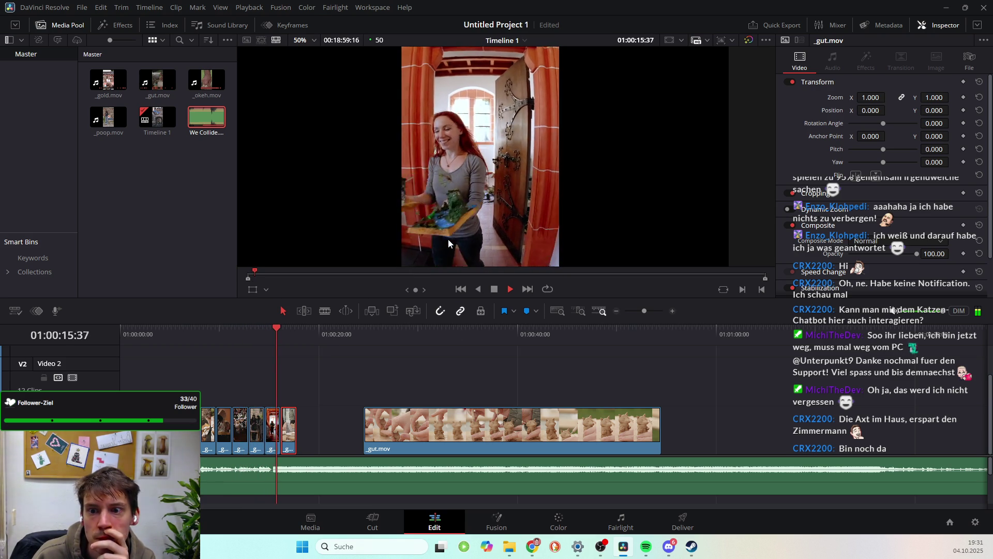
{"action": "key", "text": "space"}
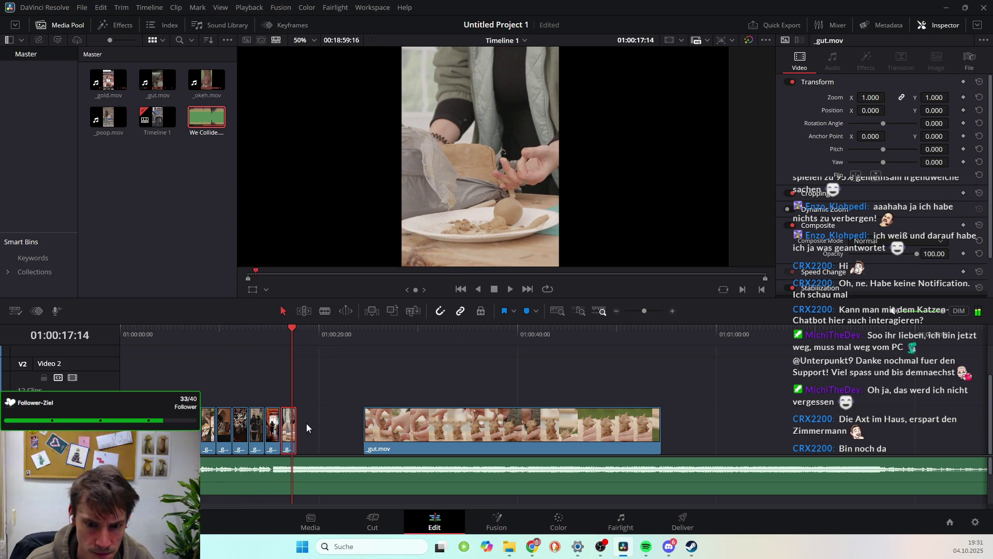
{"action": "left_click_drag", "start_coordinate": [290, 324], "coordinate": [274, 331]}
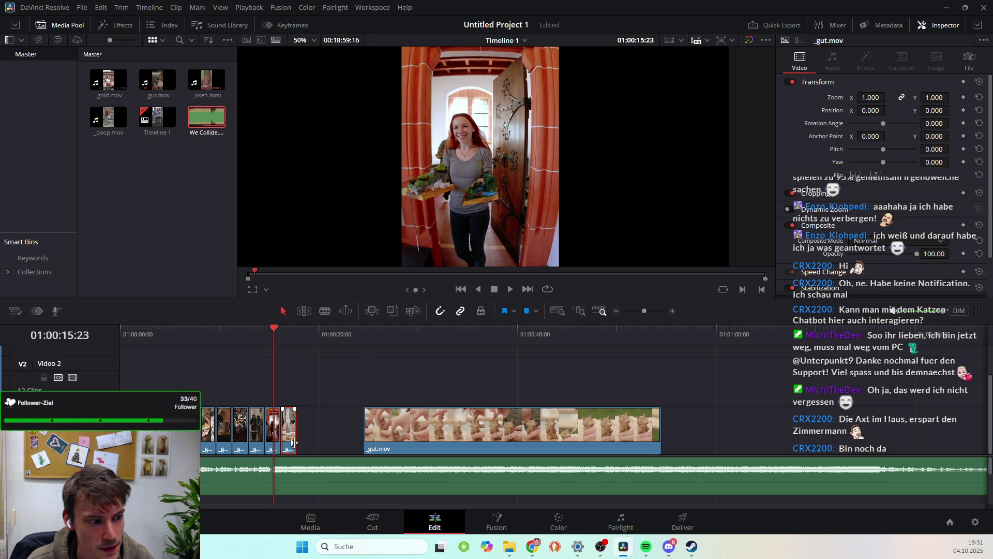
{"action": "key", "text": "space"}
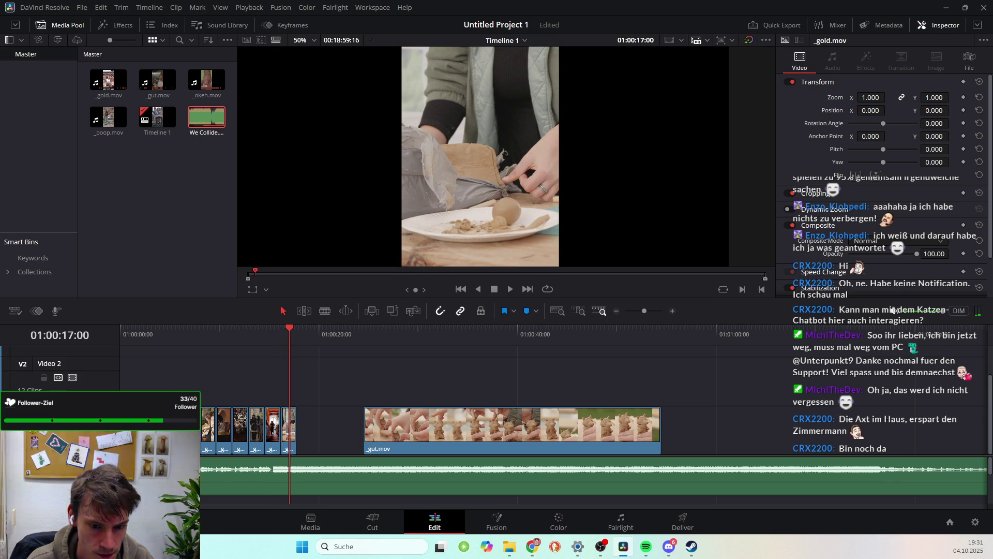
{"action": "key", "text": "Home"}
{"action": "key", "text": "space"}
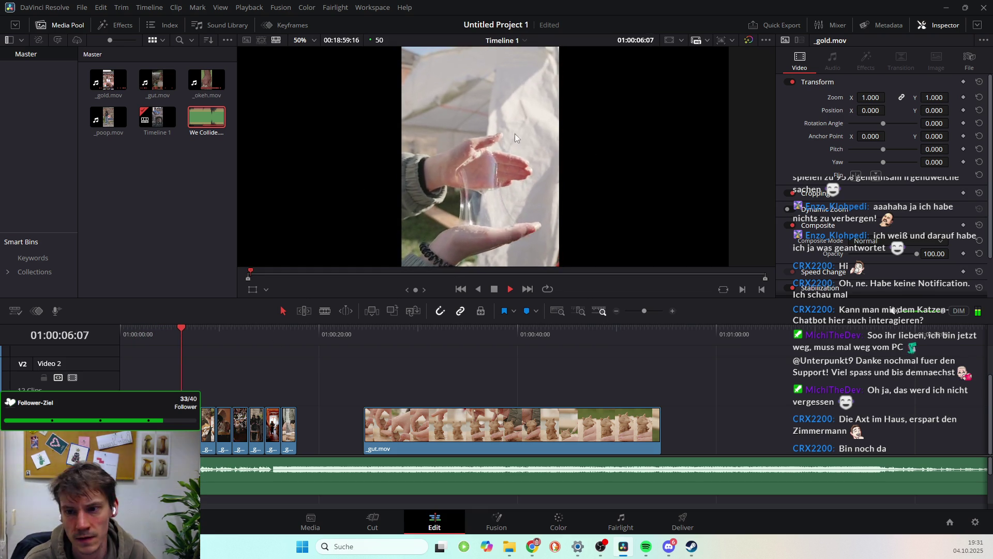
{"action": "key", "text": "space"}
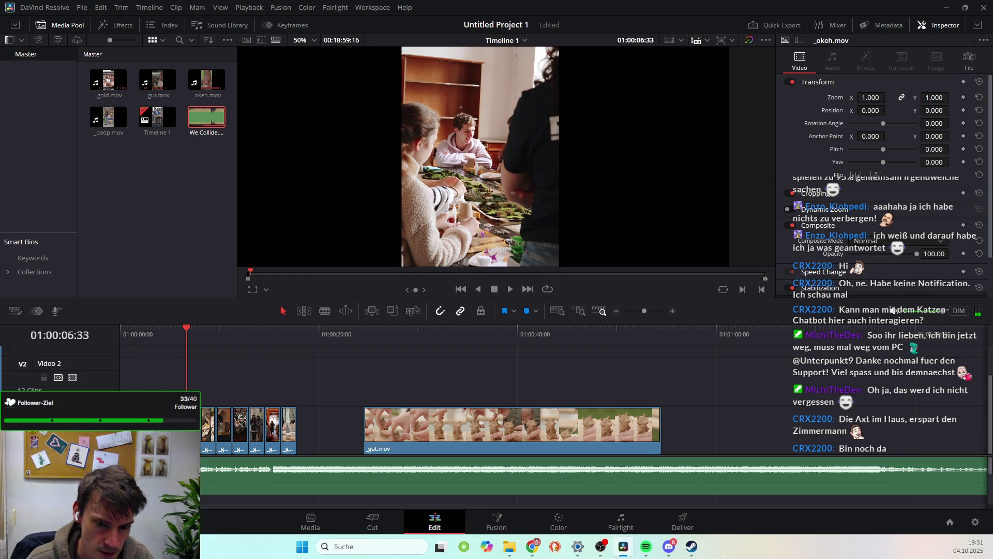
Place a clip on Video 2 near 01:00:20 and replay the sequence from the start
{"action": "left_click_drag", "start_coordinate": [196, 383], "coordinate": [349, 382]}
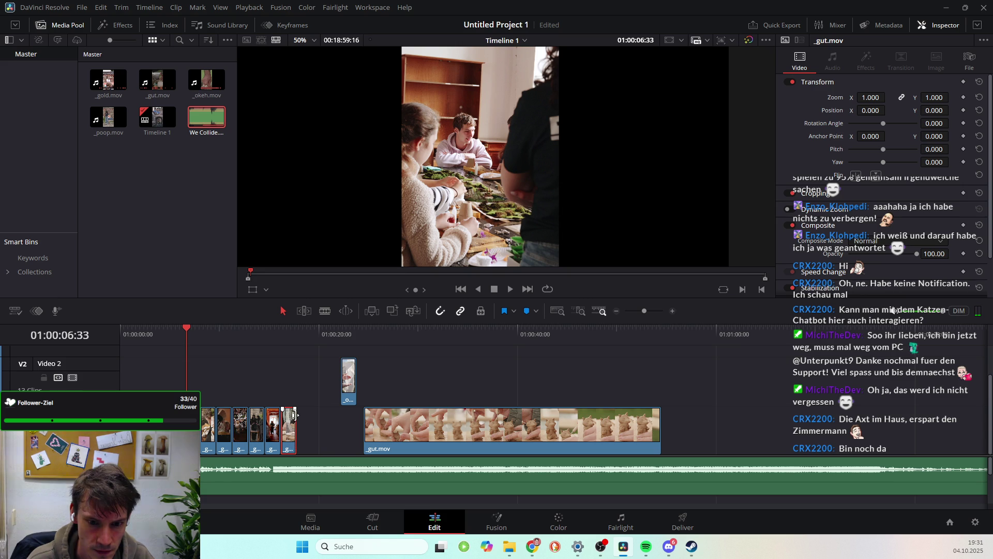
{"action": "double_click", "coordinate": [290, 434]}
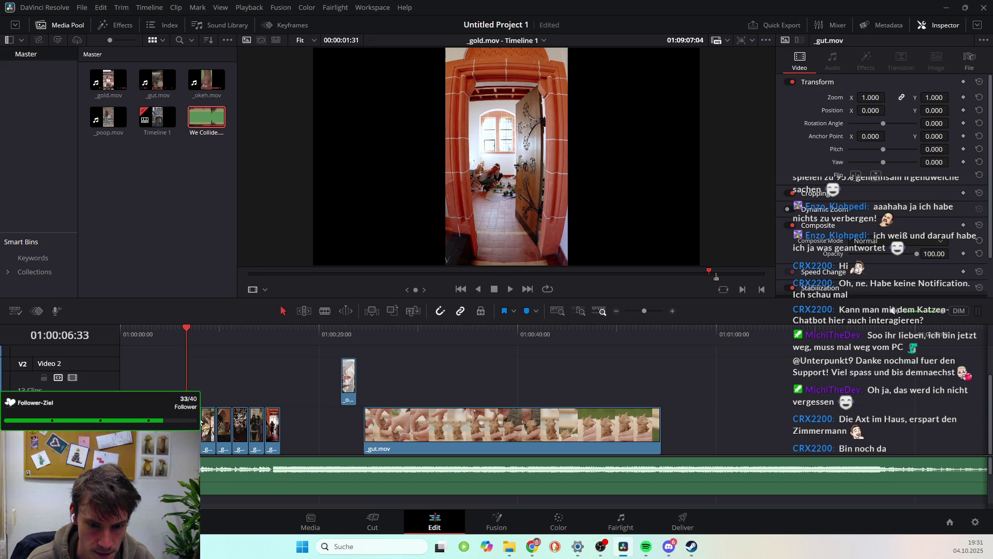
{"action": "key", "text": "Home"}
{"action": "key", "text": "space"}
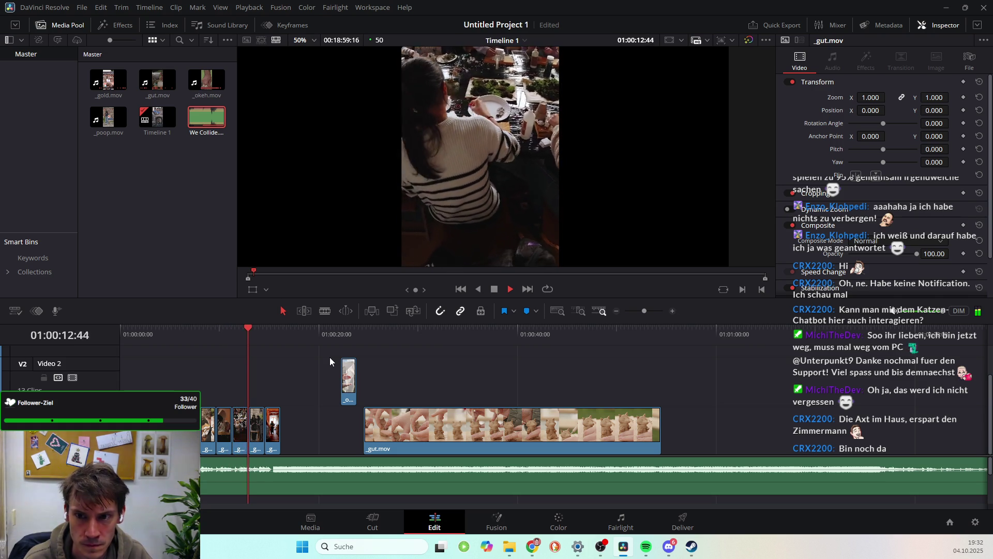
{"action": "key", "text": "space"}
Trim the end of the final _gold clip and load it in the source viewer
{"action": "left_click_drag", "start_coordinate": [280, 445], "coordinate": [273, 447]}
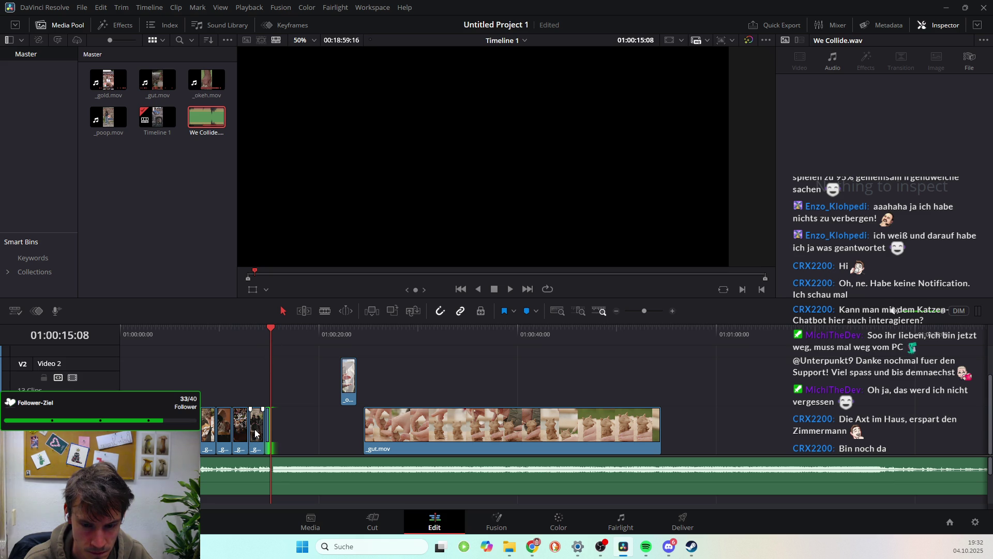
{"action": "left_click_drag", "start_coordinate": [269, 327], "coordinate": [234, 327]}
{"action": "key", "text": "space"}
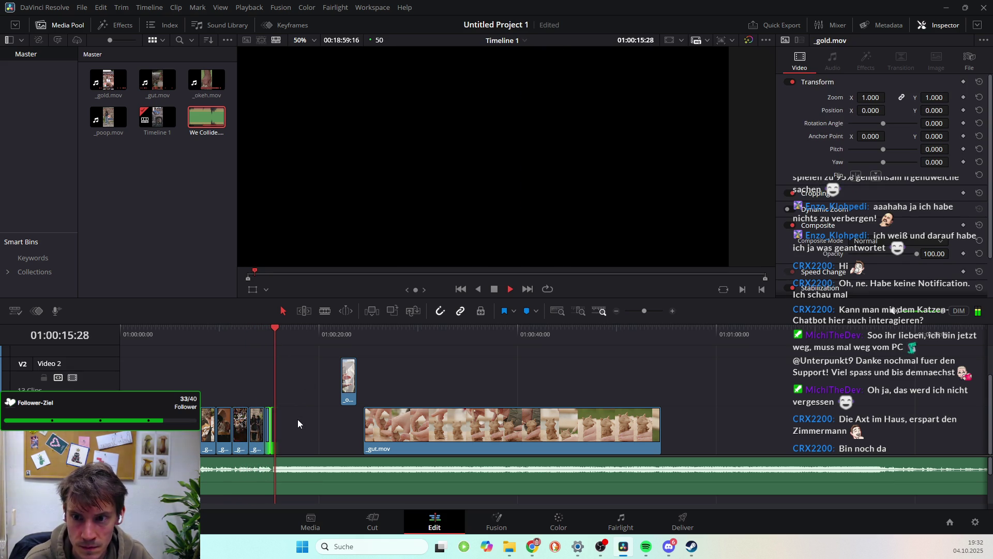
{"action": "key", "text": "space"}
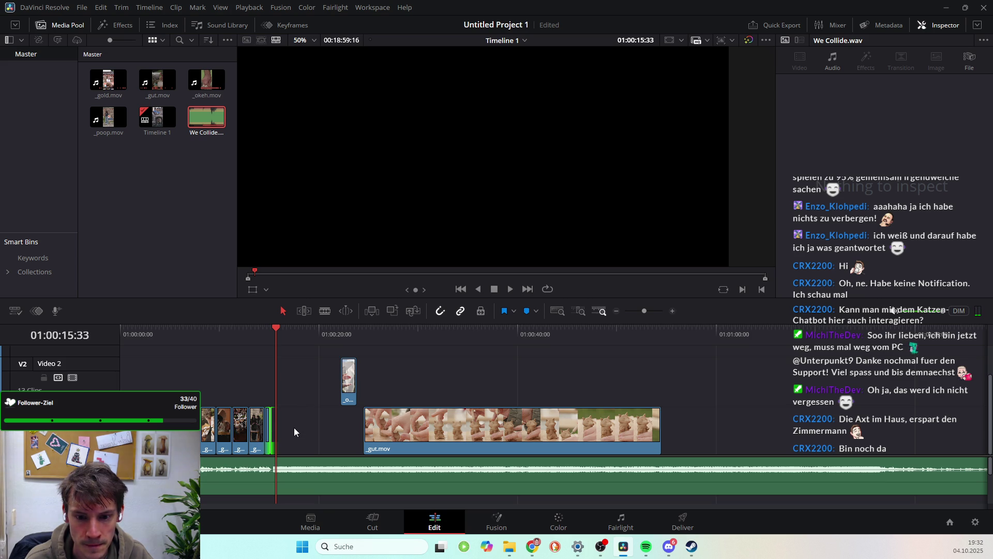
{"action": "left_click", "coordinate": [256, 436]}
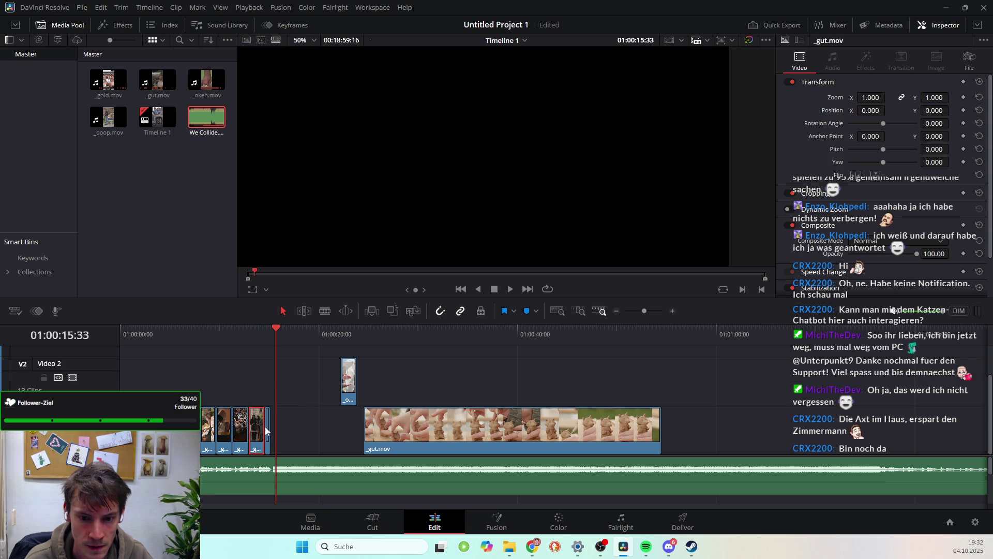
{"action": "left_click", "coordinate": [266, 426]}
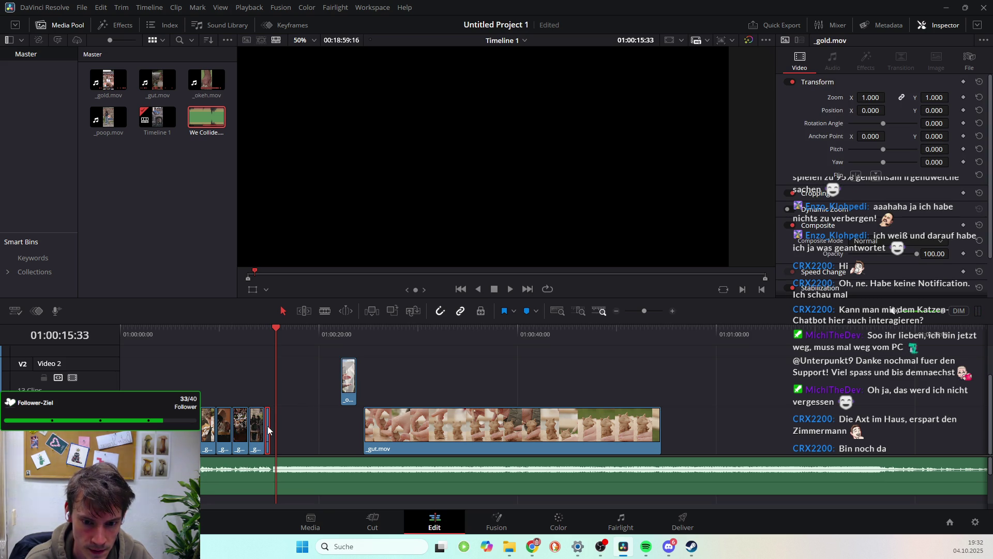
{"action": "double_click", "coordinate": [269, 424]}
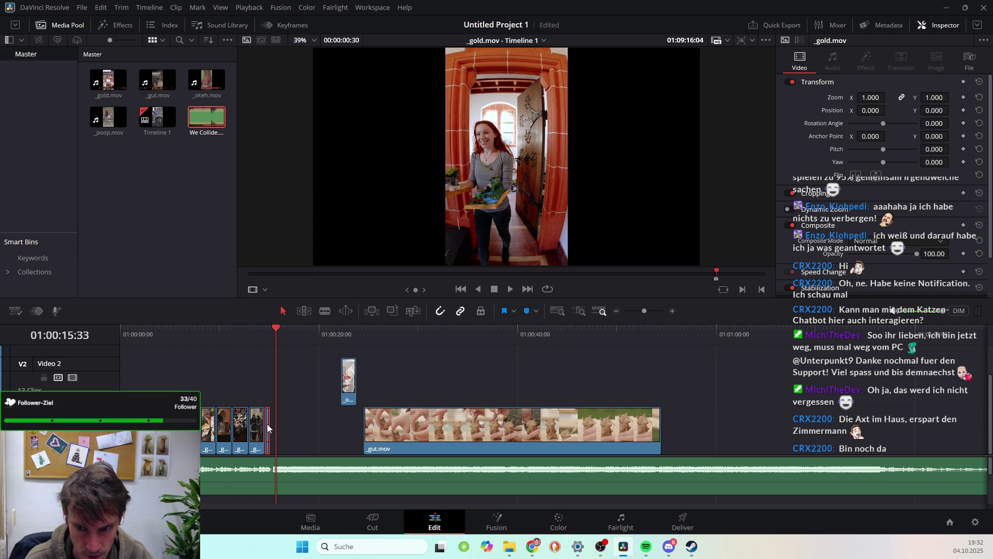
Extend the last short clip by 12 frames
{"action": "scroll", "coordinate": [290, 451], "scroll_direction": "up", "scroll_amount": 5}
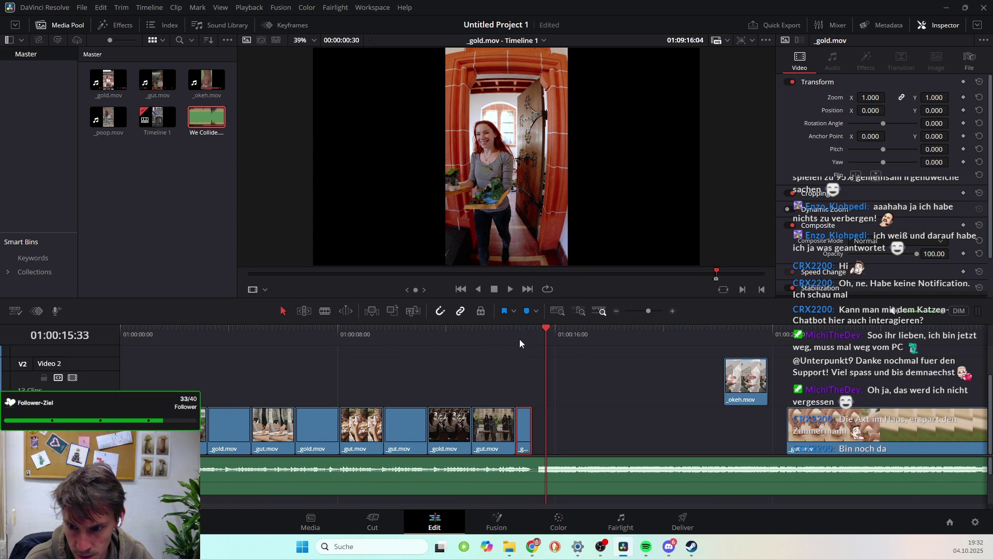
{"action": "left_click_drag", "start_coordinate": [548, 325], "coordinate": [540, 331]}
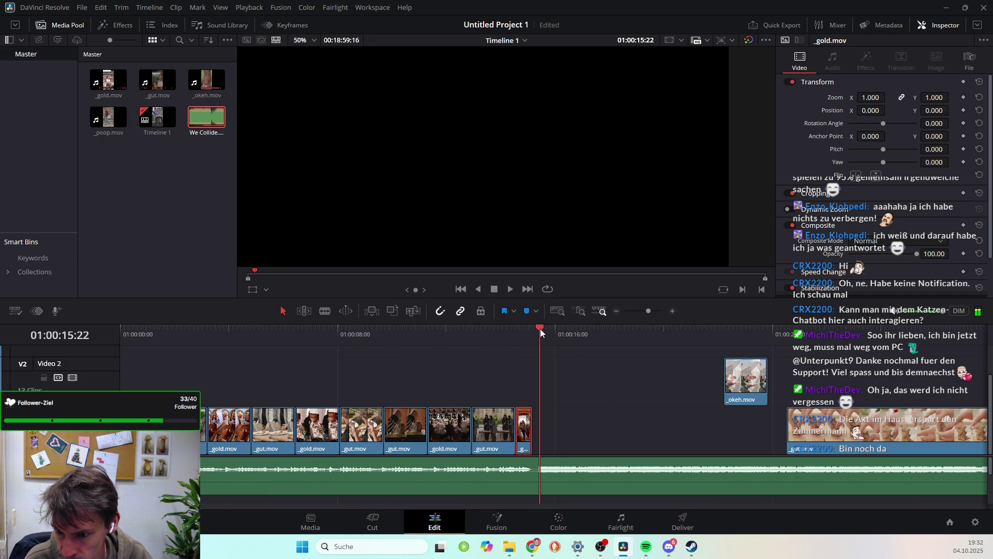
{"action": "left_click_drag", "start_coordinate": [531, 427], "coordinate": [537, 425]}
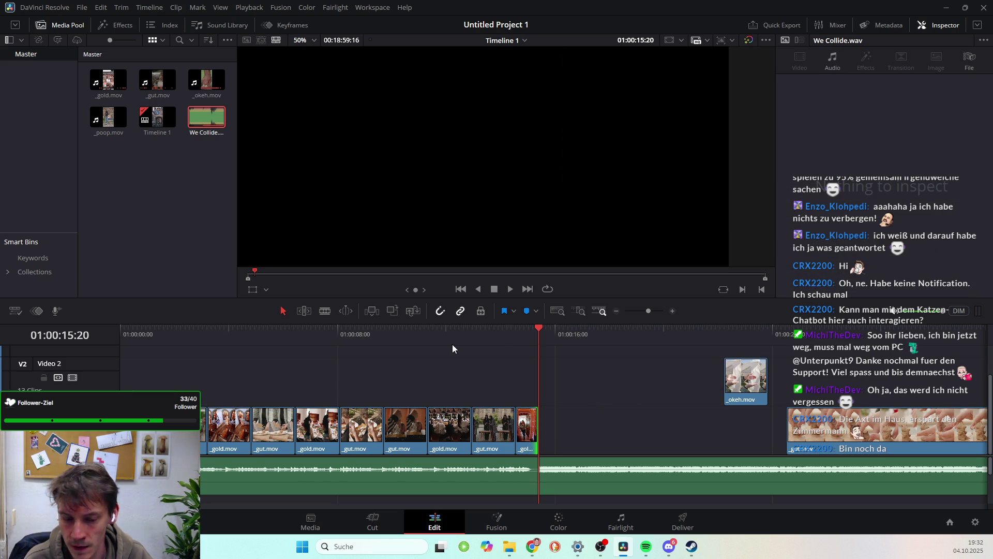
Push the _okeh.mov clip much later along Video 2
{"action": "scroll", "coordinate": [582, 433], "scroll_direction": "right", "scroll_amount": 2}
{"action": "scroll", "coordinate": [582, 433], "scroll_direction": "right", "scroll_amount": 5}
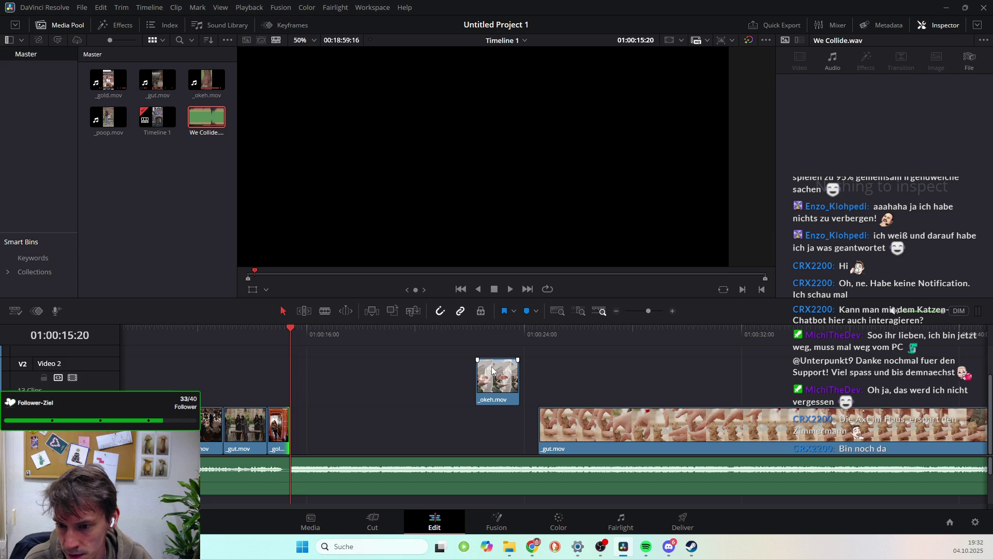
{"action": "left_click_drag", "start_coordinate": [491, 367], "coordinate": [647, 369]}
{"action": "scroll", "coordinate": [656, 390], "scroll_direction": "right", "scroll_amount": 4}
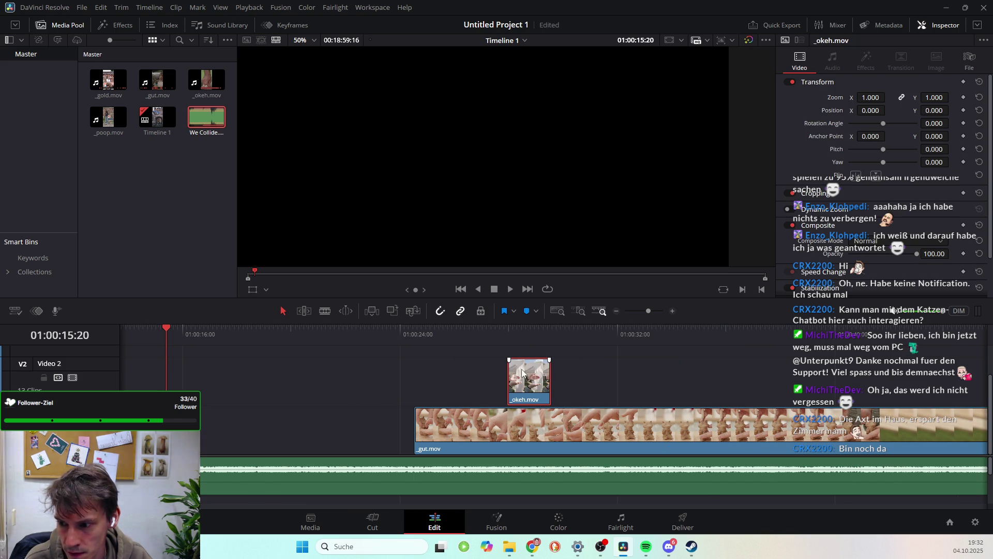
{"action": "left_click_drag", "start_coordinate": [525, 375], "coordinate": [875, 381]}
{"action": "scroll", "coordinate": [799, 403], "scroll_direction": "right", "scroll_amount": 12}
{"action": "left_click_drag", "start_coordinate": [454, 387], "coordinate": [962, 388]}
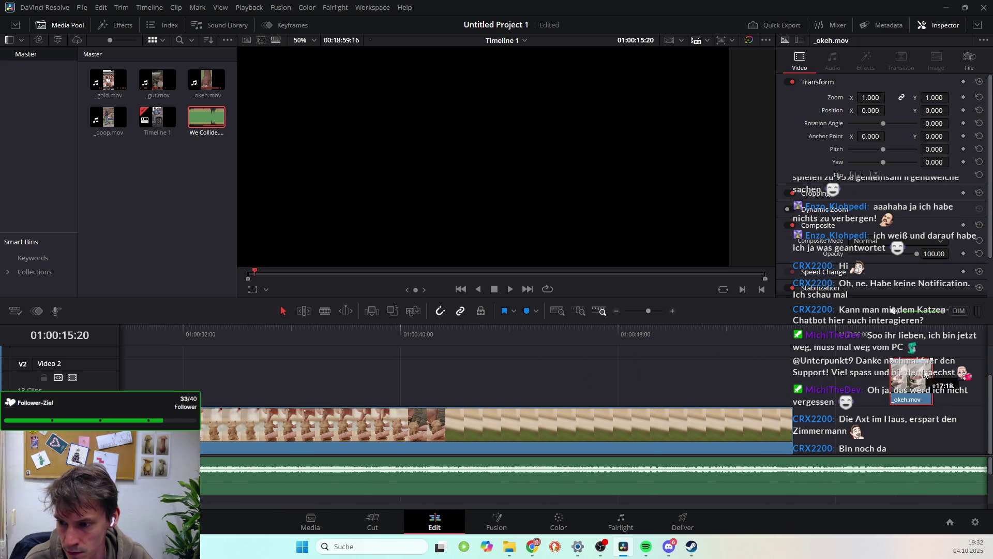
{"action": "scroll", "coordinate": [754, 433], "scroll_direction": "right", "scroll_amount": 20}
{"action": "scroll", "coordinate": [564, 421], "scroll_direction": "up", "scroll_amount": 2}
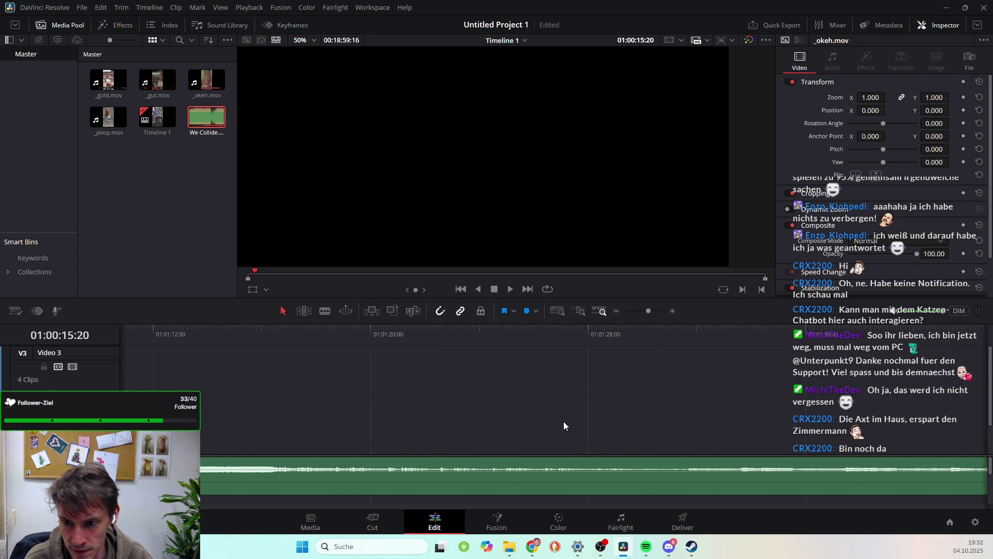
{"action": "scroll", "coordinate": [563, 421], "scroll_direction": "down", "scroll_amount": 5}
{"action": "scroll", "coordinate": [448, 414], "scroll_direction": "down", "scroll_amount": 1}
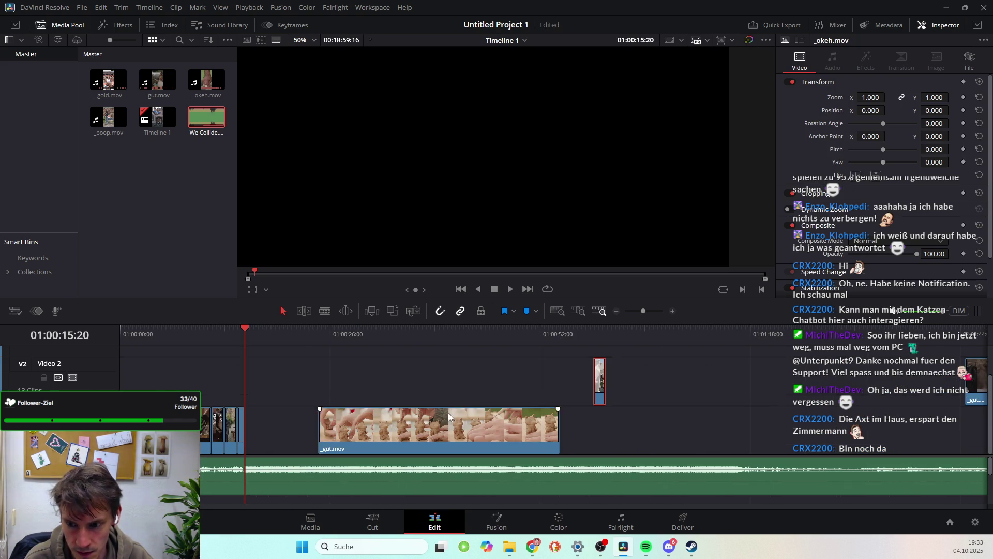
{"action": "scroll", "coordinate": [465, 408], "scroll_direction": "up", "scroll_amount": 1}
{"action": "scroll", "coordinate": [470, 408], "scroll_direction": "right", "scroll_amount": 10}
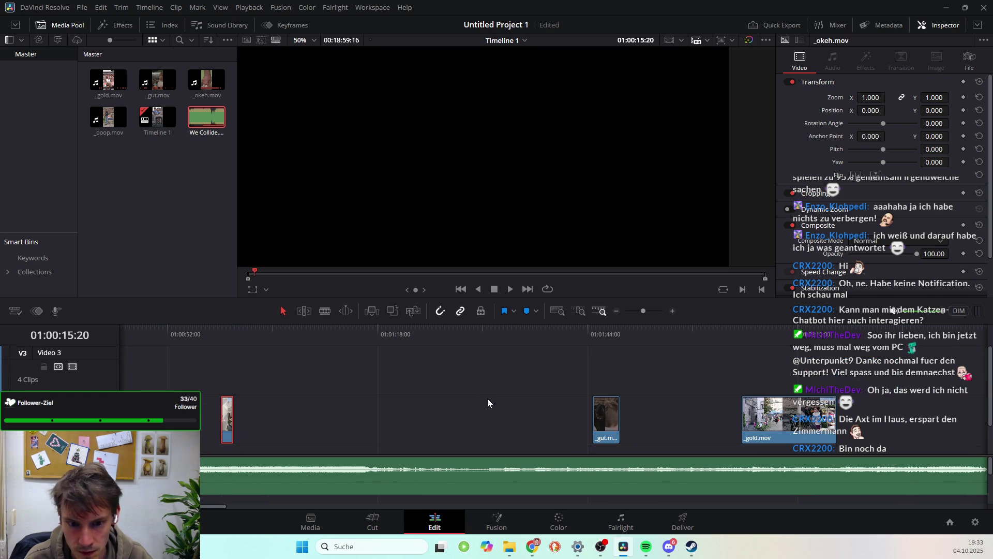
{"action": "scroll", "coordinate": [487, 403], "scroll_direction": "right", "scroll_amount": 12}
Reorder Video 3 so the two-women _gut.mov clip comes before _gold.mov
{"action": "mouse_move", "coordinate": [633, 382]}
{"action": "left_mouse_down"}
{"action": "mouse_move", "coordinate": [588, 412]}
{"action": "mouse_move", "coordinate": [875, 373]}
{"action": "mouse_move", "coordinate": [426, 425]}
{"action": "left_mouse_up"}
{"action": "scroll", "coordinate": [613, 402], "scroll_direction": "right", "scroll_amount": 20}
{"action": "left_click", "coordinate": [528, 422]}
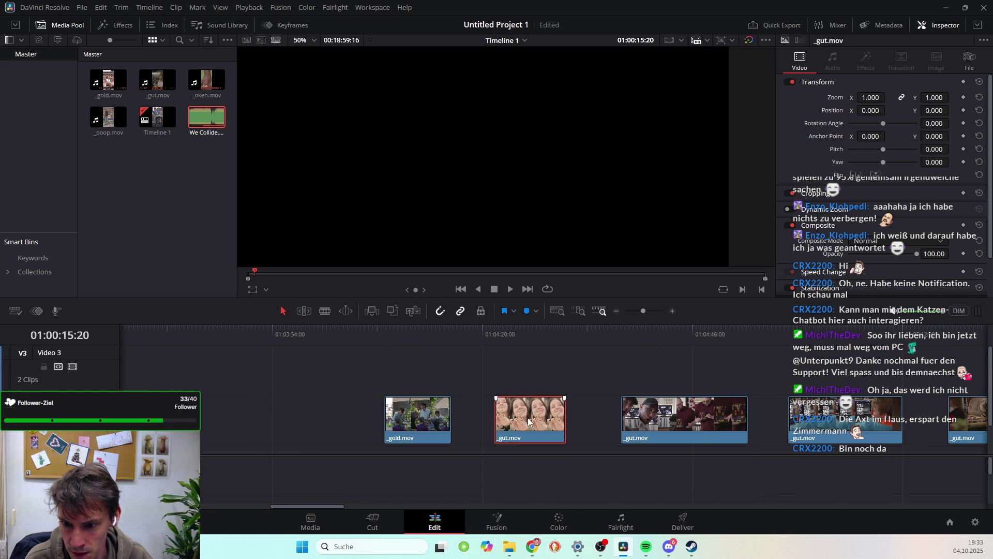
{"action": "left_click_drag", "start_coordinate": [539, 421], "coordinate": [303, 422]}
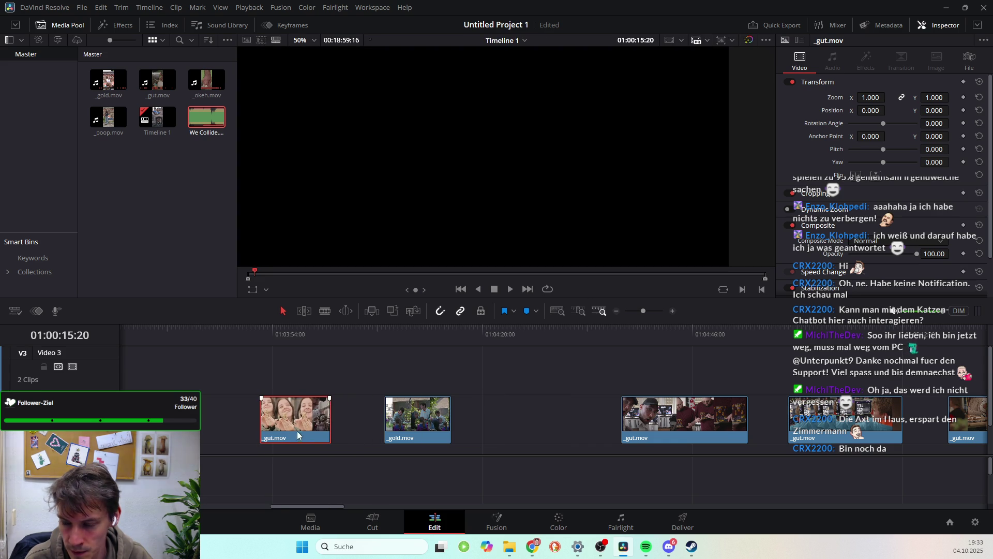
{"action": "scroll", "coordinate": [502, 434], "scroll_direction": "right", "scroll_amount": 3}
{"action": "scroll", "coordinate": [569, 431], "scroll_direction": "right", "scroll_amount": 2}
Move the long _gut.mov party table clip earlier, above the clay clip
{"action": "left_click", "coordinate": [536, 438]}
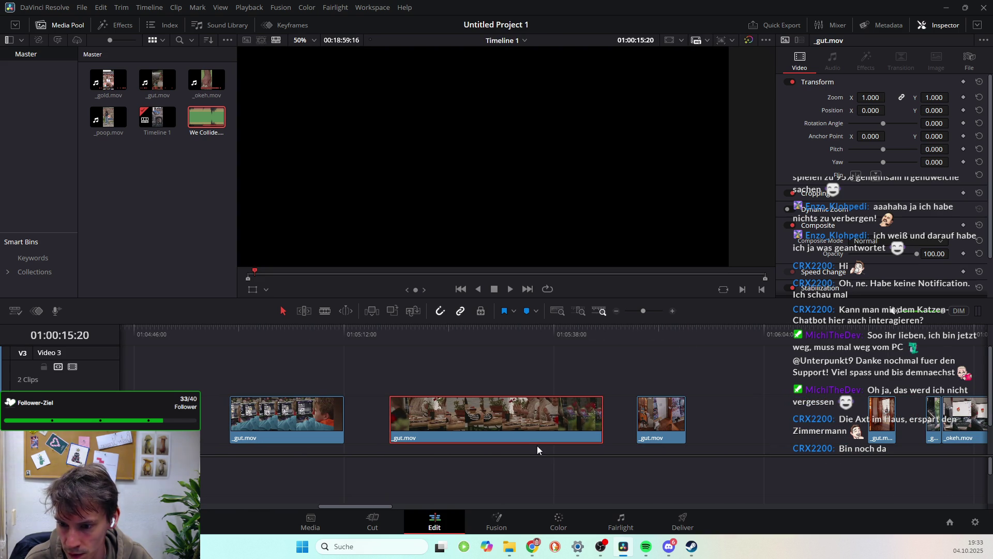
{"action": "left_click_drag", "start_coordinate": [639, 343], "coordinate": [674, 344]}
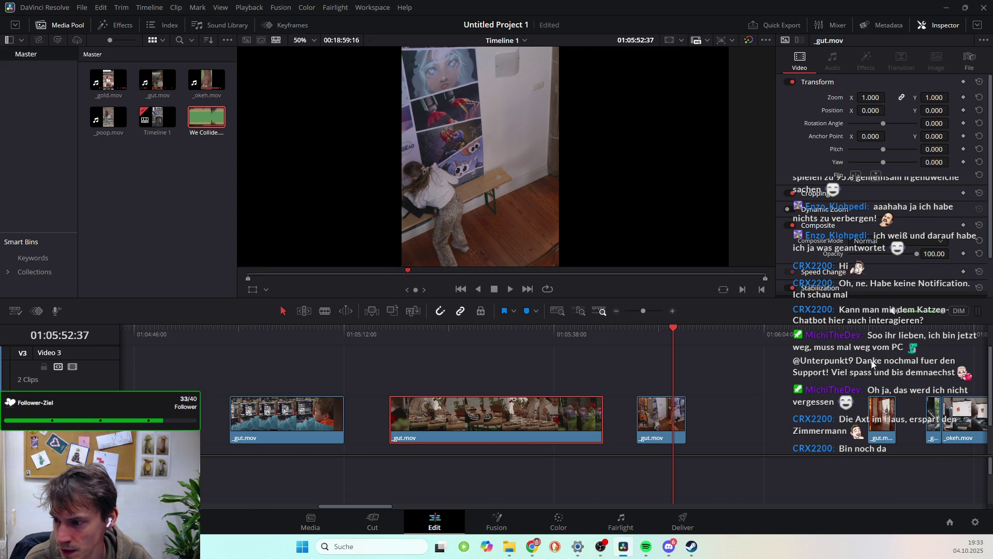
{"action": "scroll", "coordinate": [828, 393], "scroll_direction": "right", "scroll_amount": 6}
{"action": "scroll", "coordinate": [748, 420], "scroll_direction": "right", "scroll_amount": 2}
{"action": "scroll", "coordinate": [530, 384], "scroll_direction": "left", "scroll_amount": 4}
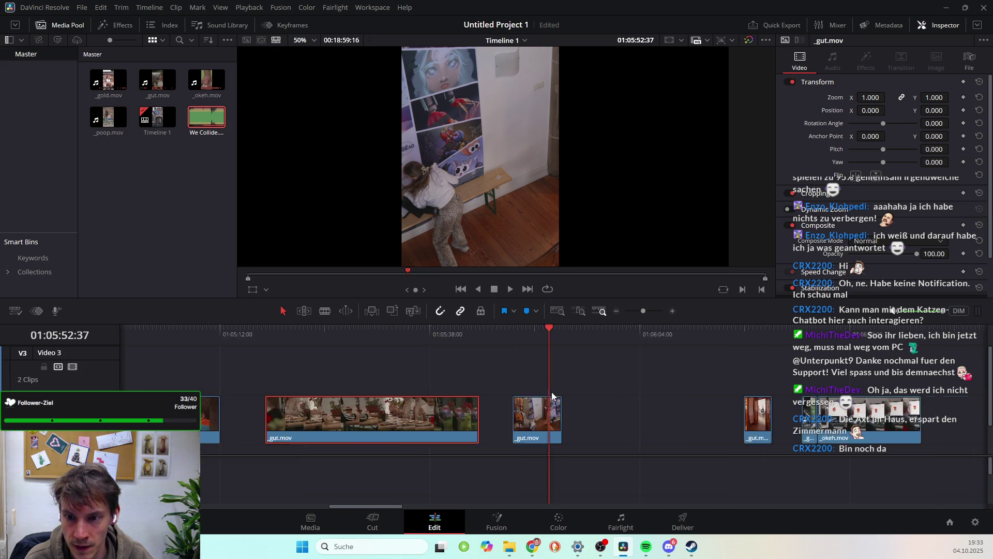
{"action": "scroll", "coordinate": [549, 391], "scroll_direction": "left", "scroll_amount": 4}
{"action": "left_click_drag", "start_coordinate": [384, 331], "coordinate": [468, 343]}
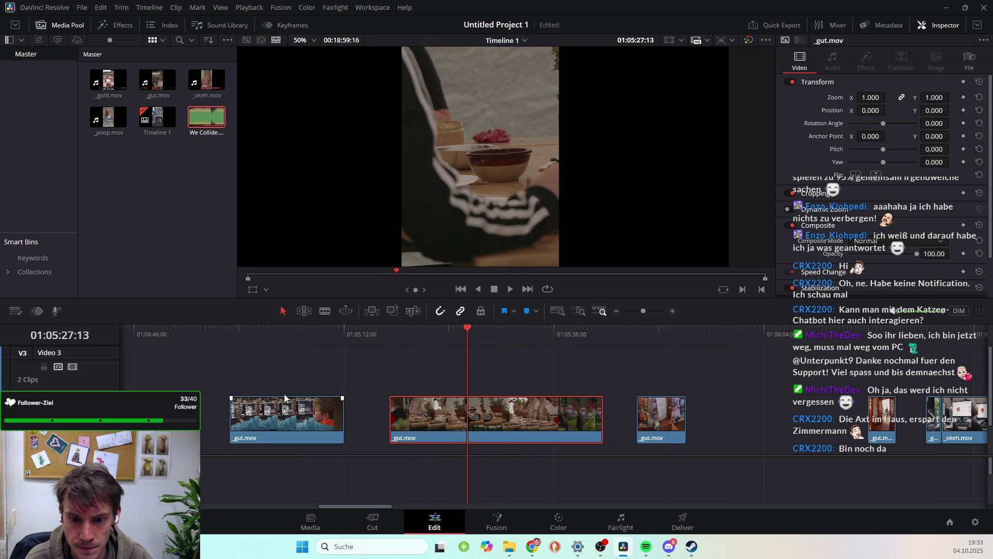
{"action": "mouse_move", "coordinate": [436, 420]}
{"action": "left_mouse_down"}
{"action": "mouse_move", "coordinate": [391, 378]}
{"action": "mouse_move", "coordinate": [450, 383]}
{"action": "mouse_move", "coordinate": [255, 411]}
{"action": "left_mouse_up"}
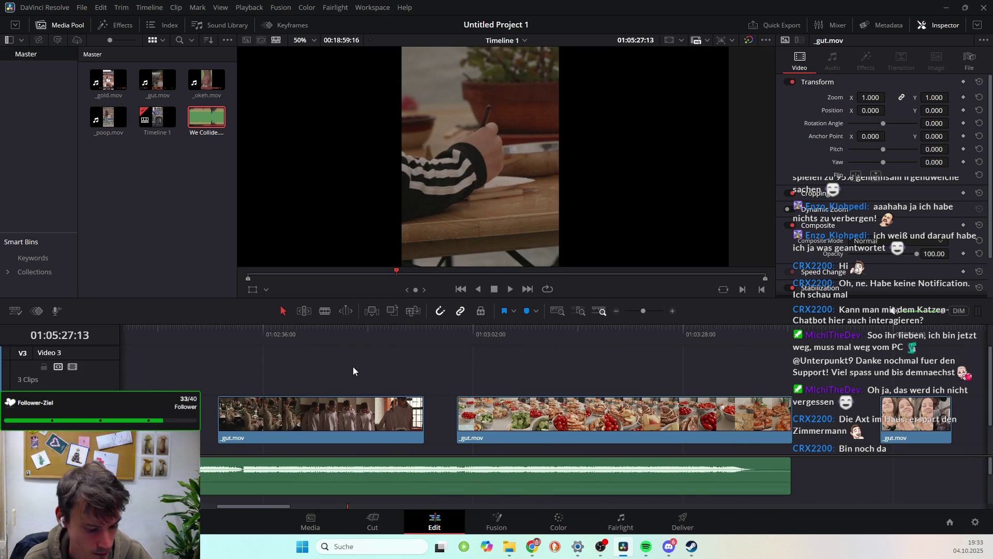
{"action": "mouse_move", "coordinate": [497, 389]}
{"action": "left_mouse_down"}
{"action": "mouse_move", "coordinate": [236, 369]}
{"action": "mouse_move", "coordinate": [336, 377]}
{"action": "mouse_move", "coordinate": [101, 373]}
{"action": "mouse_move", "coordinate": [371, 413]}
{"action": "left_mouse_up"}
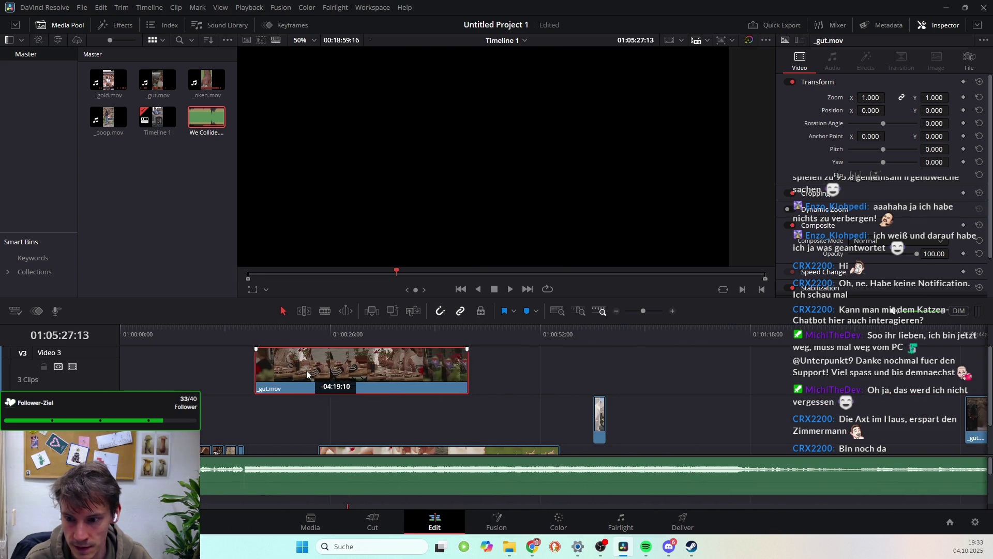
Ripple delete the empty gap between _gold.mov and _gut.mov
{"action": "scroll", "coordinate": [611, 416], "scroll_direction": "down", "scroll_amount": 1}
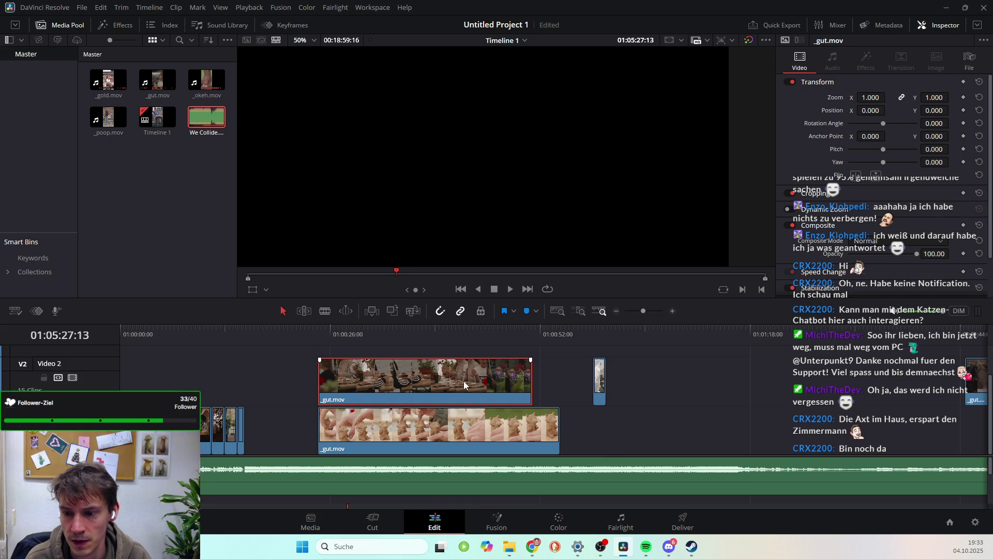
{"action": "left_click", "coordinate": [595, 338]}
{"action": "scroll", "coordinate": [759, 423], "scroll_direction": "right", "scroll_amount": 5}
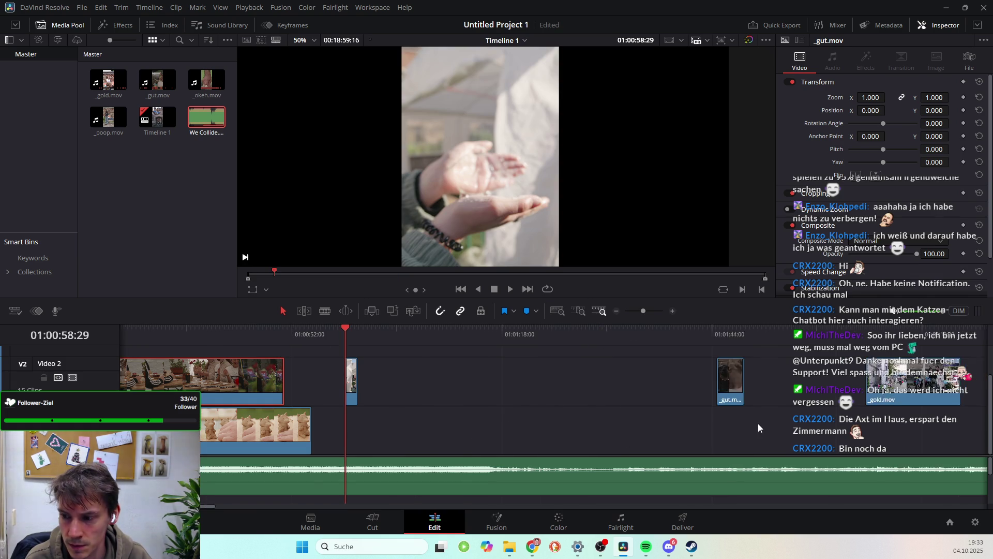
{"action": "scroll", "coordinate": [468, 383], "scroll_direction": "down", "scroll_amount": 1}
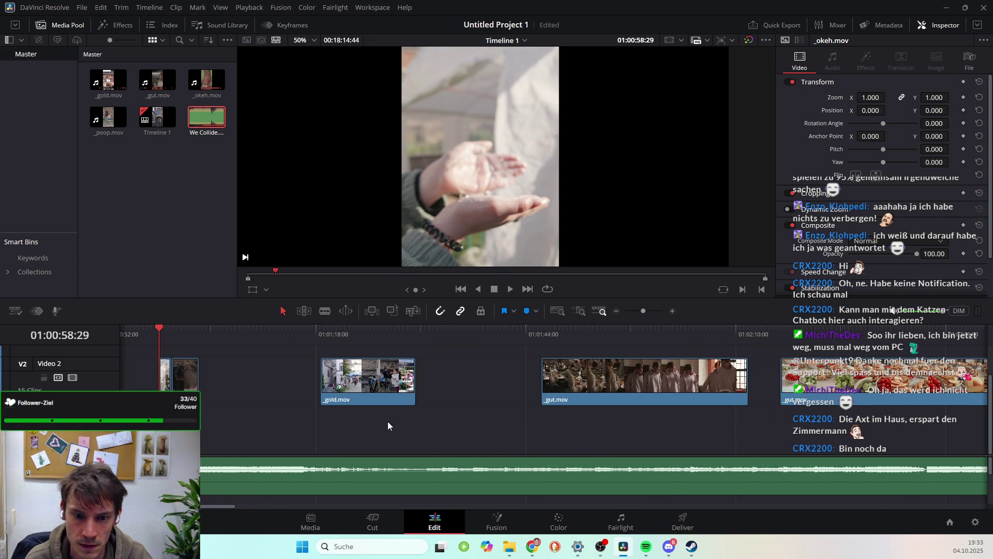
{"action": "scroll", "coordinate": [395, 377], "scroll_direction": "down", "scroll_amount": 1}
{"action": "left_click", "coordinate": [395, 381]}
{"action": "key", "text": "Delete"}
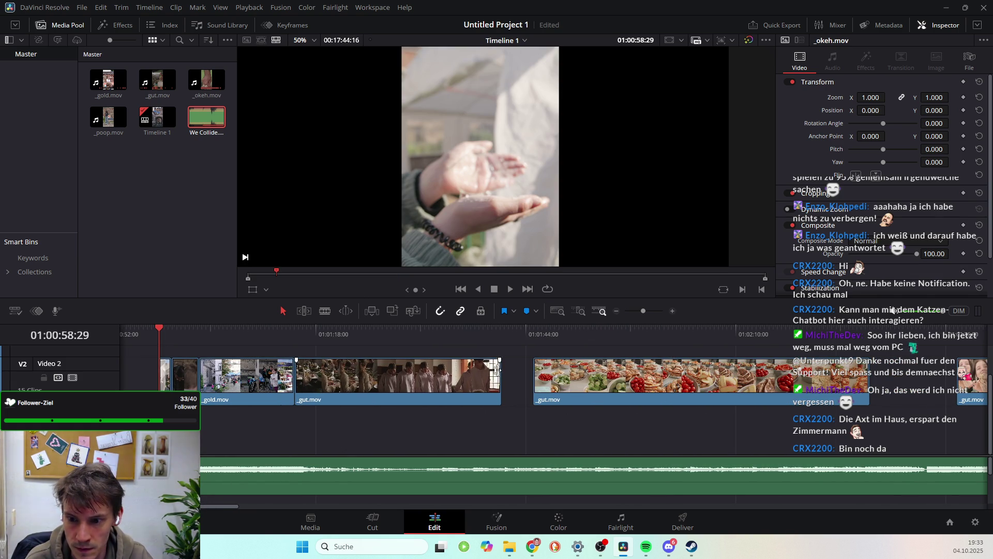
Place the two-women _gut.mov faces clip on Video 1 right after the clay clip
{"action": "left_click_drag", "start_coordinate": [316, 333], "coordinate": [501, 340]}
{"action": "scroll", "coordinate": [428, 434], "scroll_direction": "left", "scroll_amount": 5}
{"action": "scroll", "coordinate": [430, 435], "scroll_direction": "left", "scroll_amount": 1}
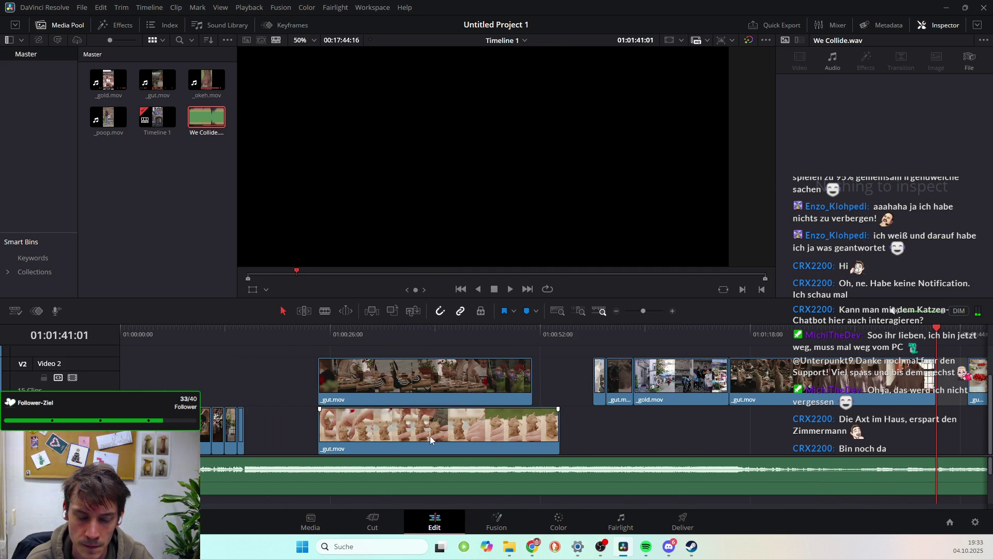
{"action": "scroll", "coordinate": [430, 435], "scroll_direction": "right", "scroll_amount": 5}
{"action": "scroll", "coordinate": [430, 435], "scroll_direction": "right", "scroll_amount": 1}
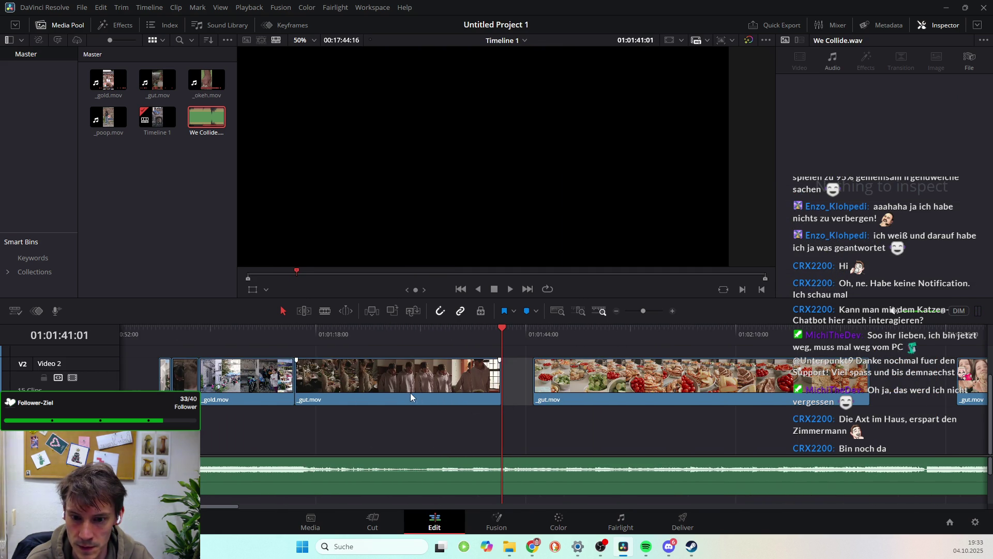
{"action": "left_click", "coordinate": [431, 404]}
{"action": "scroll", "coordinate": [486, 395], "scroll_direction": "left", "scroll_amount": 6}
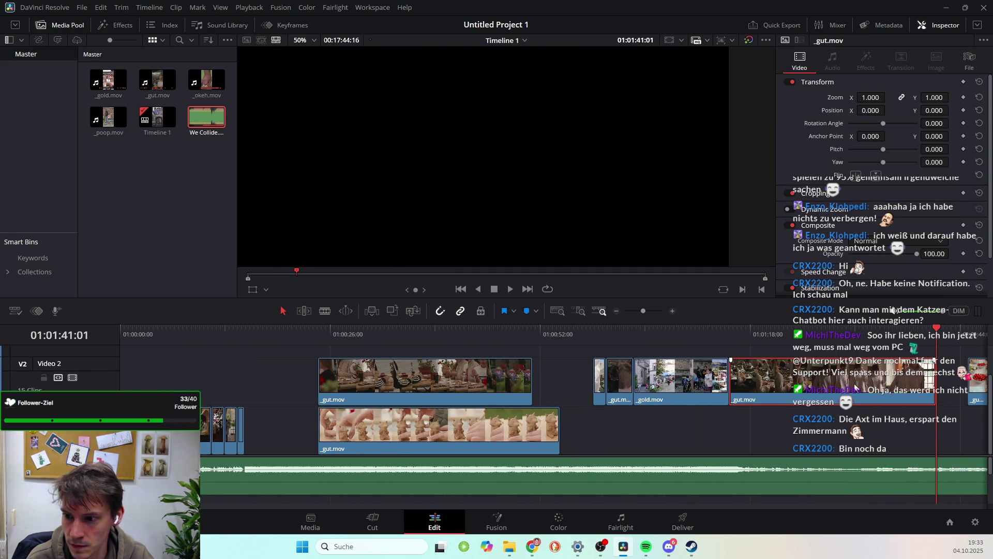
{"action": "left_click_drag", "start_coordinate": [854, 389], "coordinate": [854, 347]}
{"action": "scroll", "coordinate": [837, 380], "scroll_direction": "right", "scroll_amount": 6}
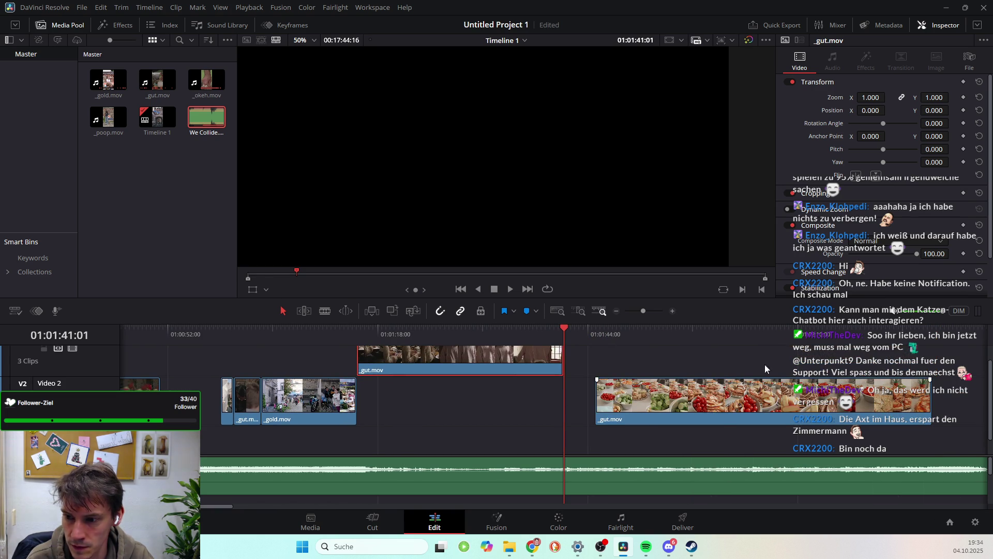
{"action": "scroll", "coordinate": [674, 378], "scroll_direction": "right", "scroll_amount": 6}
{"action": "left_click_drag", "start_coordinate": [545, 395], "coordinate": [586, 397]}
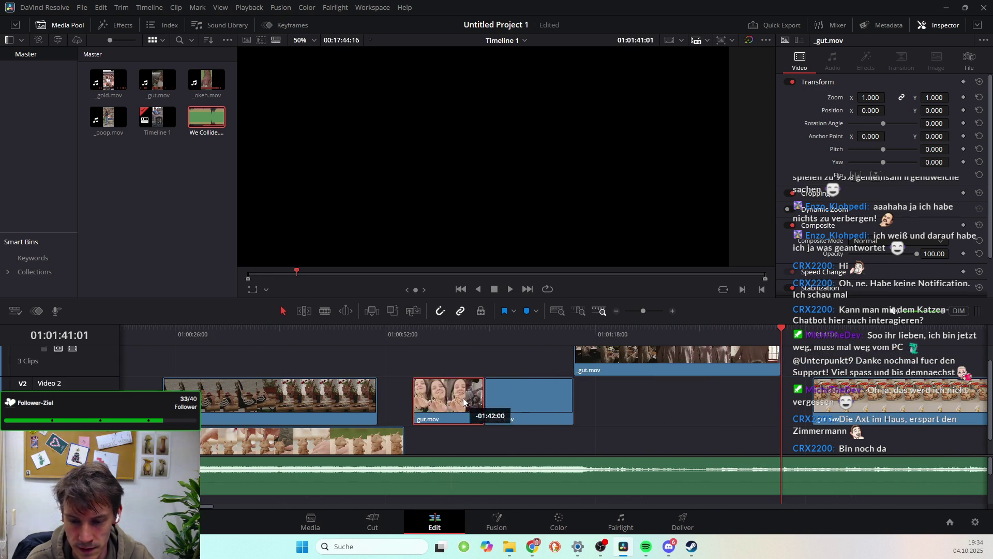
{"action": "left_click_drag", "start_coordinate": [586, 397], "coordinate": [523, 432]}
Move the _gut.mov party table clip down onto Video 1 further along
{"action": "scroll", "coordinate": [523, 429], "scroll_direction": "left", "scroll_amount": 2}
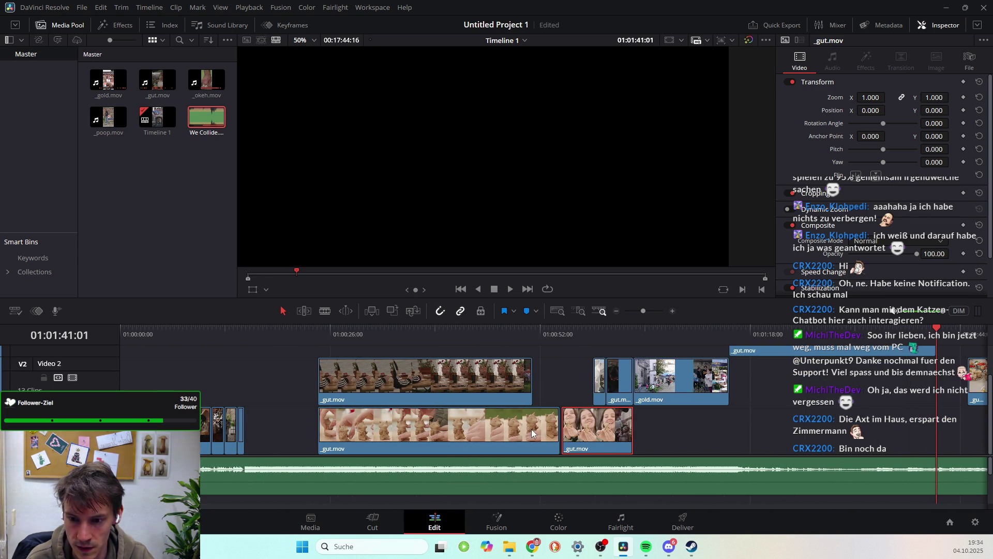
{"action": "left_click", "coordinate": [383, 369]}
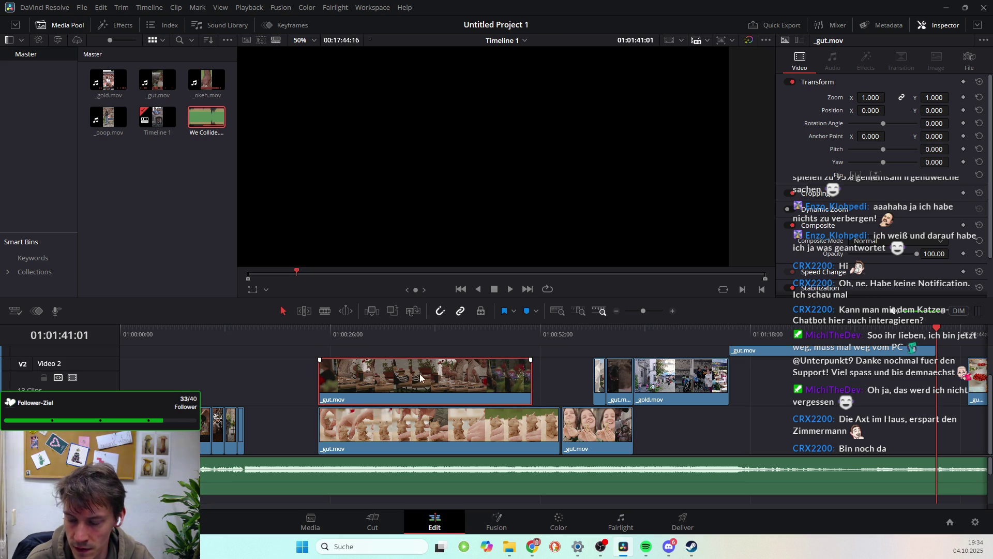
{"action": "left_click_drag", "start_coordinate": [415, 378], "coordinate": [788, 429]}
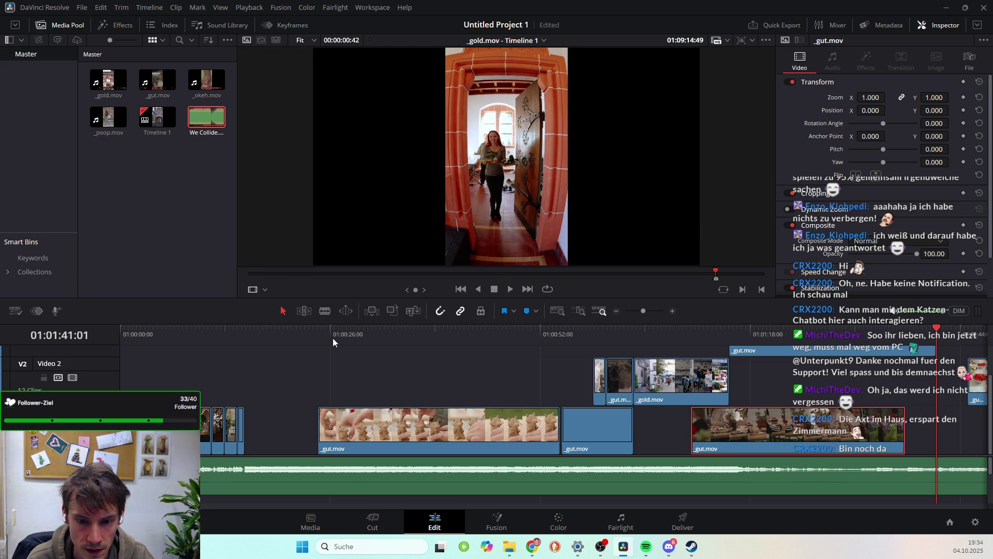
{"action": "left_click_drag", "start_coordinate": [333, 339], "coordinate": [355, 341]}
Blade the clay-figure clip at the cut point and delete its opening piece
{"action": "key", "text": "space"}
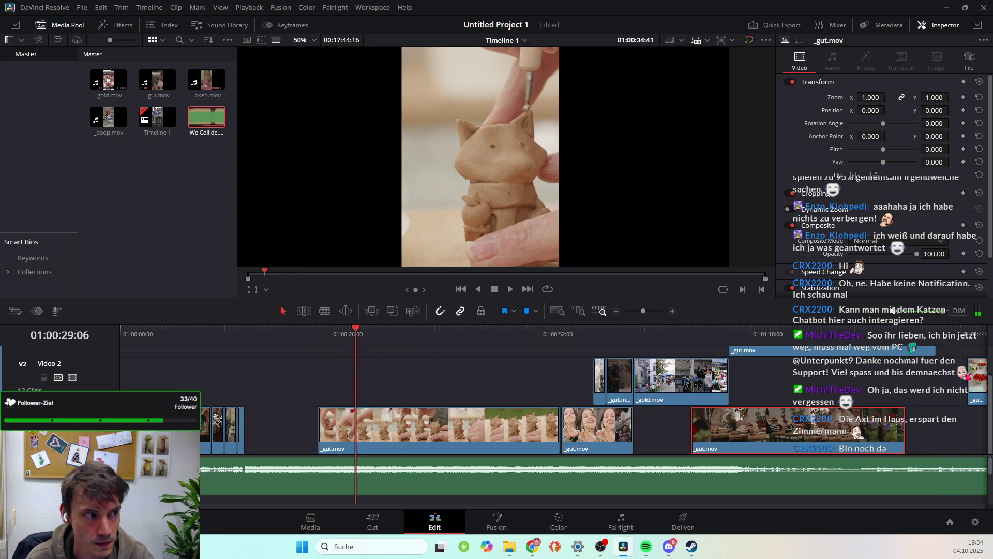
{"action": "left_click_drag", "start_coordinate": [357, 327], "coordinate": [395, 336]}
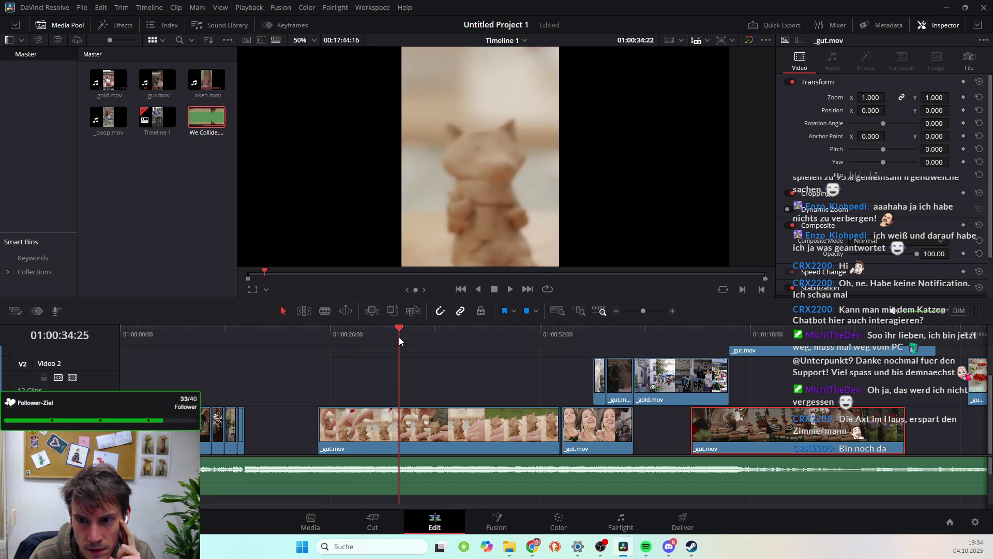
{"action": "left_click_drag", "start_coordinate": [395, 336], "coordinate": [399, 338]}
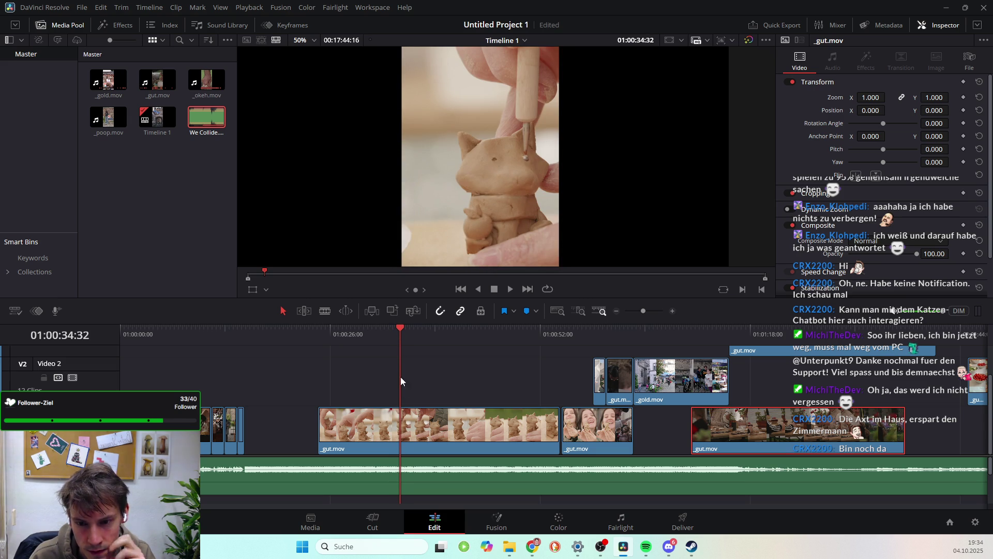
{"action": "left_click", "coordinate": [324, 310]}
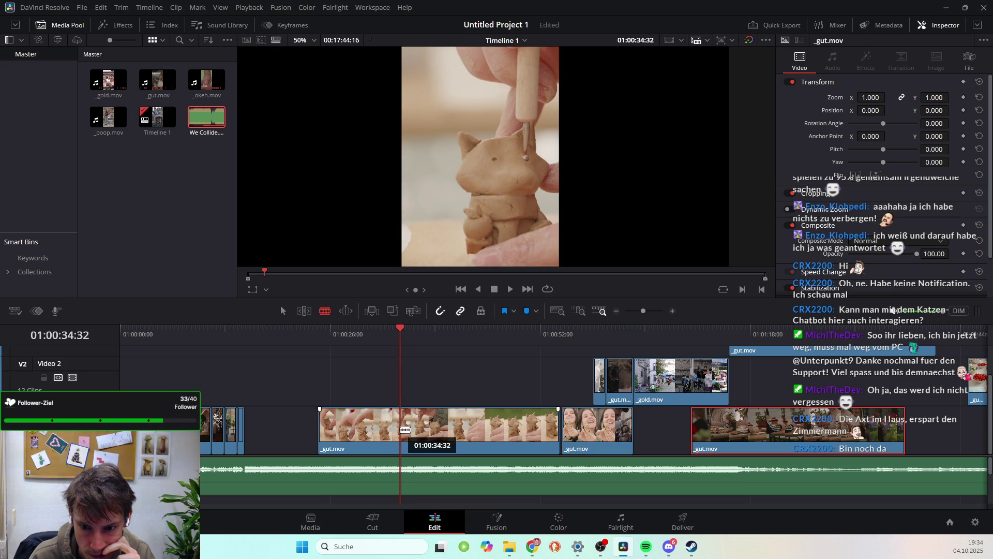
{"action": "left_click", "coordinate": [400, 426]}
{"action": "left_click", "coordinate": [283, 310]}
{"action": "left_click", "coordinate": [364, 434]}
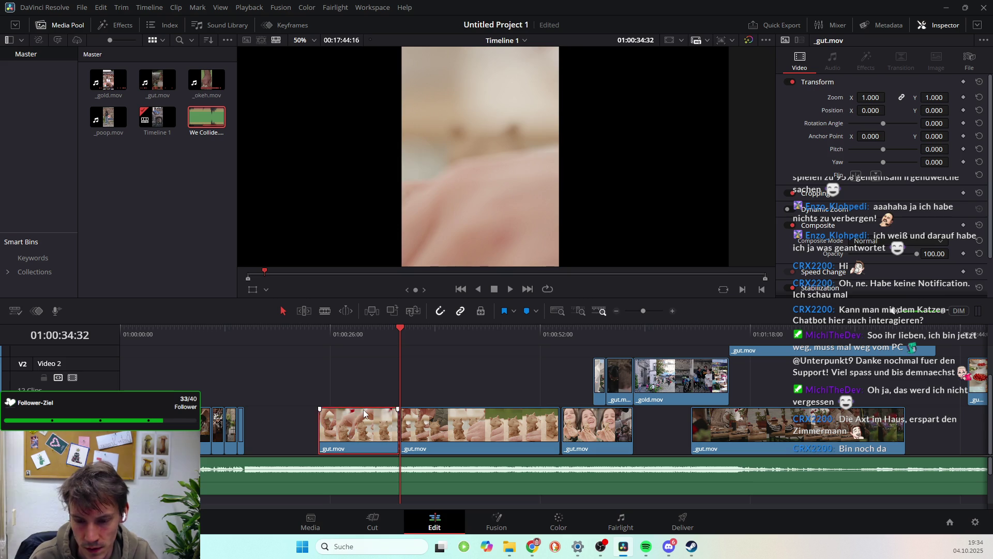
{"action": "key", "text": "Delete"}
Slide the remaining clay clip left to follow the earlier clips, then scrub through it
{"action": "key", "text": "space"}
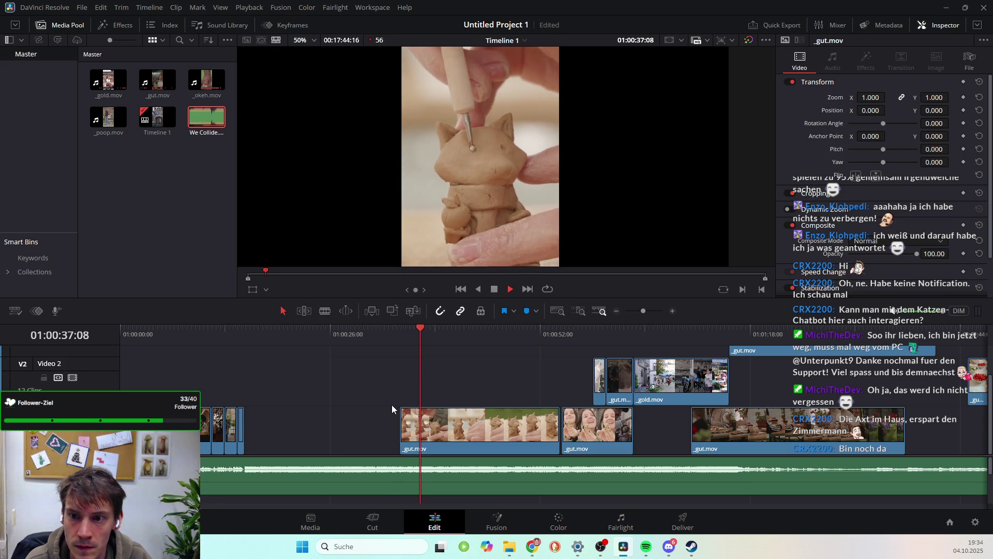
{"action": "key", "text": "space"}
{"action": "left_click", "coordinate": [446, 422]}
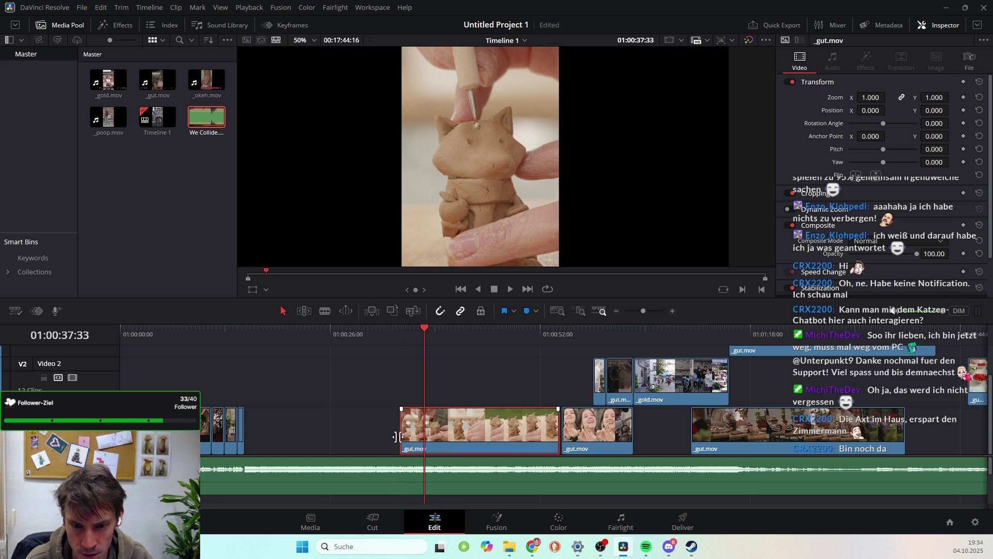
{"action": "left_click_drag", "start_coordinate": [423, 436], "coordinate": [262, 442]}
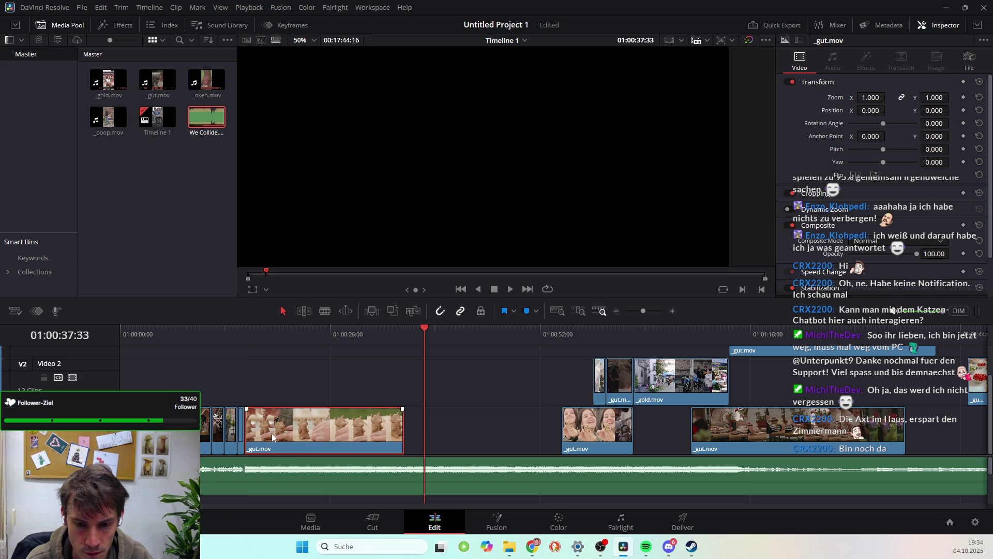
{"action": "mouse_move", "coordinate": [258, 337]}
{"action": "left_mouse_down"}
{"action": "mouse_move", "coordinate": [394, 380]}
{"action": "mouse_move", "coordinate": [268, 401]}
{"action": "left_mouse_up"}
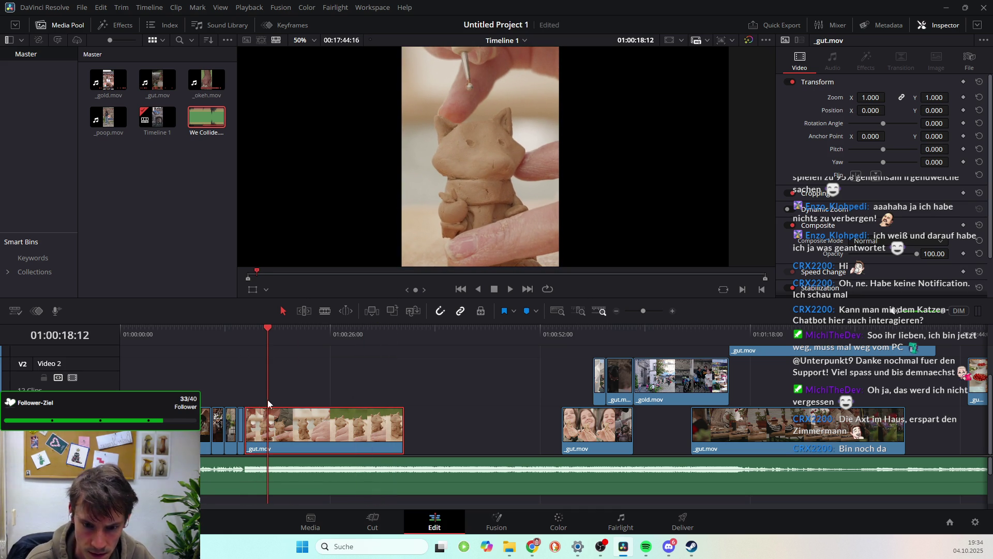
{"action": "left_click_drag", "start_coordinate": [265, 327], "coordinate": [260, 326]}
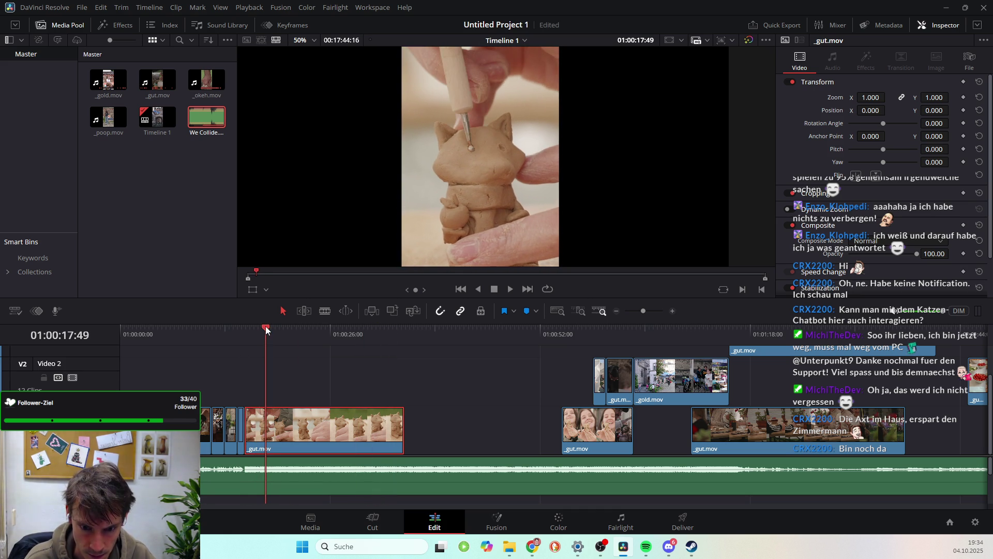
{"action": "scroll", "coordinate": [272, 481], "scroll_direction": "up", "scroll_amount": 1}
{"action": "scroll", "coordinate": [272, 481], "scroll_direction": "up", "scroll_amount": 2}
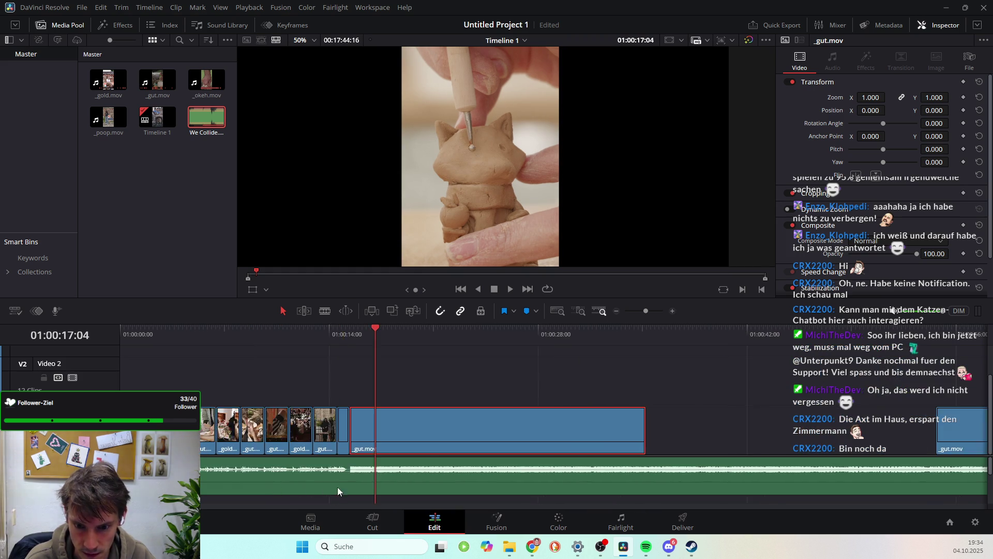
Trim the clay-figure clip's end back to the scrubbed playhead position
{"action": "left_click_drag", "start_coordinate": [431, 341], "coordinate": [427, 340]}
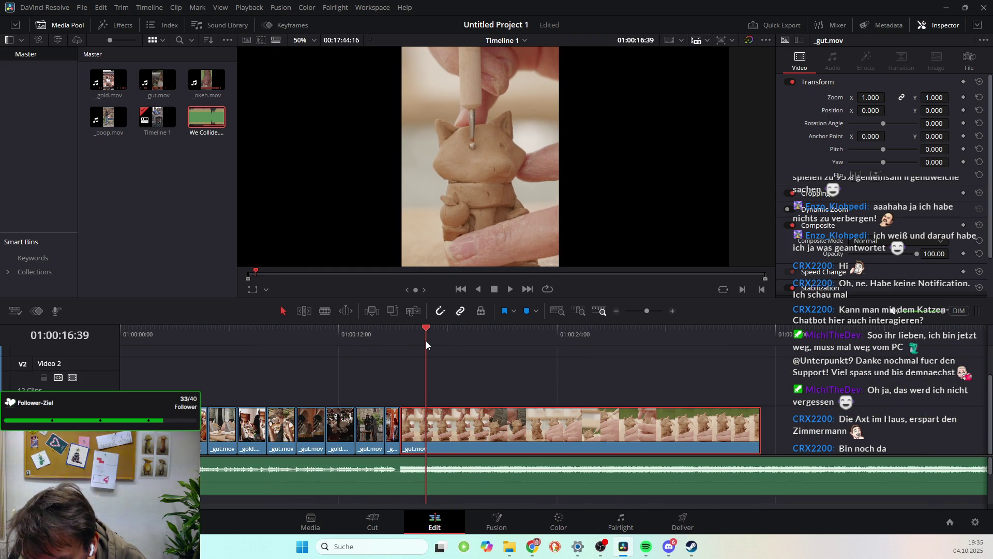
{"action": "left_click", "coordinate": [765, 425]}
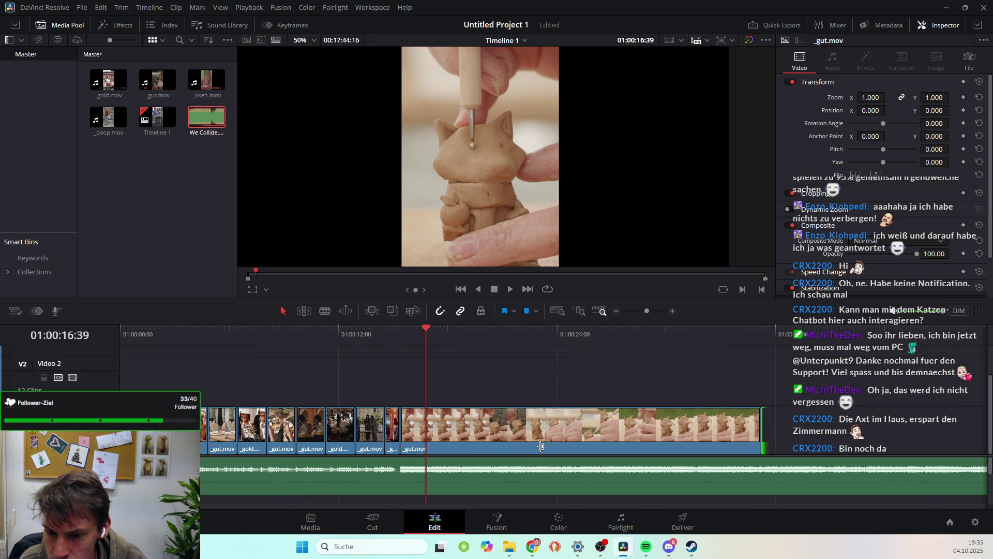
{"action": "left_click", "coordinate": [754, 426]}
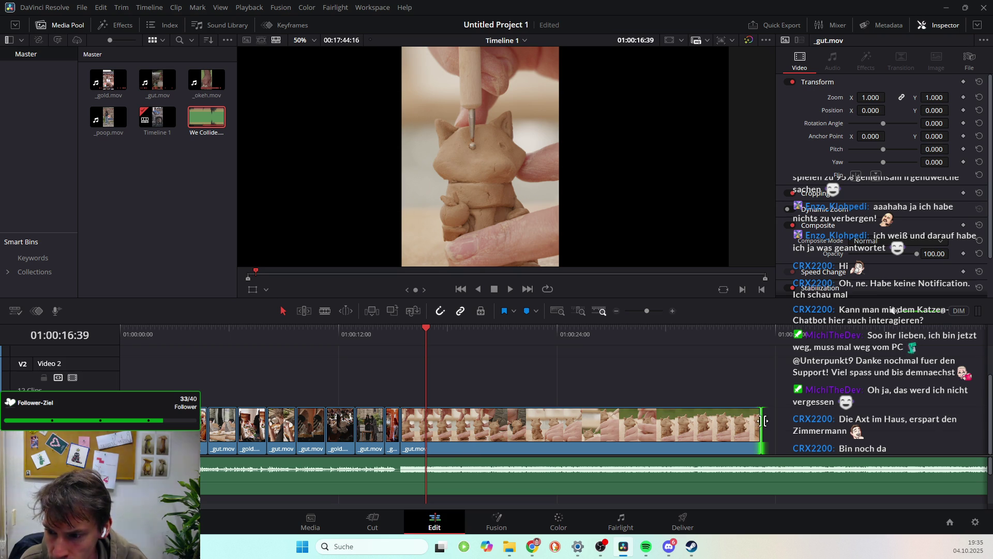
{"action": "left_click_drag", "start_coordinate": [759, 423], "coordinate": [426, 450]}
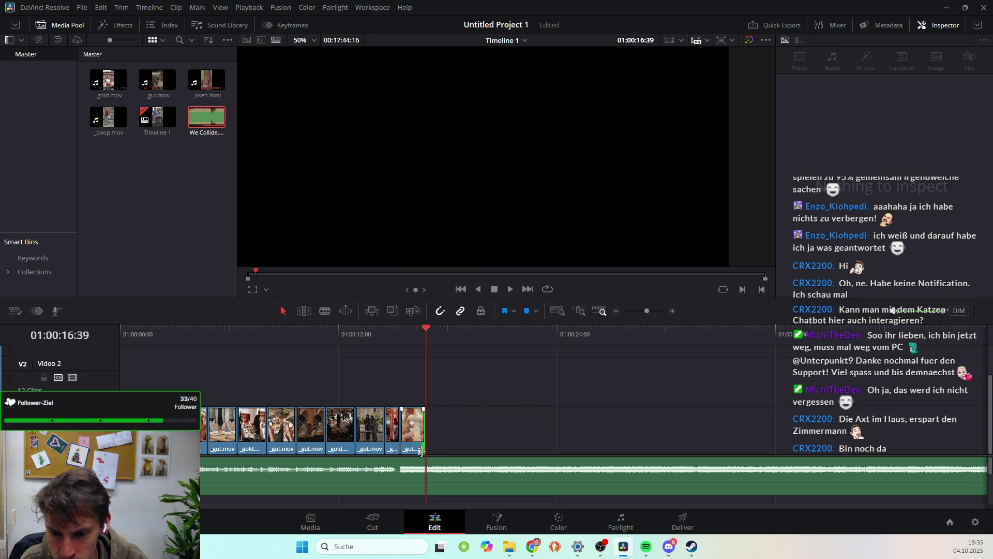
Reposition the short clay clip after the other clips and play the sequence end from about 01:00:13
{"action": "left_click_drag", "start_coordinate": [414, 434], "coordinate": [376, 382]}
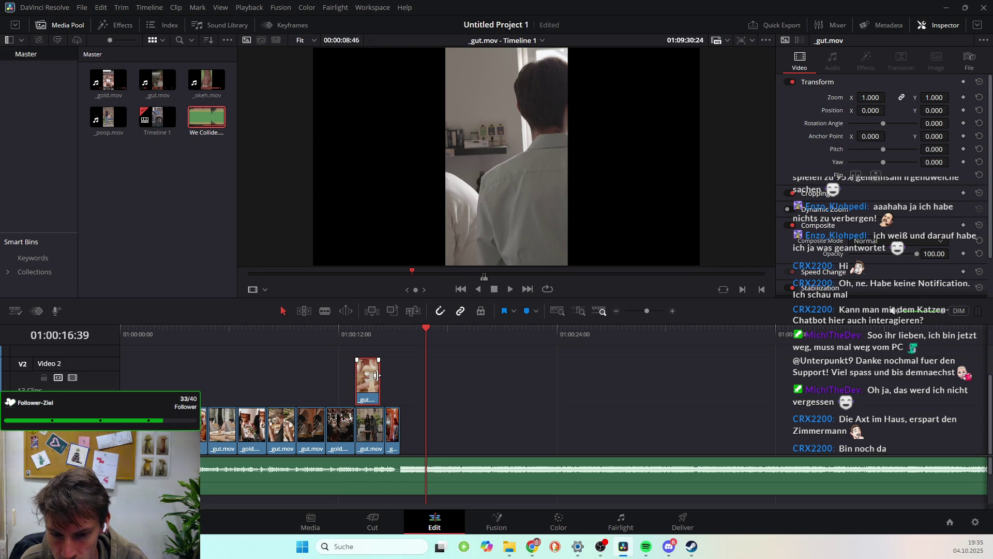
{"action": "left_click_drag", "start_coordinate": [376, 375], "coordinate": [418, 423]}
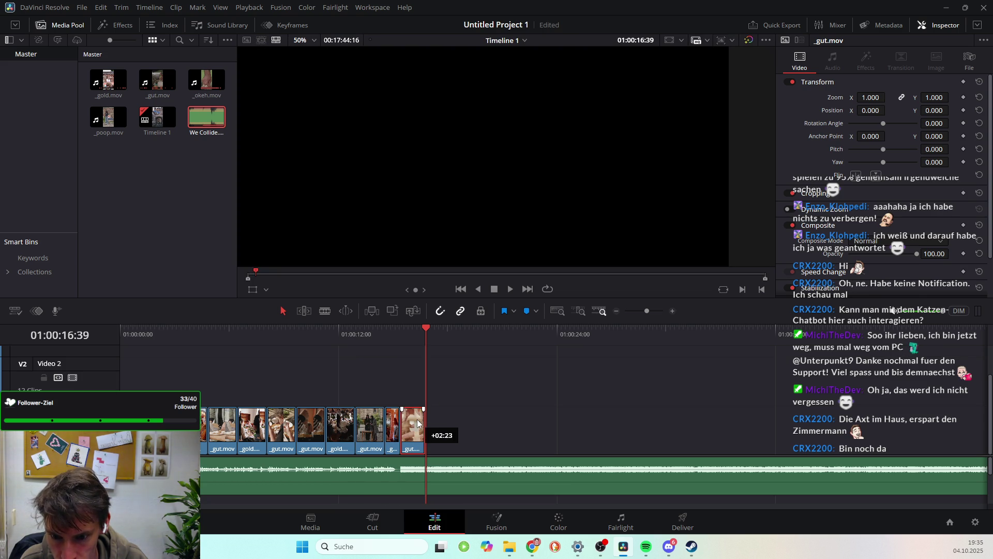
{"action": "left_click", "coordinate": [366, 334]}
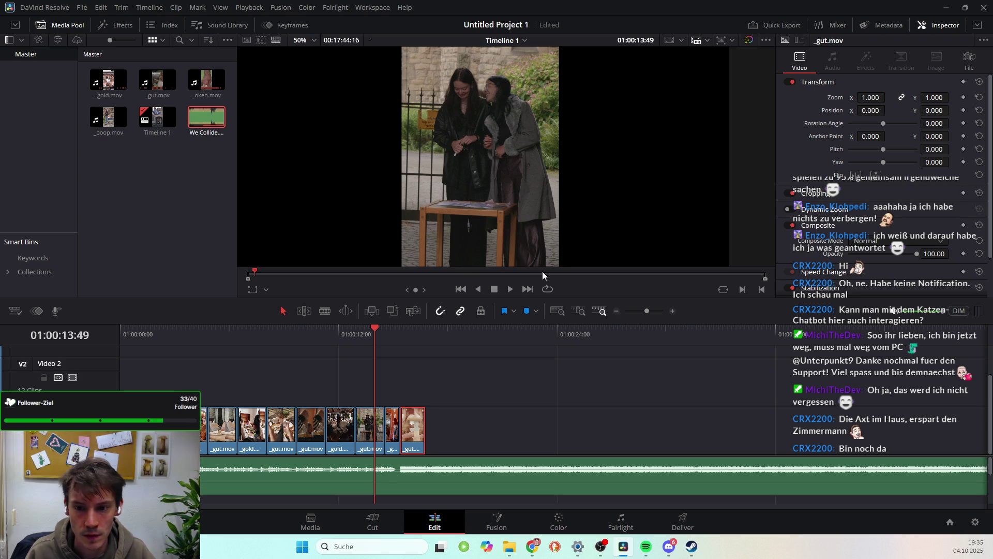
{"action": "left_click", "coordinate": [359, 334]}
{"action": "key", "text": "space"}
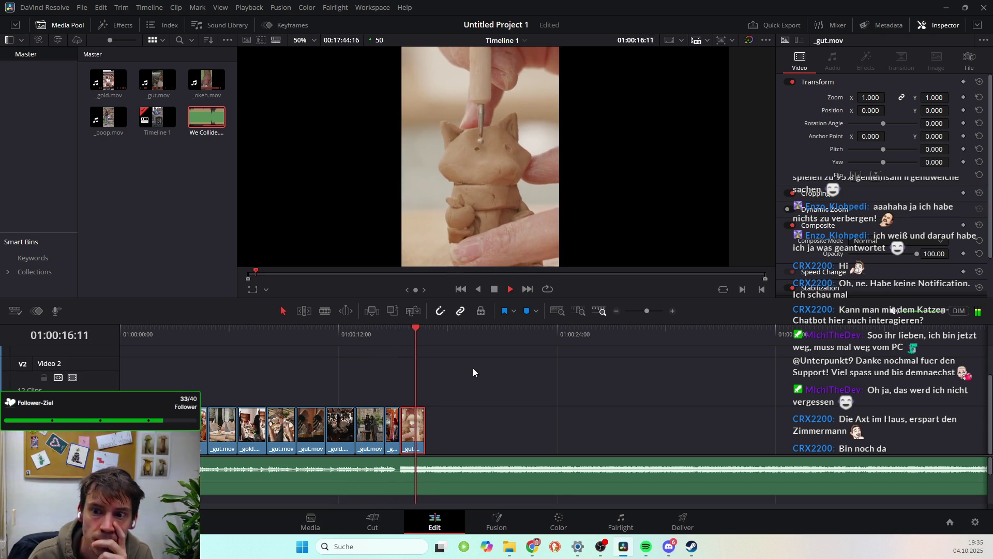
{"action": "key", "text": "space"}
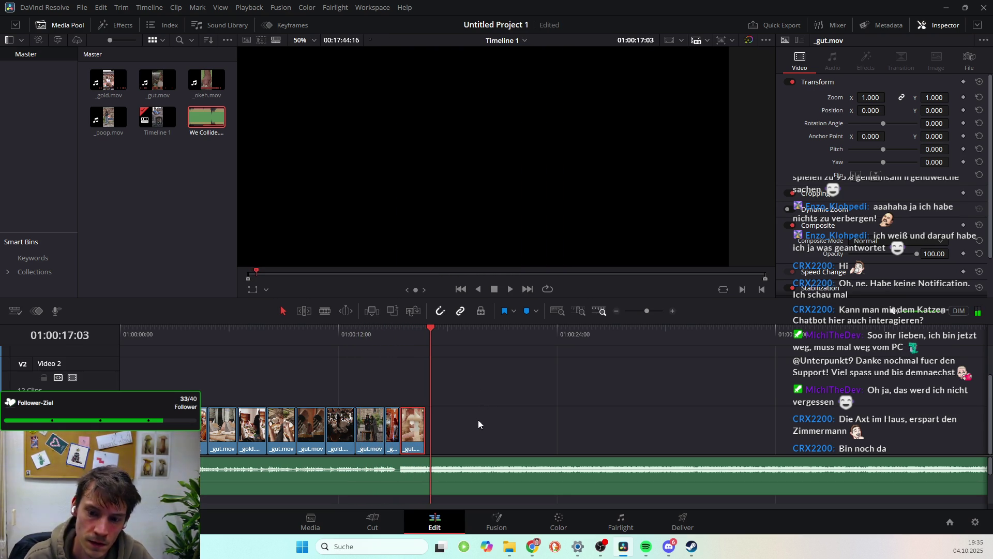
Re-drop the last clip right after the run, replay it, and trim one frame off its end
{"action": "left_click_drag", "start_coordinate": [412, 429], "coordinate": [366, 380]}
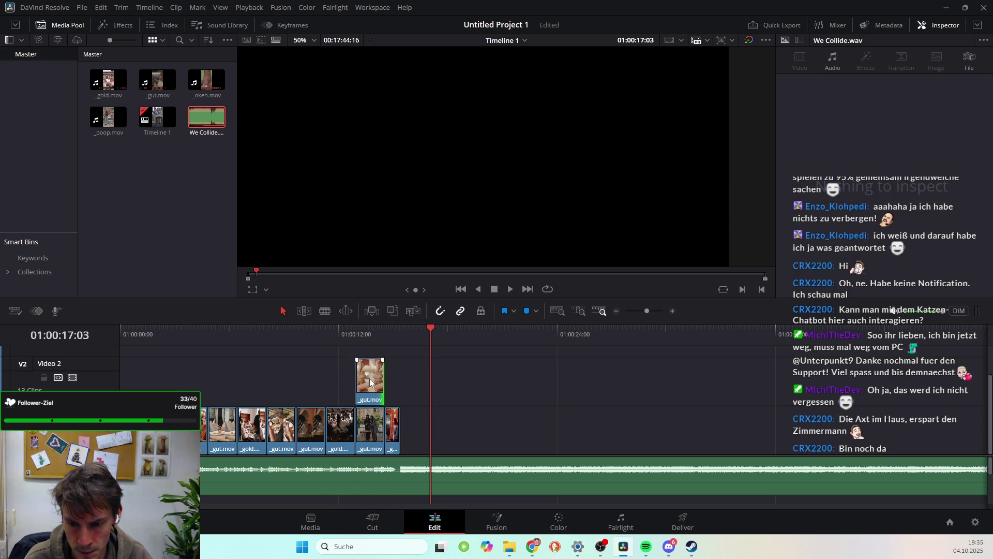
{"action": "left_click_drag", "start_coordinate": [372, 399], "coordinate": [418, 448]}
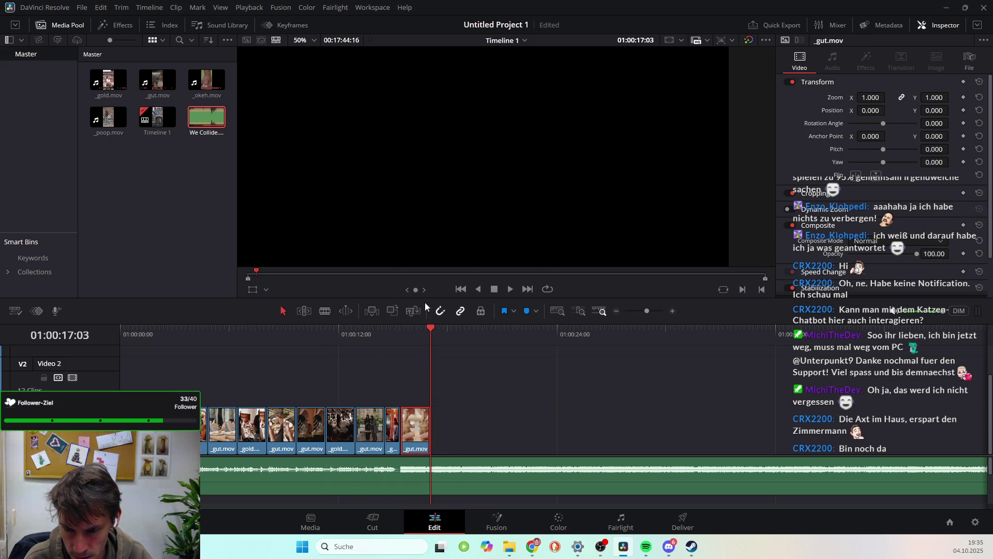
{"action": "left_click", "coordinate": [407, 331]}
{"action": "key", "text": "space"}
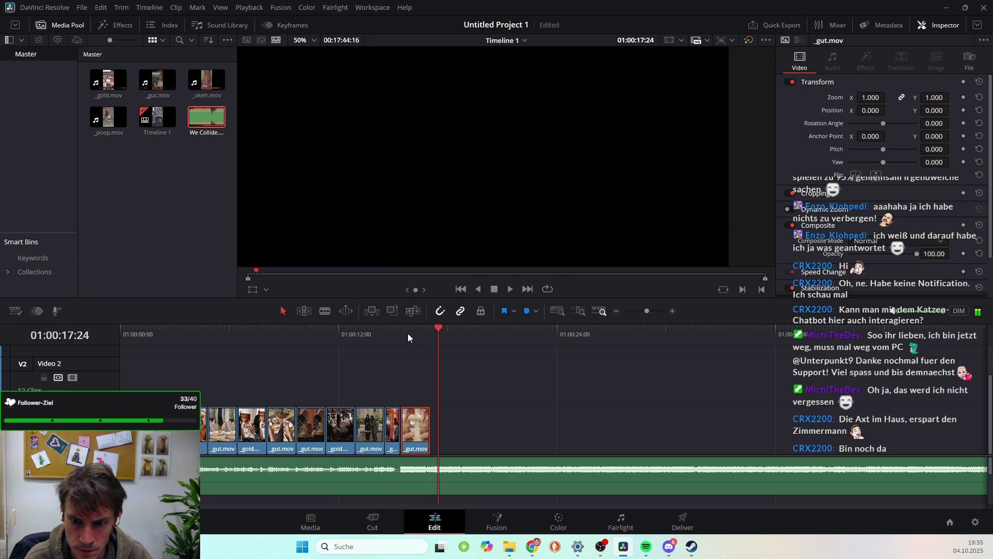
{"action": "left_click", "coordinate": [396, 326]}
{"action": "key", "text": "space"}
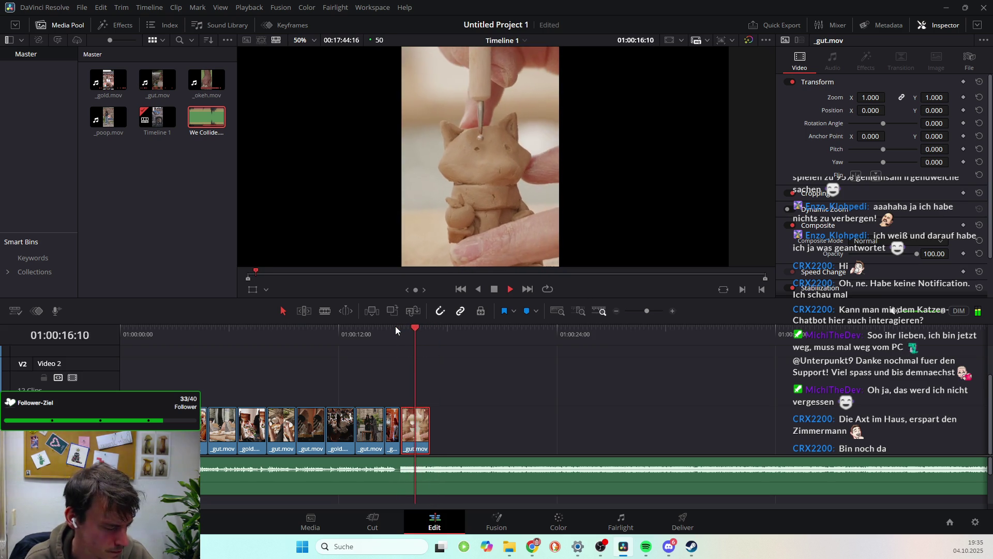
{"action": "key", "text": "space"}
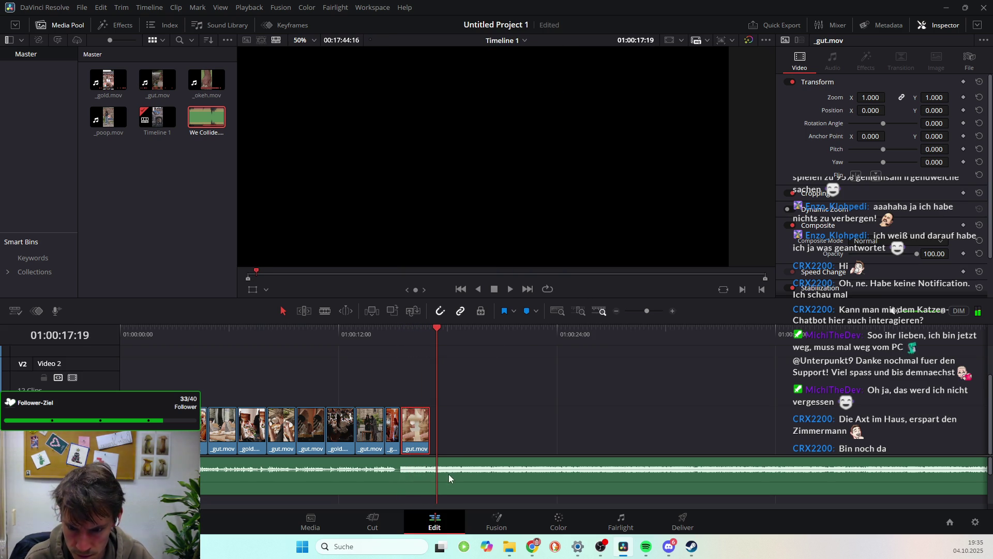
{"action": "left_click_drag", "start_coordinate": [425, 430], "coordinate": [421, 483]}
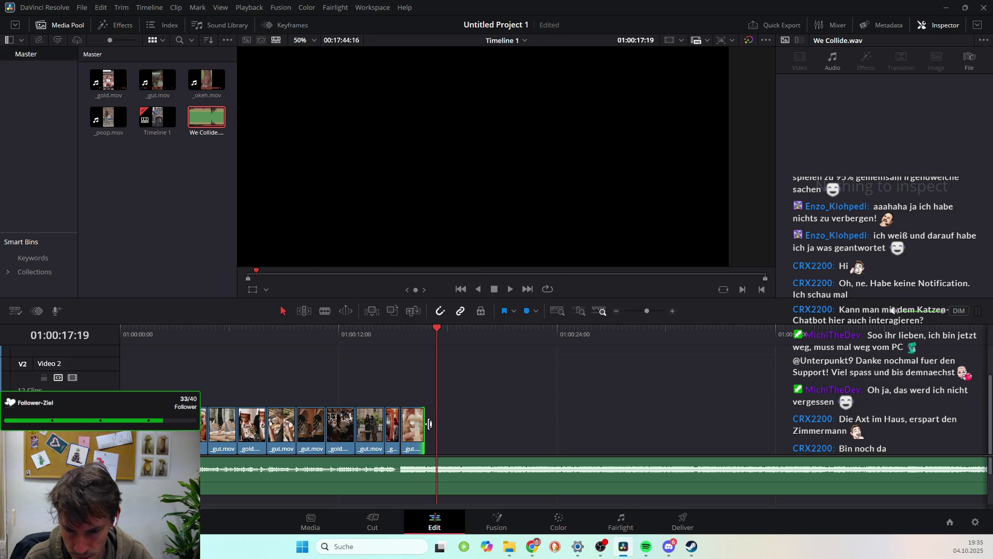
Check the clay clip's file metadata and video settings, then move the playhead to 01:00:29:08
{"action": "left_click", "coordinate": [409, 424]}
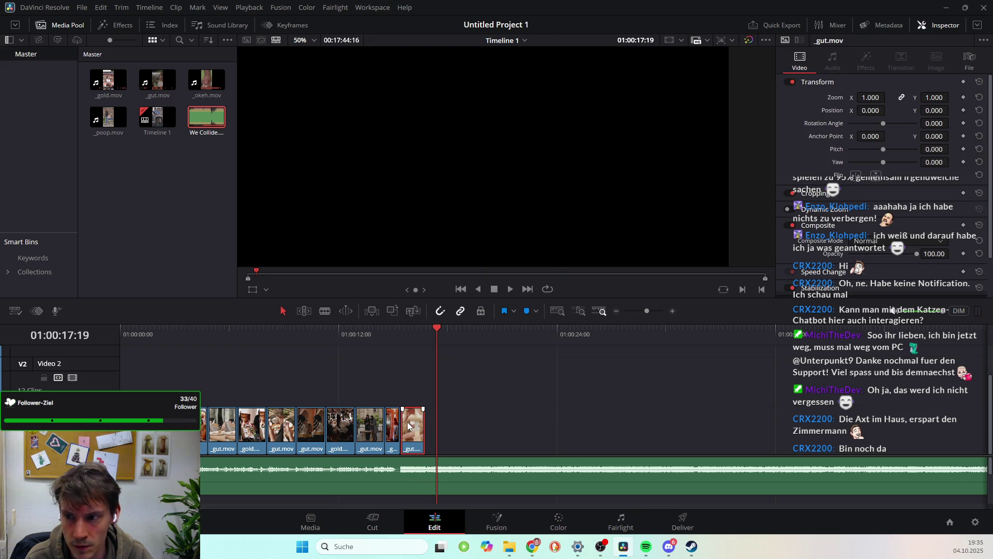
{"action": "scroll", "coordinate": [923, 253], "scroll_direction": "down", "scroll_amount": 2}
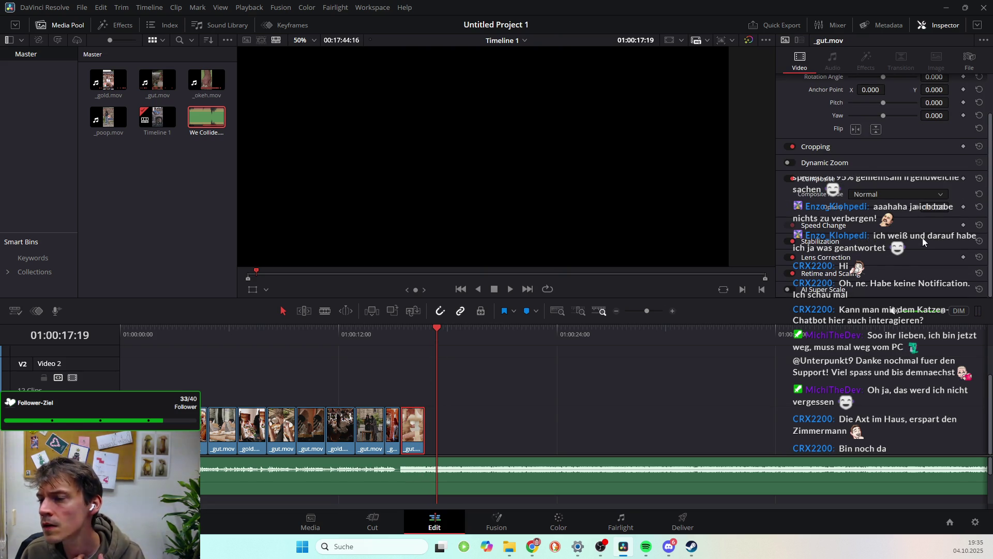
{"action": "scroll", "coordinate": [922, 240], "scroll_direction": "up", "scroll_amount": 2}
{"action": "left_click", "coordinate": [970, 61]}
{"action": "scroll", "coordinate": [937, 181], "scroll_direction": "down", "scroll_amount": 3}
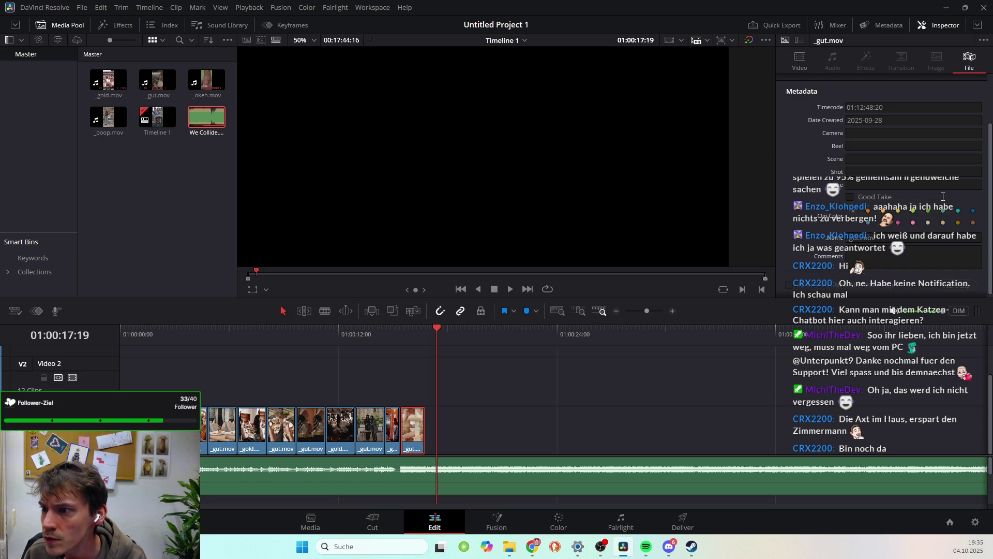
{"action": "left_click", "coordinate": [788, 67]}
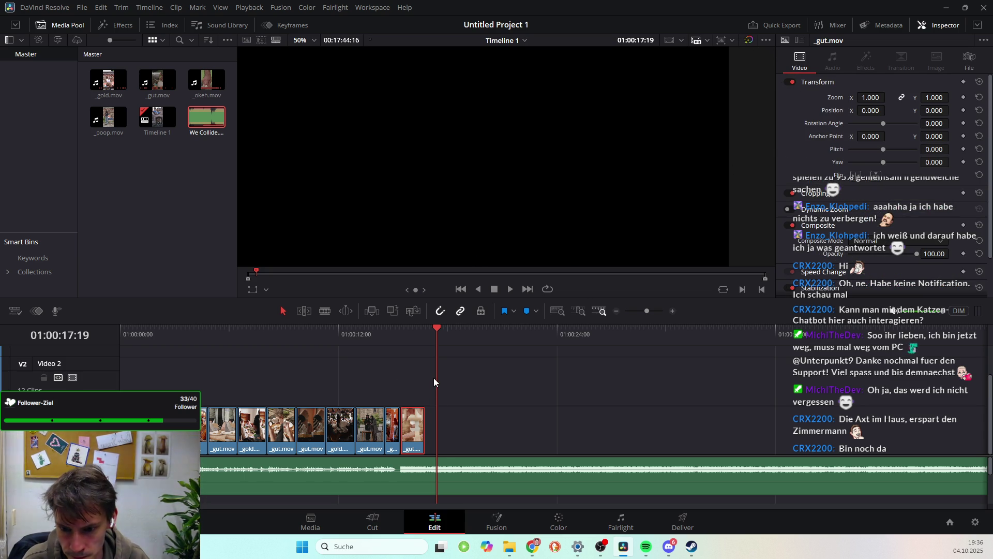
{"action": "left_click_drag", "start_coordinate": [437, 331], "coordinate": [652, 346]}
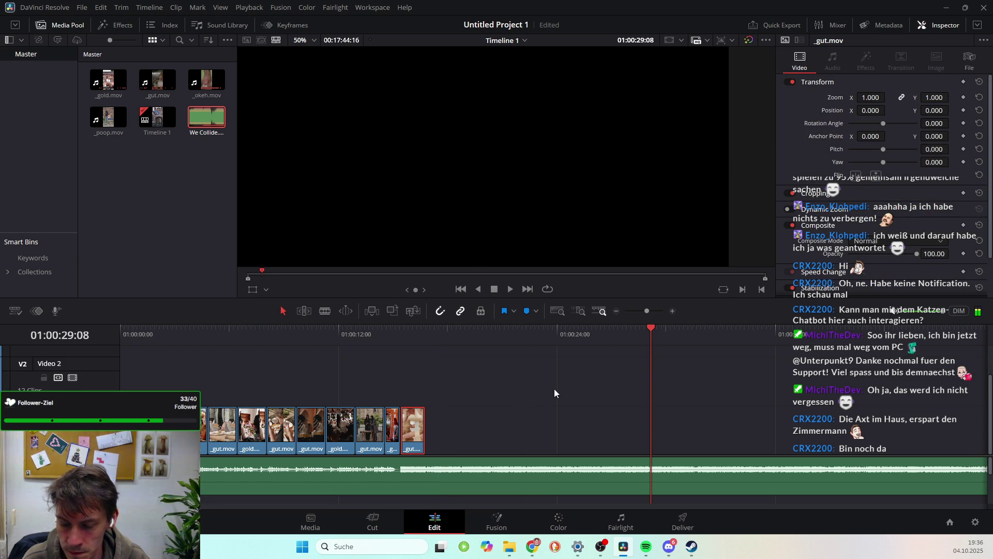
{"action": "scroll", "coordinate": [545, 420], "scroll_direction": "right", "scroll_amount": 3}
{"action": "scroll", "coordinate": [410, 435], "scroll_direction": "down", "scroll_amount": 2}
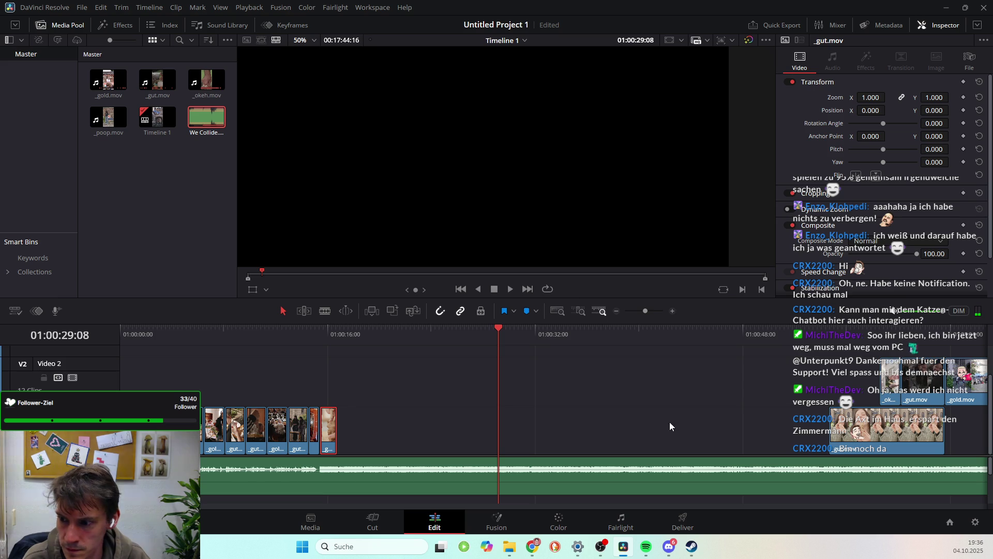
Lift the long party gut.mov clip onto Video 2 and preview it up to 01:00:34
{"action": "left_click_drag", "start_coordinate": [883, 433], "coordinate": [643, 444]}
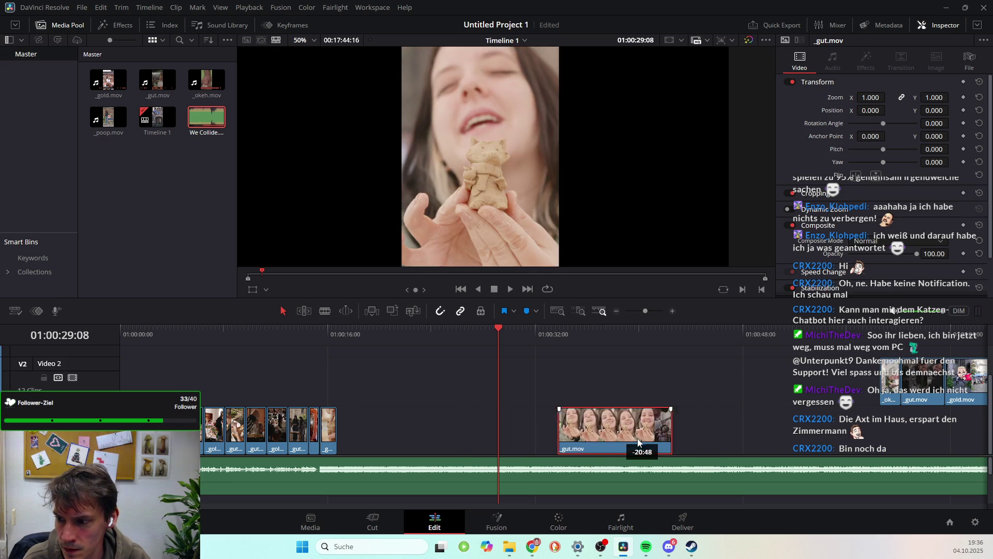
{"action": "mouse_move", "coordinate": [934, 437]}
{"action": "left_mouse_down"}
{"action": "mouse_move", "coordinate": [202, 450]}
{"action": "mouse_move", "coordinate": [243, 383]}
{"action": "left_mouse_up"}
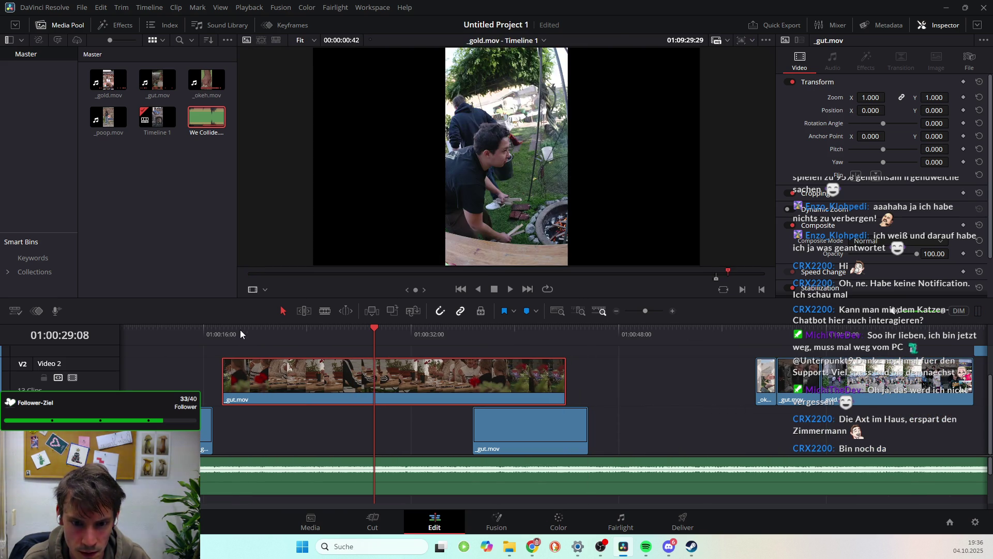
{"action": "left_click", "coordinate": [231, 328]}
{"action": "left_click_drag", "start_coordinate": [298, 340], "coordinate": [334, 343]}
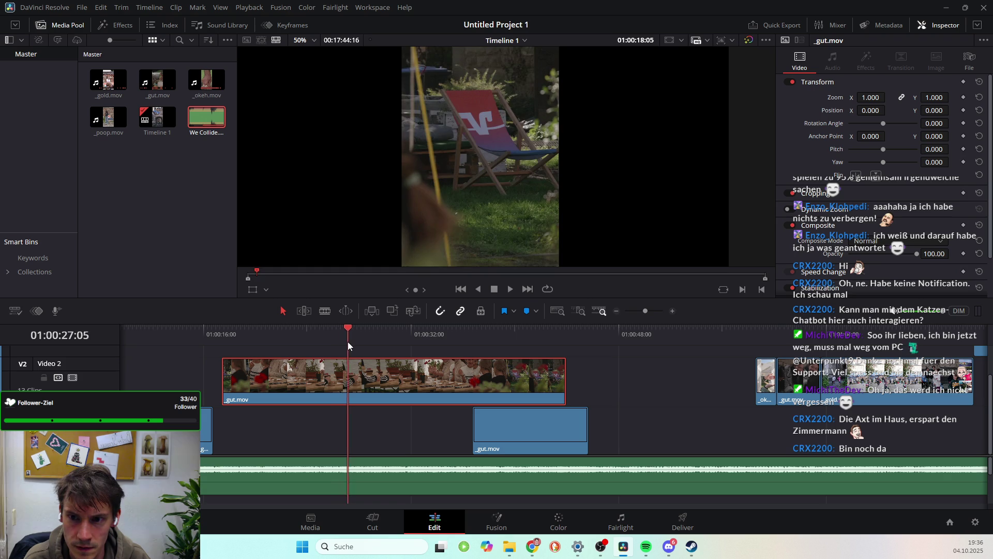
{"action": "key", "text": "space"}
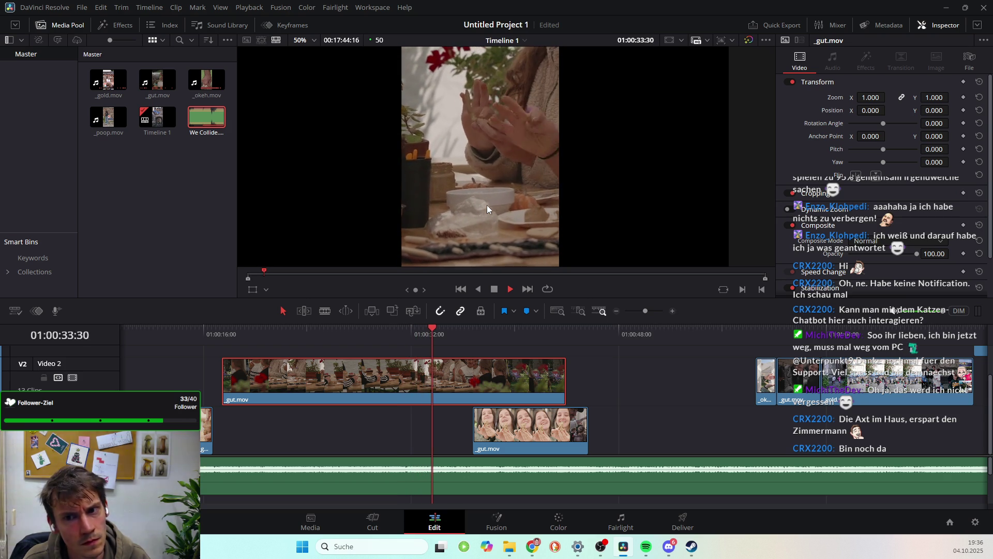
{"action": "key", "text": "space"}
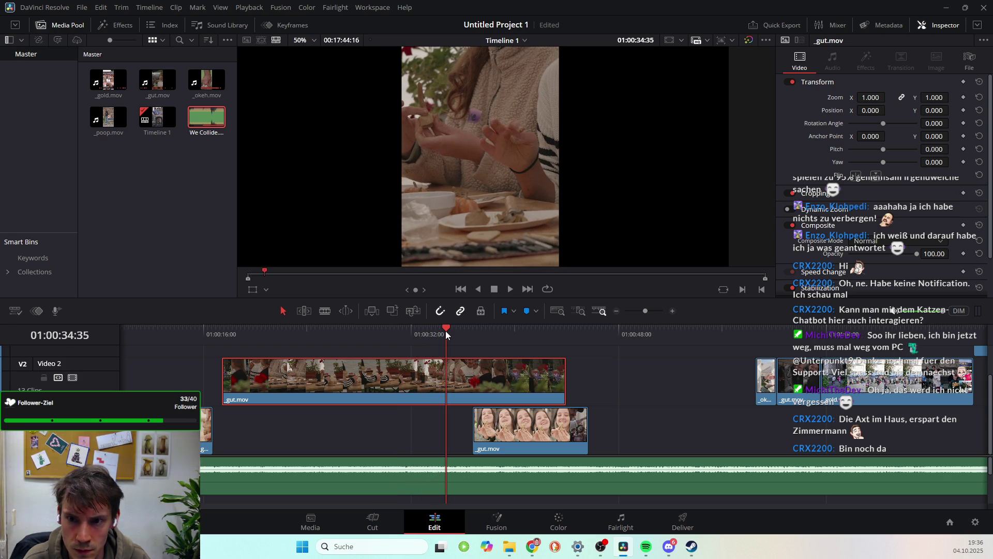
Trim the party clip's start to 01:00:34:00 and play it from the new start
{"action": "mouse_move", "coordinate": [447, 333]}
{"action": "left_mouse_down"}
{"action": "mouse_move", "coordinate": [252, 366]}
{"action": "mouse_move", "coordinate": [429, 407]}
{"action": "left_mouse_up"}
{"action": "left_click_drag", "start_coordinate": [442, 405], "coordinate": [440, 408]}
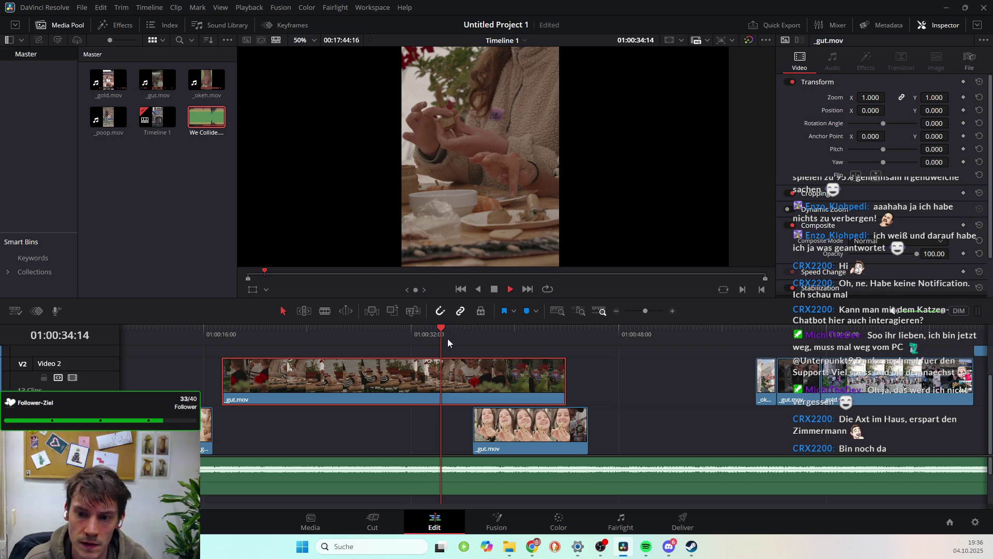
{"action": "left_click_drag", "start_coordinate": [440, 329], "coordinate": [437, 331]}
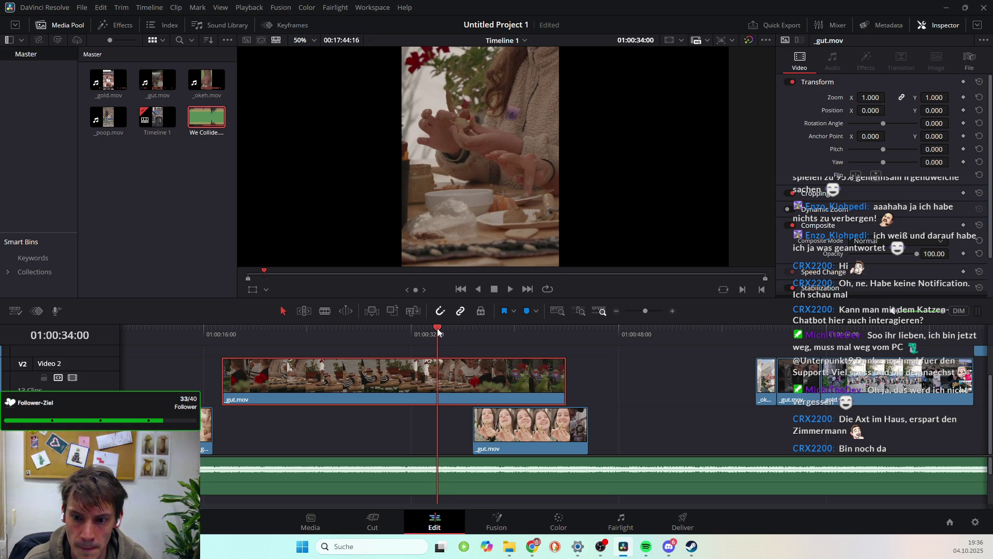
{"action": "left_click_drag", "start_coordinate": [226, 377], "coordinate": [439, 378]}
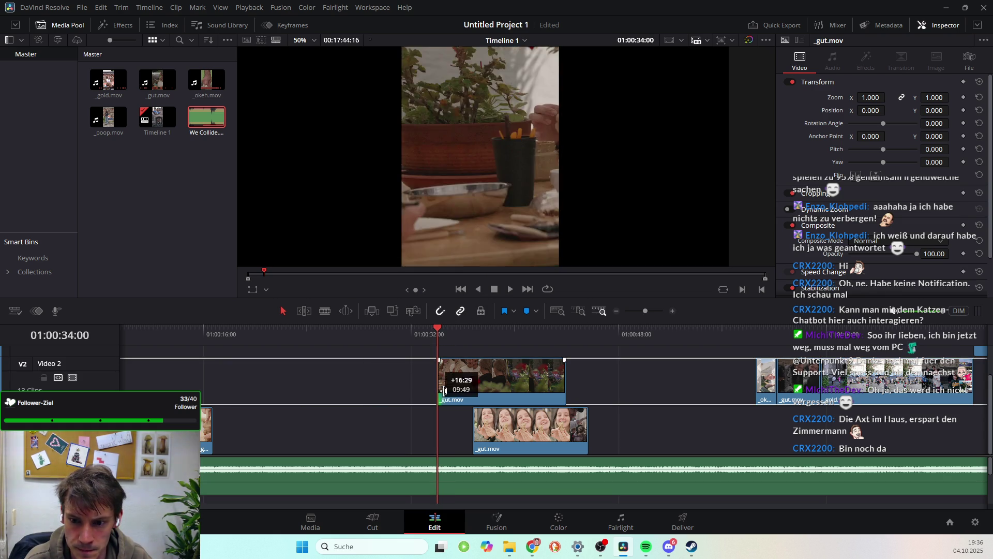
{"action": "key", "text": "space"}
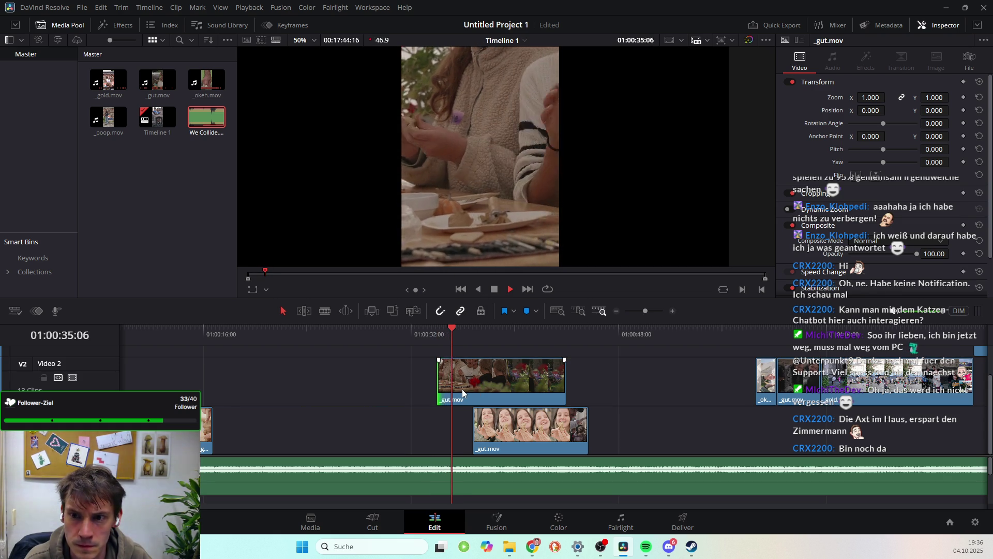
{"action": "key", "text": "space"}
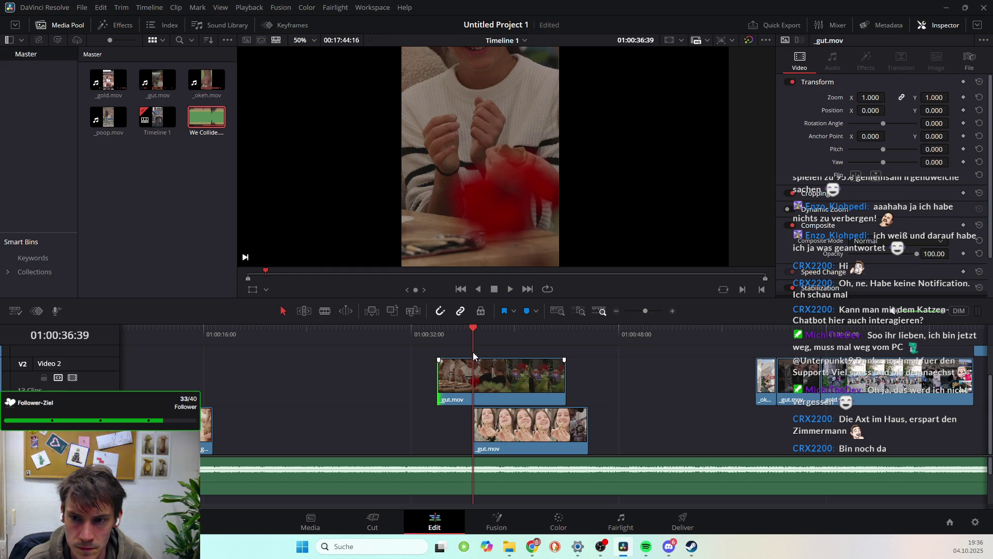
Shorten the trimmed clip and drop it onto Video 1 at the end of the sequence
{"action": "left_click", "coordinate": [451, 389]}
{"action": "left_click_drag", "start_coordinate": [451, 389], "coordinate": [157, 386]}
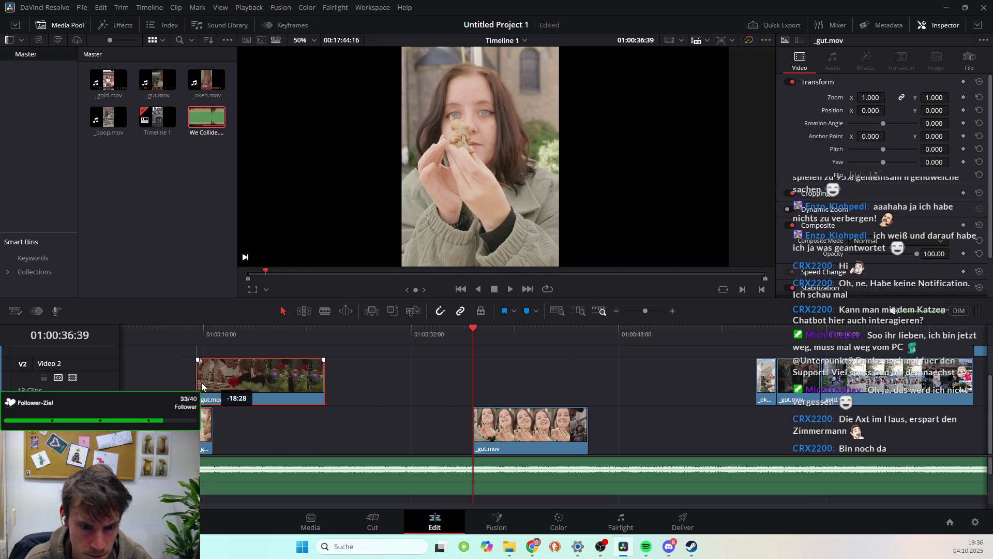
{"action": "mouse_move", "coordinate": [274, 373]}
{"action": "left_mouse_down"}
{"action": "mouse_move", "coordinate": [256, 424]}
{"action": "mouse_move", "coordinate": [238, 425]}
{"action": "left_mouse_up"}
{"action": "left_click_drag", "start_coordinate": [483, 328], "coordinate": [389, 329]}
{"action": "left_click", "coordinate": [200, 364]}
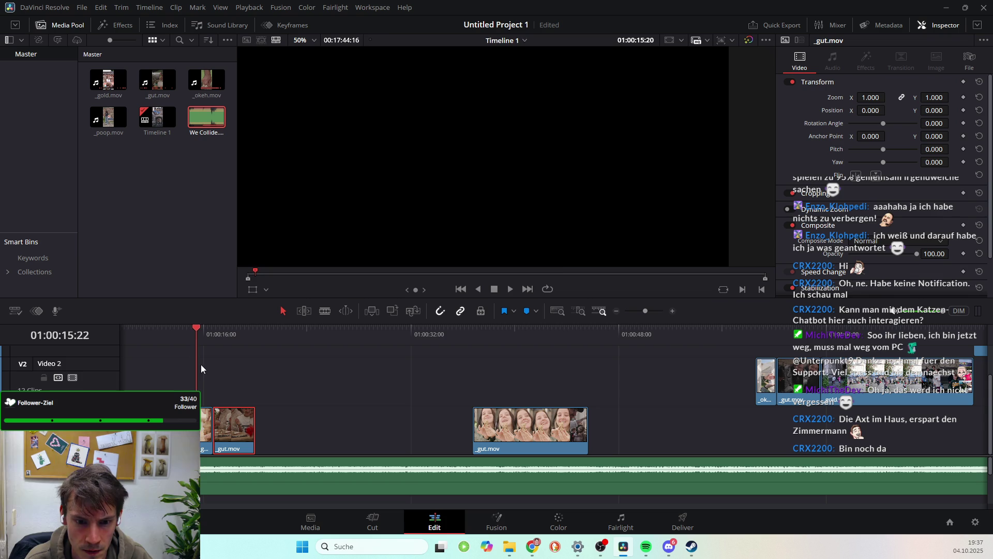
{"action": "key", "text": "Home"}
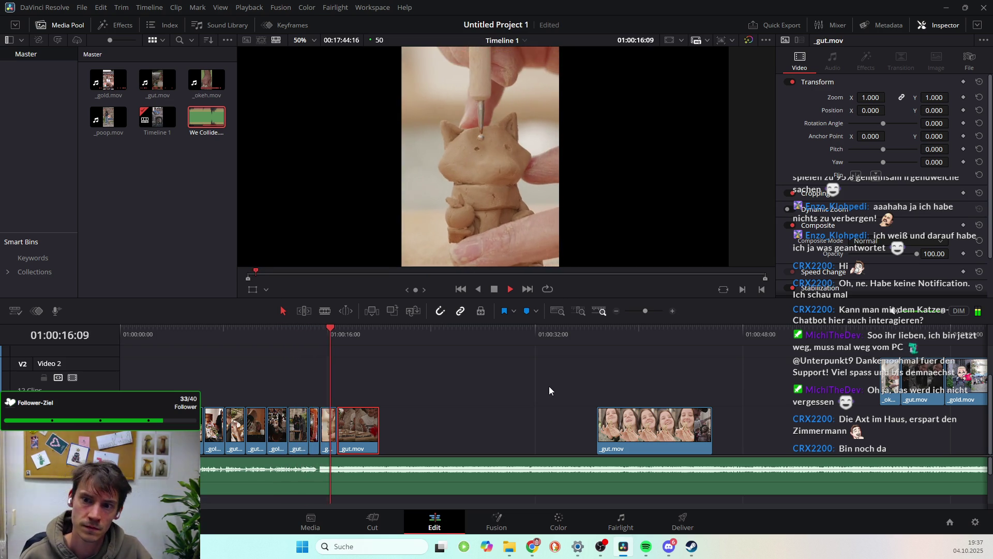
Trim the last gut.mov clip's end back to the playhead near 01:00:17:24
{"action": "key", "text": "space"}
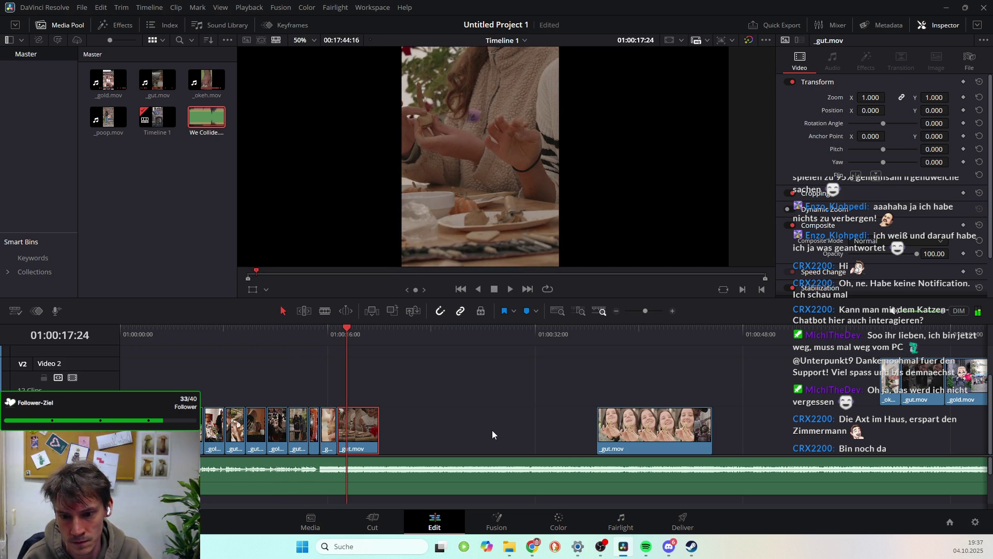
{"action": "left_click_drag", "start_coordinate": [378, 433], "coordinate": [374, 433]}
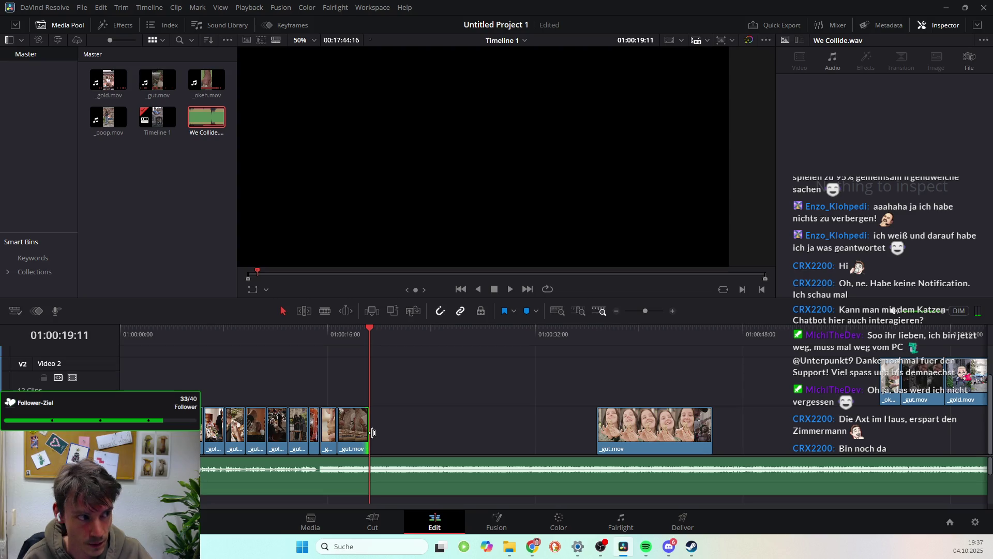
{"action": "scroll", "coordinate": [393, 444], "scroll_direction": "up", "scroll_amount": 1}
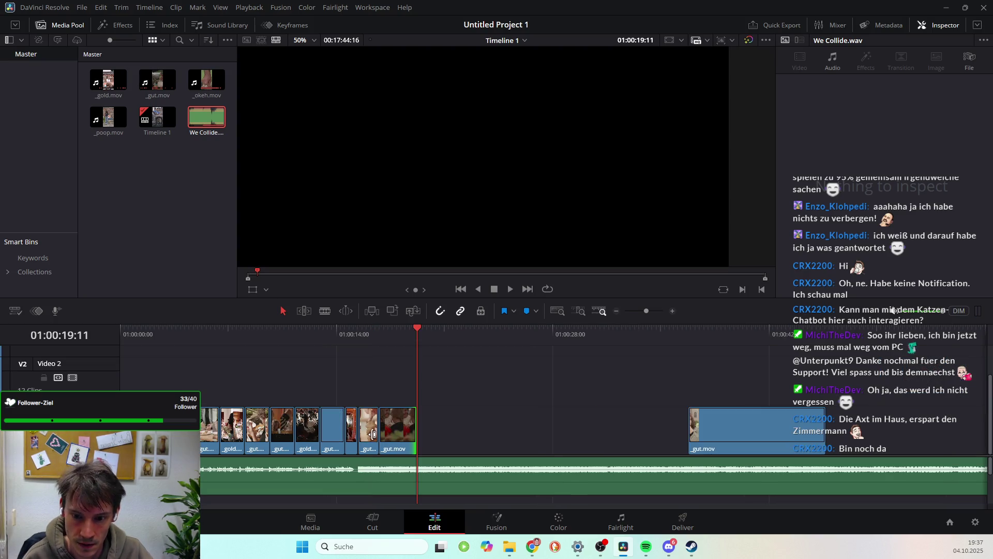
{"action": "scroll", "coordinate": [413, 456], "scroll_direction": "up", "scroll_amount": 1}
{"action": "left_click_drag", "start_coordinate": [554, 326], "coordinate": [542, 334]}
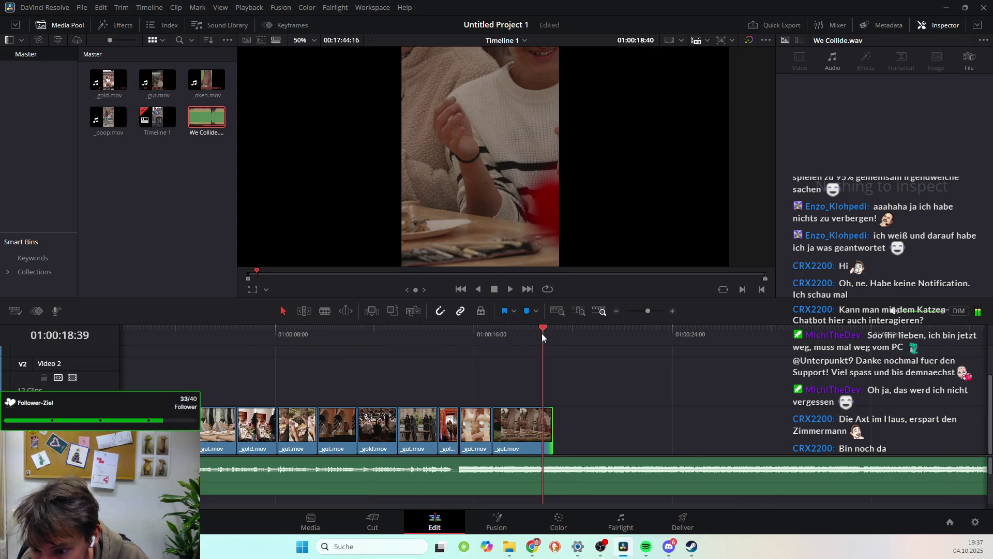
{"action": "left_click_drag", "start_coordinate": [549, 430], "coordinate": [541, 430]}
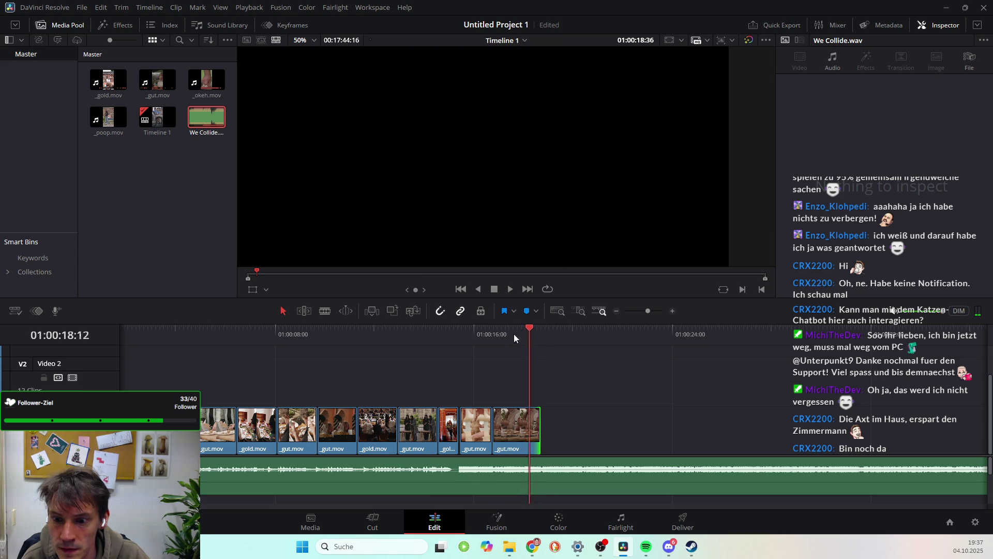
Review the new sequence ending and slide the clay-figure clip left after the sequence
{"action": "left_click_drag", "start_coordinate": [532, 330], "coordinate": [445, 334]}
{"action": "key", "text": "space"}
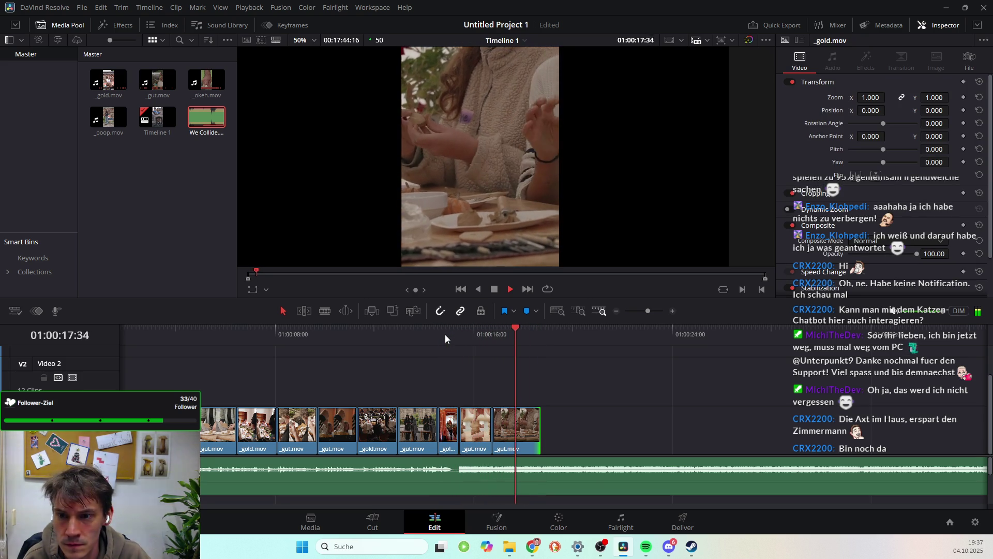
{"action": "key", "text": "space"}
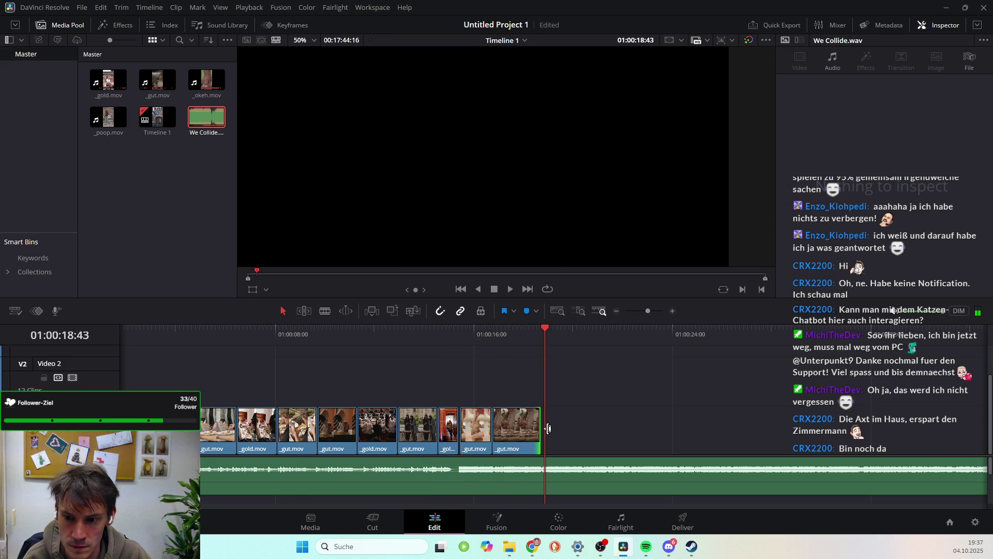
{"action": "scroll", "coordinate": [548, 428], "scroll_direction": "right", "scroll_amount": 5}
{"action": "mouse_move", "coordinate": [853, 434]}
{"action": "left_mouse_down"}
{"action": "mouse_move", "coordinate": [368, 434]}
{"action": "mouse_move", "coordinate": [349, 411]}
{"action": "left_mouse_up"}
Preview the clay-figure clip and pick a cut point at 01:00:25:02
{"action": "left_click_drag", "start_coordinate": [304, 334], "coordinate": [364, 339]}
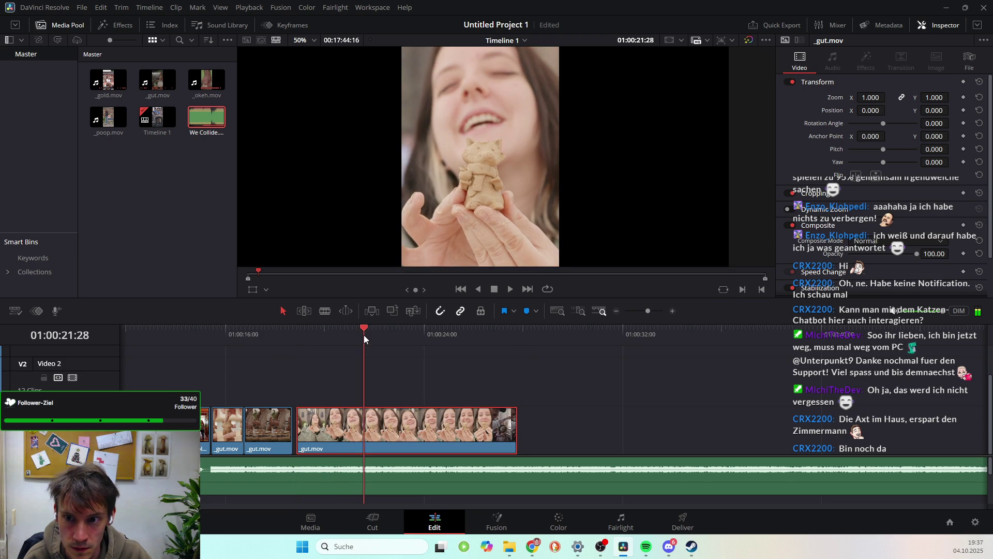
{"action": "mouse_move", "coordinate": [365, 335]}
{"action": "left_mouse_down"}
{"action": "mouse_move", "coordinate": [457, 344]}
{"action": "mouse_move", "coordinate": [499, 380]}
{"action": "left_mouse_up"}
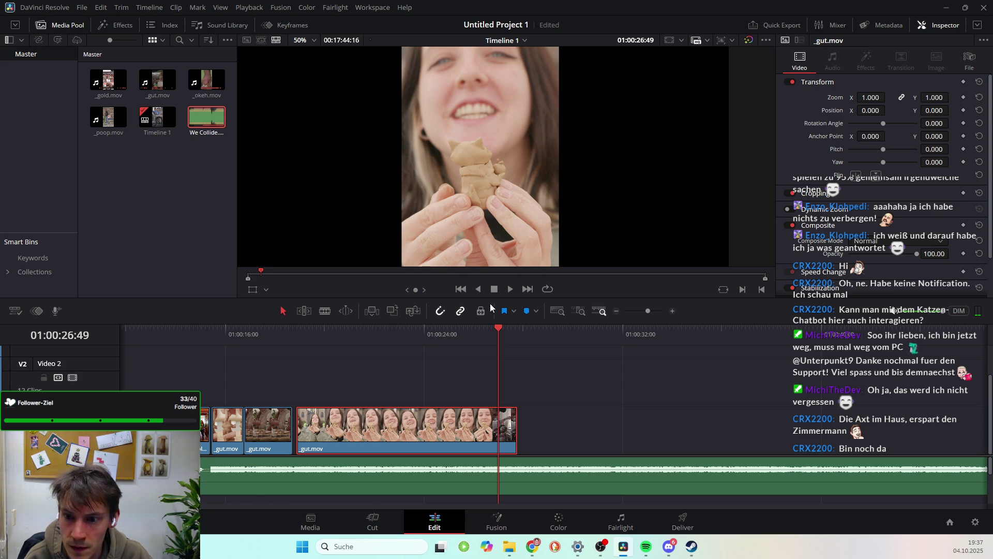
{"action": "key", "text": "j"}
{"action": "key", "text": "l"}
{"action": "key", "text": "k"}
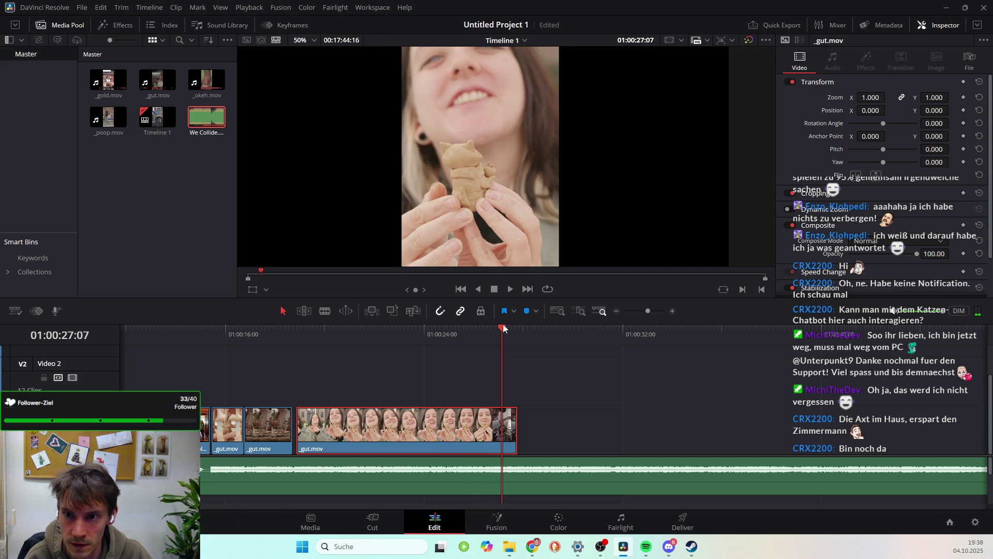
{"action": "left_click_drag", "start_coordinate": [502, 328], "coordinate": [447, 327]}
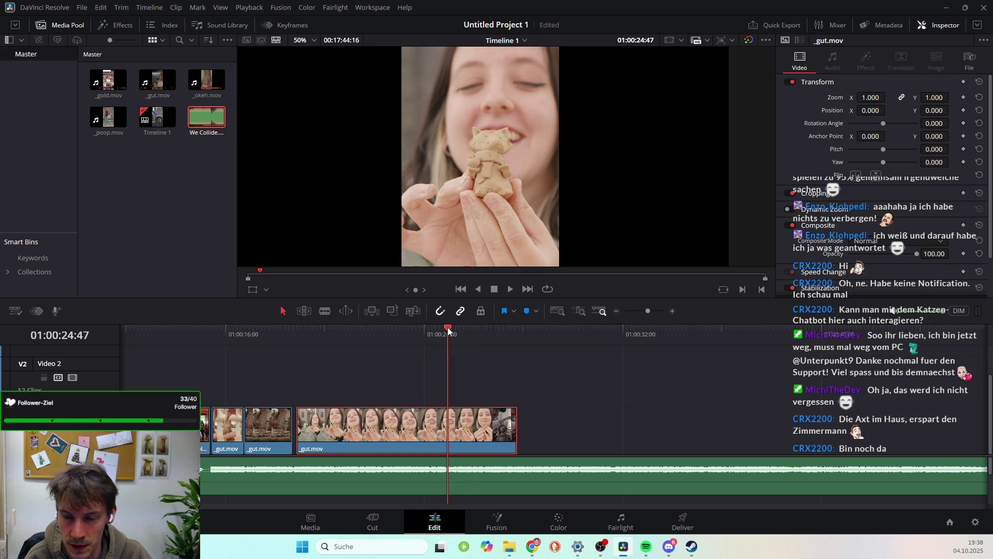
{"action": "key", "text": "l"}
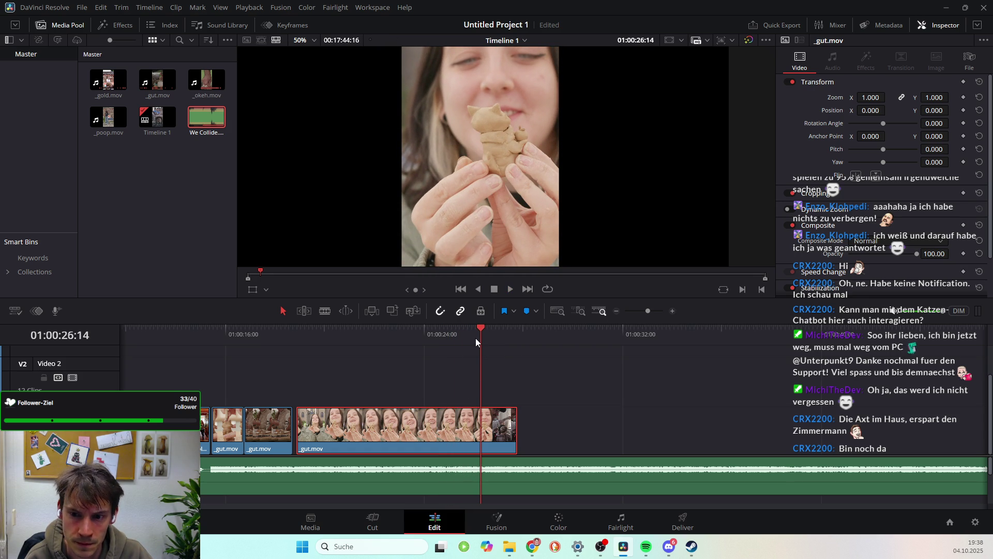
{"action": "left_click_drag", "start_coordinate": [478, 327], "coordinate": [448, 327]}
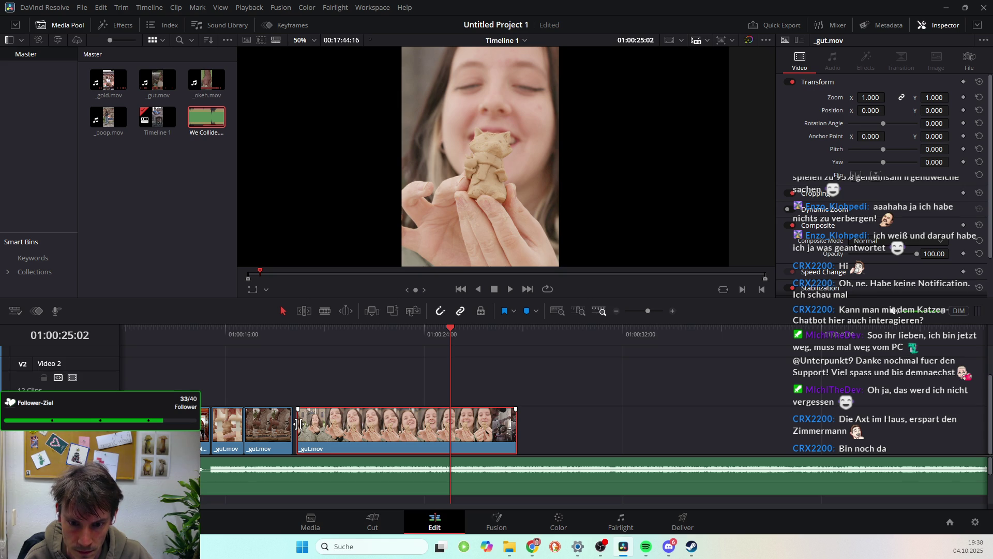
Trim the clay clip's start to that point, place it at the Video 1 sequence end, and play the join
{"action": "mouse_move", "coordinate": [300, 424]}
{"action": "left_mouse_down"}
{"action": "mouse_move", "coordinate": [452, 424]}
{"action": "mouse_move", "coordinate": [286, 375]}
{"action": "left_mouse_up"}
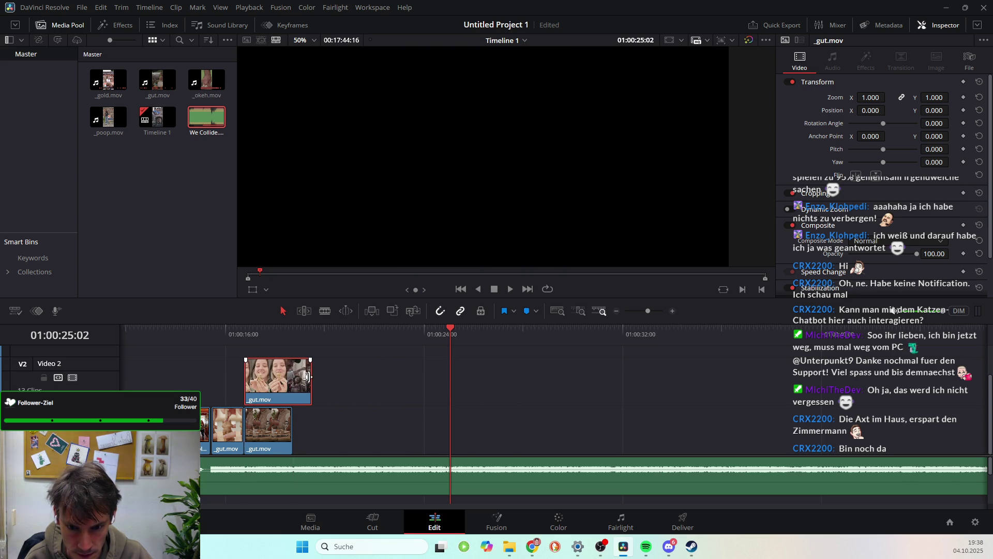
{"action": "left_click_drag", "start_coordinate": [303, 380], "coordinate": [341, 429]}
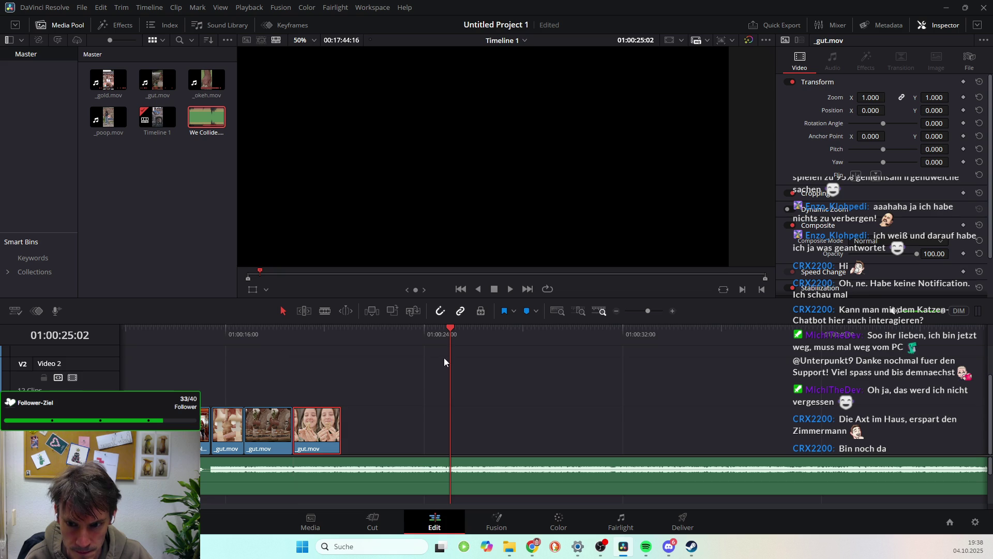
{"action": "left_click_drag", "start_coordinate": [452, 331], "coordinate": [296, 341]}
{"action": "key", "text": "space"}
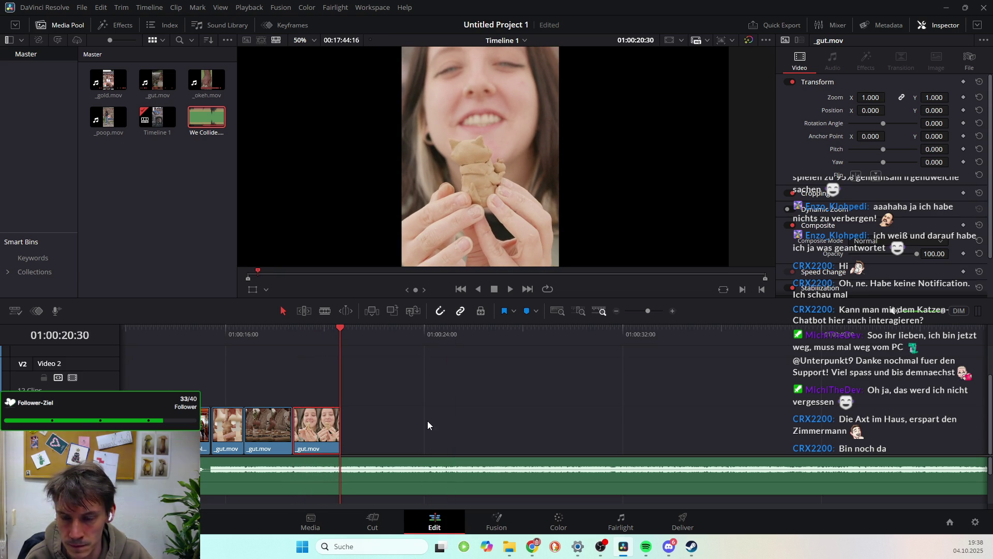
Delete the _gut.mov clip at 01:01:02:33 that sits between _okeh.mov and _gold.mov
{"action": "scroll", "coordinate": [491, 427], "scroll_direction": "right", "scroll_amount": 10}
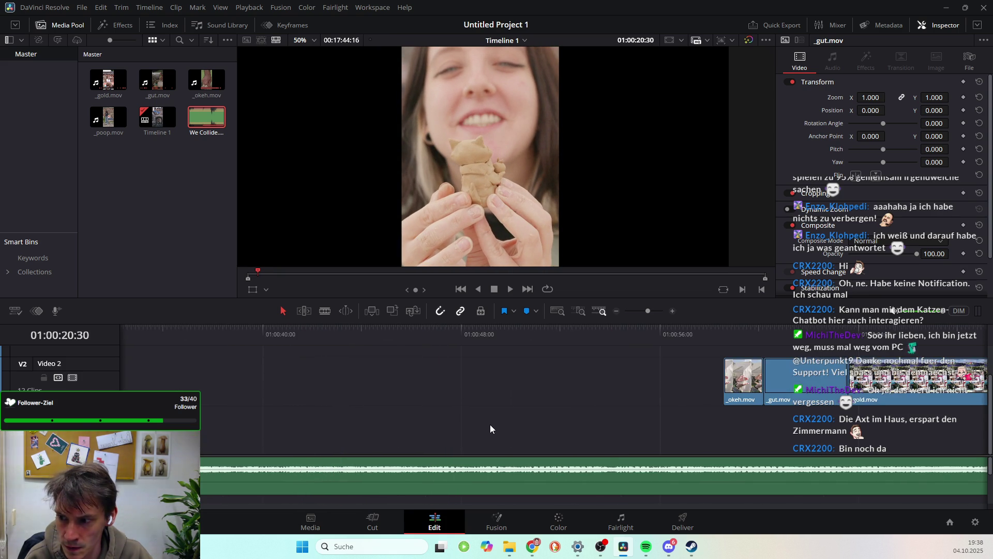
{"action": "scroll", "coordinate": [490, 424], "scroll_direction": "right", "scroll_amount": 1}
{"action": "scroll", "coordinate": [489, 424], "scroll_direction": "up", "scroll_amount": 1}
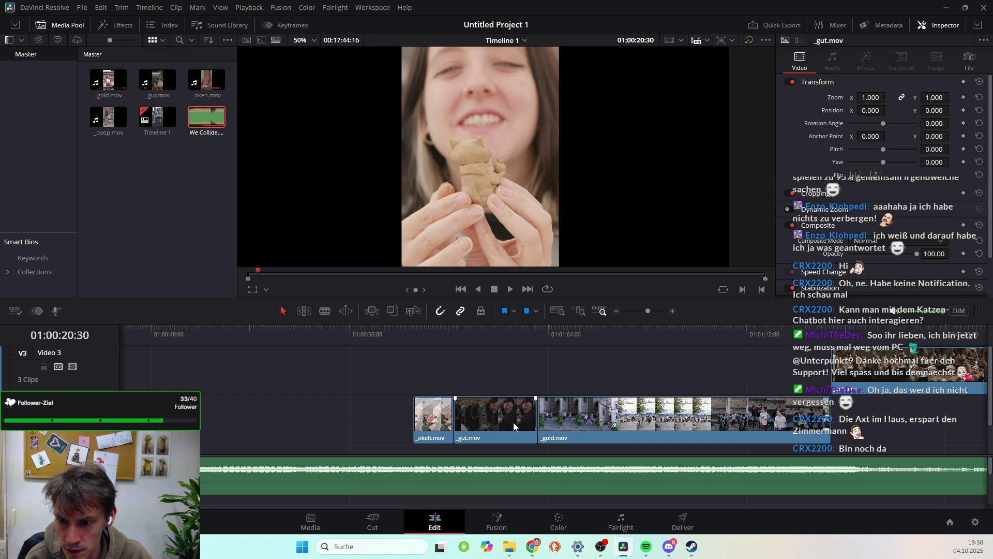
{"action": "left_click_drag", "start_coordinate": [498, 333], "coordinate": [515, 334]}
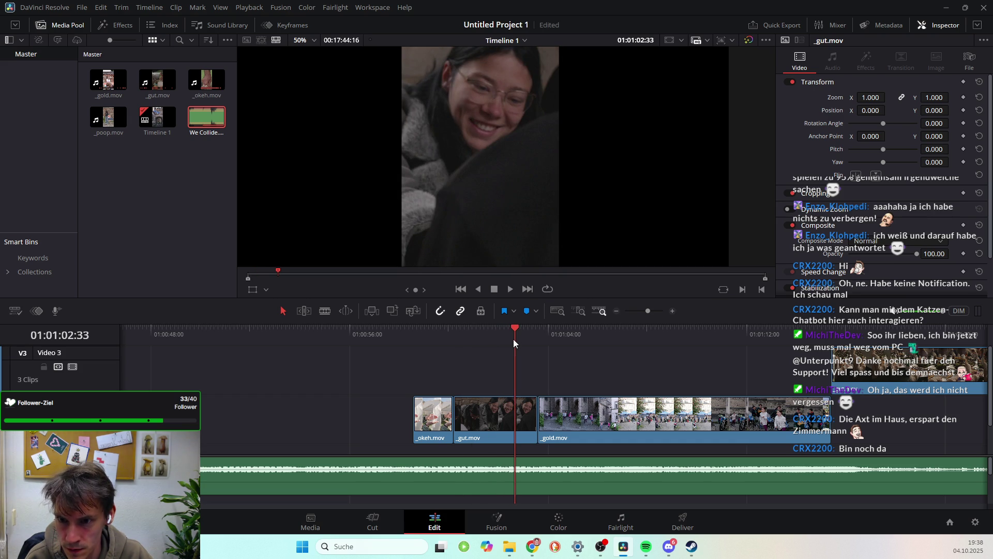
{"action": "left_click", "coordinate": [492, 404]}
{"action": "key", "text": "BackSpace"}
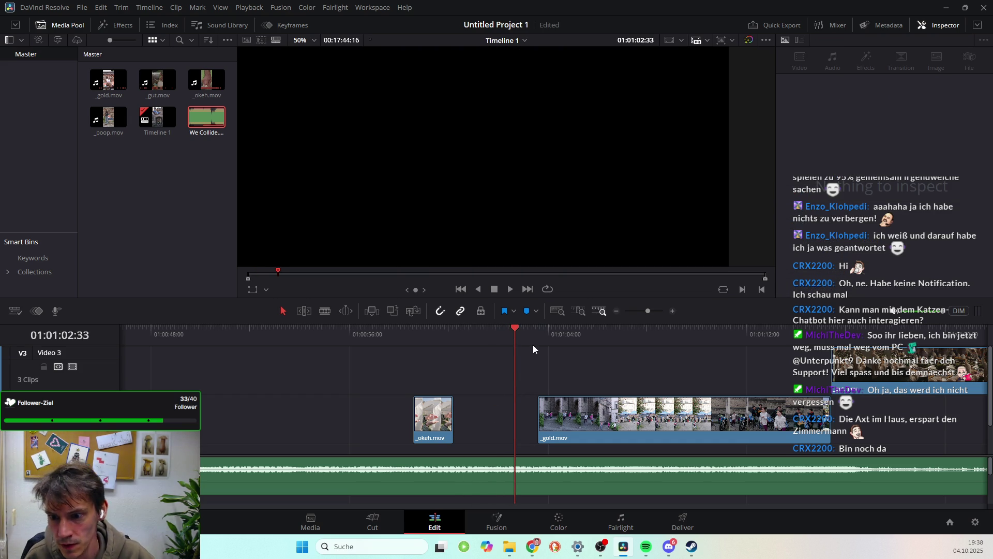
{"action": "left_click_drag", "start_coordinate": [607, 330], "coordinate": [697, 335]}
{"action": "scroll", "coordinate": [688, 339], "scroll_direction": "right", "scroll_amount": 7}
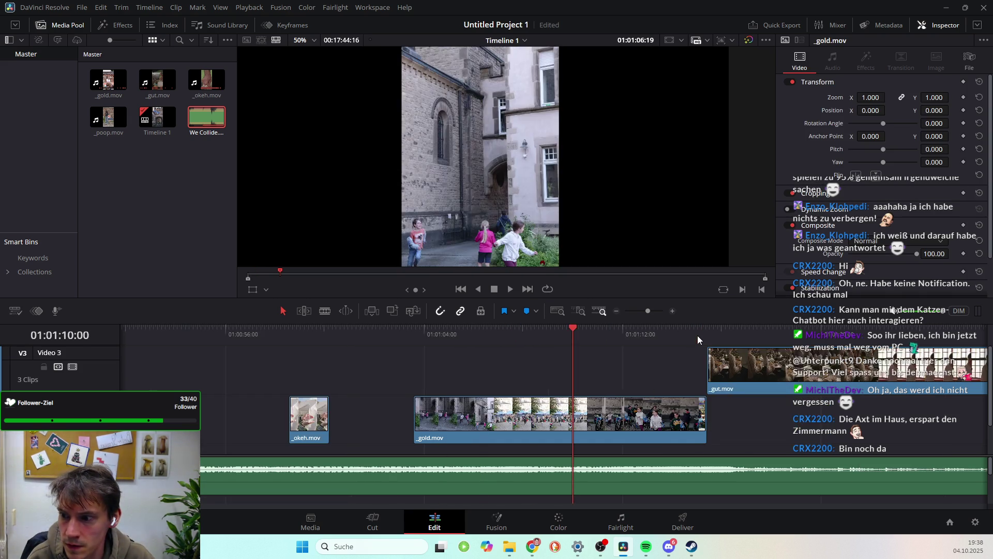
Drag the long food _gut.mov clip along the upper track to near the timeline start
{"action": "scroll", "coordinate": [538, 357], "scroll_direction": "right", "scroll_amount": 5}
{"action": "mouse_move", "coordinate": [584, 377]}
{"action": "left_mouse_down"}
{"action": "mouse_move", "coordinate": [397, 397]}
{"action": "mouse_move", "coordinate": [305, 369]}
{"action": "mouse_move", "coordinate": [320, 410]}
{"action": "left_mouse_up"}
{"action": "left_click_drag", "start_coordinate": [459, 464], "coordinate": [442, 462]}
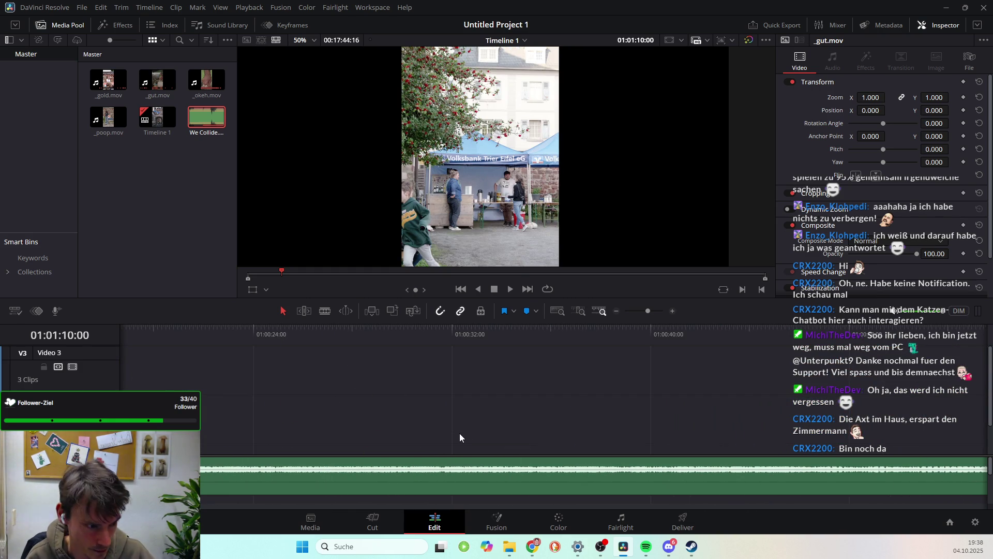
{"action": "left_click_drag", "start_coordinate": [655, 394], "coordinate": [528, 419]}
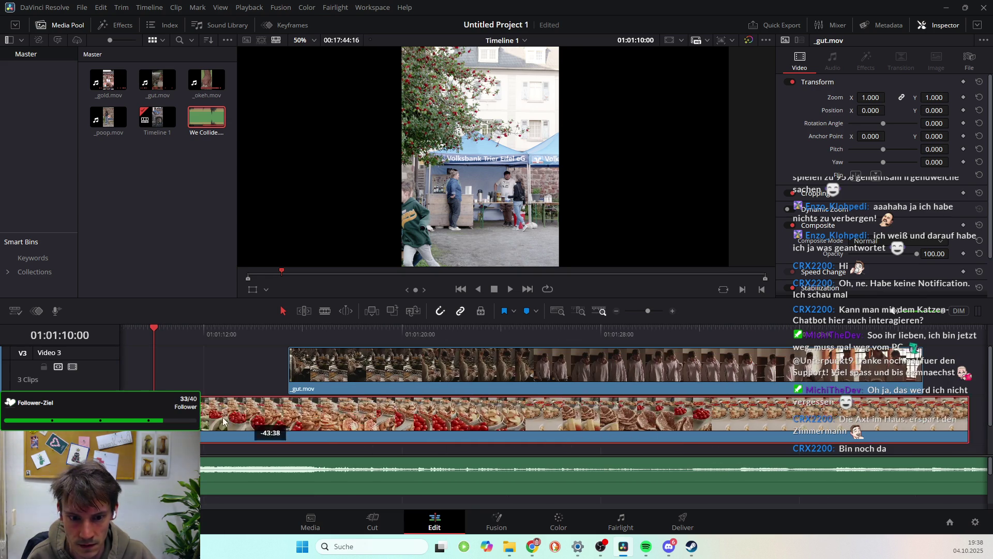
{"action": "left_click_drag", "start_coordinate": [528, 419], "coordinate": [197, 419]}
{"action": "scroll", "coordinate": [517, 414], "scroll_direction": "left", "scroll_amount": 6}
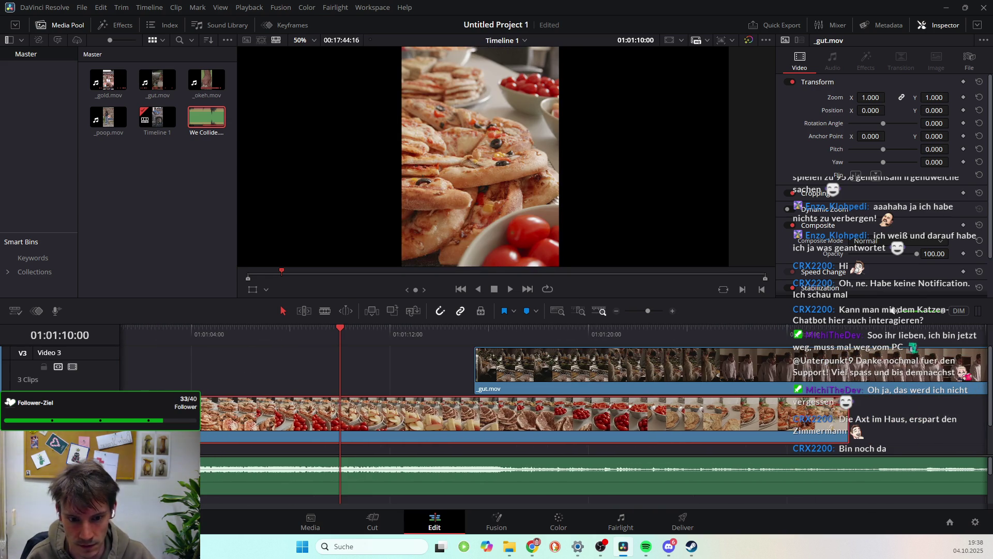
{"action": "scroll", "coordinate": [518, 413], "scroll_direction": "left", "scroll_amount": 10}
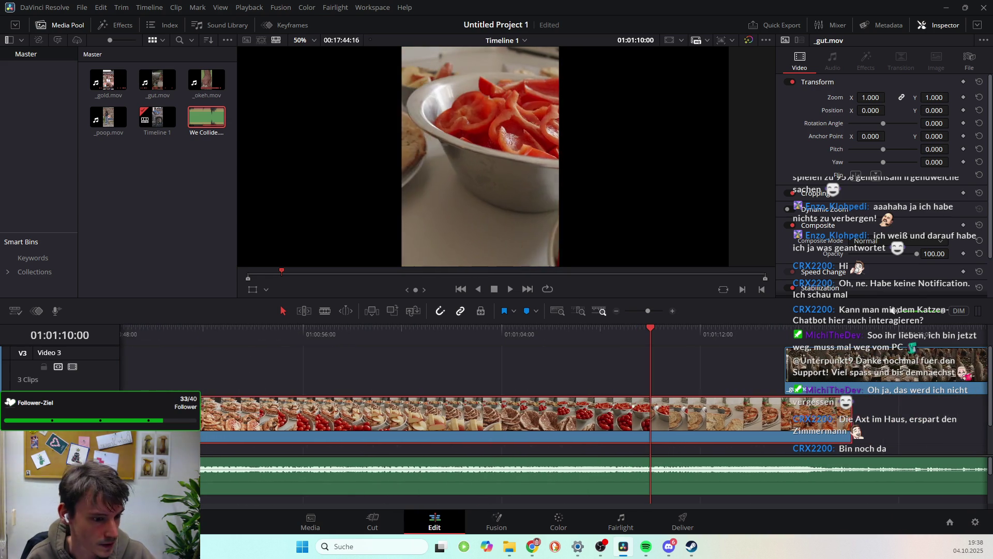
{"action": "left_click_drag", "start_coordinate": [197, 419], "coordinate": [346, 419]}
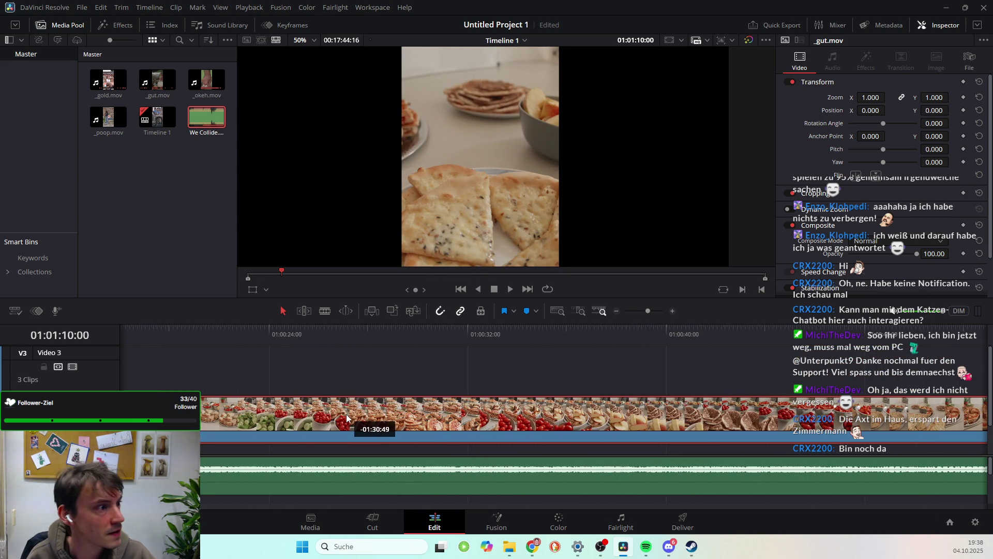
{"action": "left_click_drag", "start_coordinate": [345, 416], "coordinate": [352, 405]}
Scroll through the timeline to check the layout, then undo the last edit
{"action": "scroll", "coordinate": [349, 446], "scroll_direction": "left", "scroll_amount": 5}
{"action": "scroll", "coordinate": [465, 414], "scroll_direction": "down", "scroll_amount": 2}
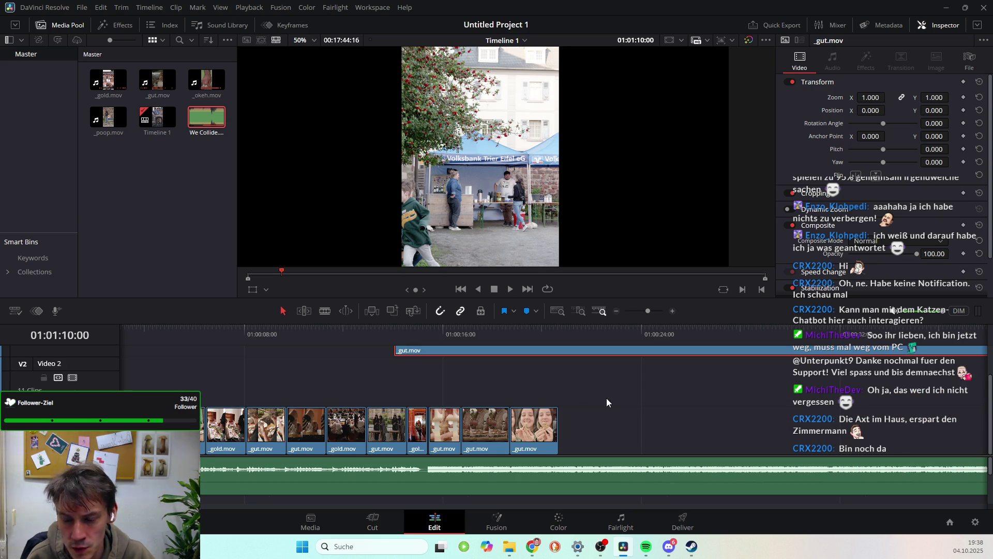
{"action": "scroll", "coordinate": [582, 405], "scroll_direction": "right", "scroll_amount": 10}
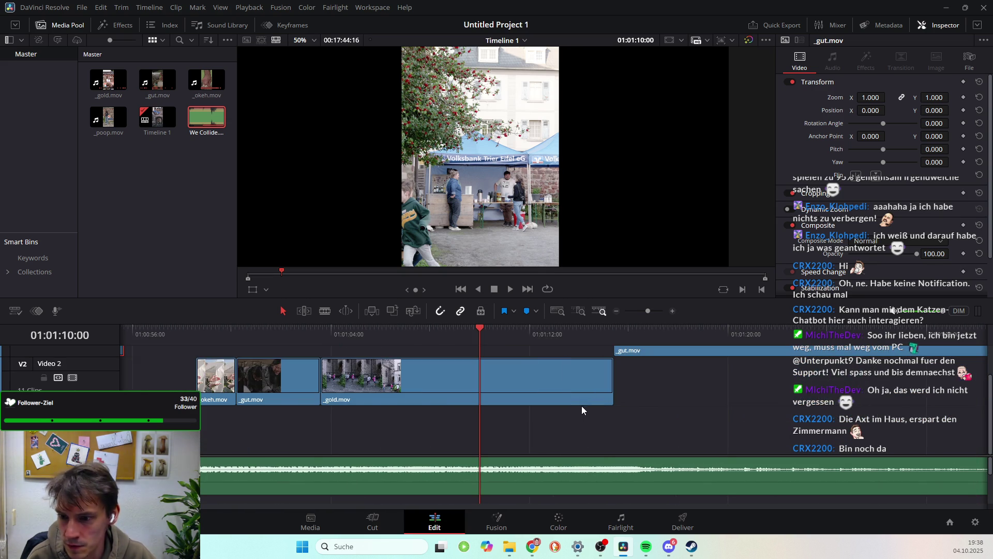
{"action": "scroll", "coordinate": [582, 405], "scroll_direction": "up", "scroll_amount": 2}
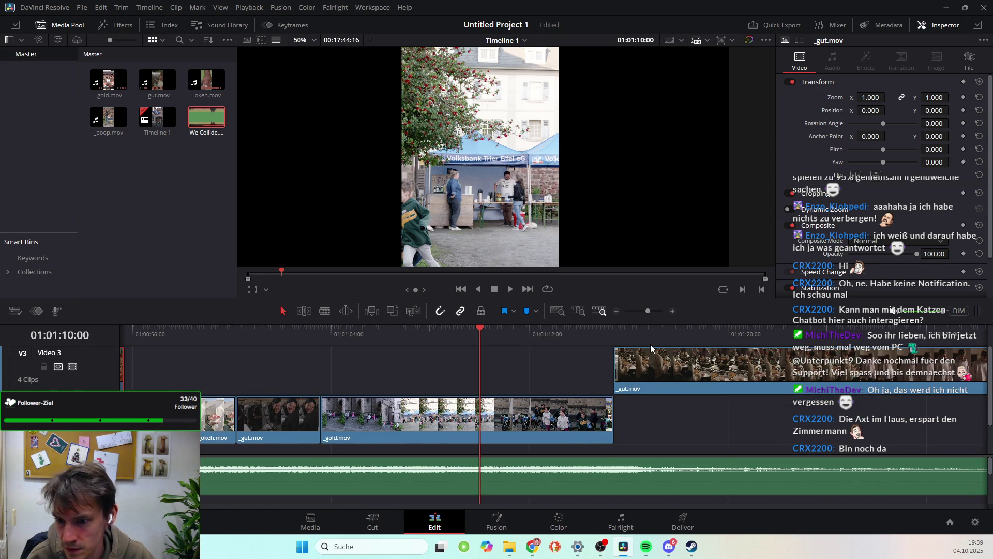
{"action": "scroll", "coordinate": [714, 393], "scroll_direction": "right", "scroll_amount": 3}
{"action": "scroll", "coordinate": [713, 397], "scroll_direction": "right", "scroll_amount": 6}
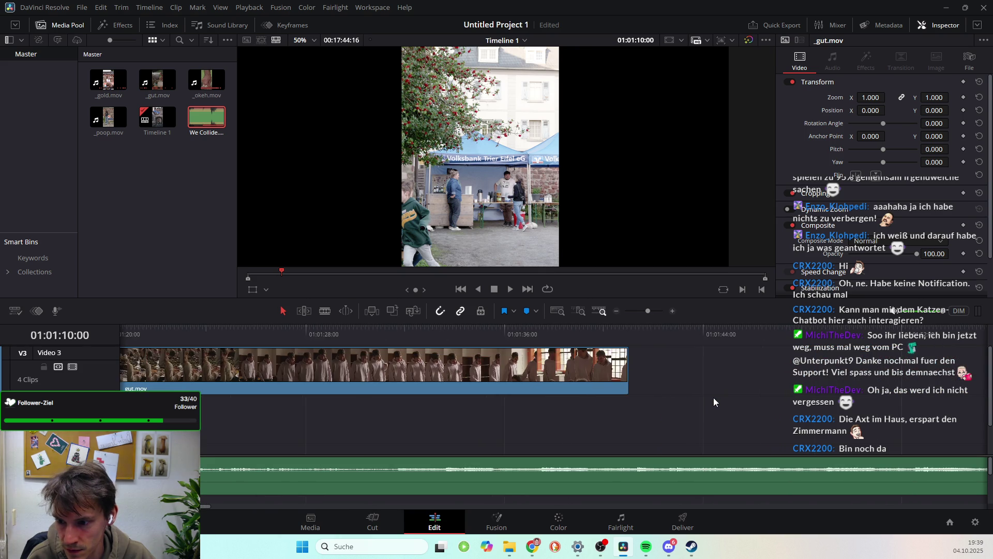
{"action": "scroll", "coordinate": [706, 407], "scroll_direction": "down", "scroll_amount": 1}
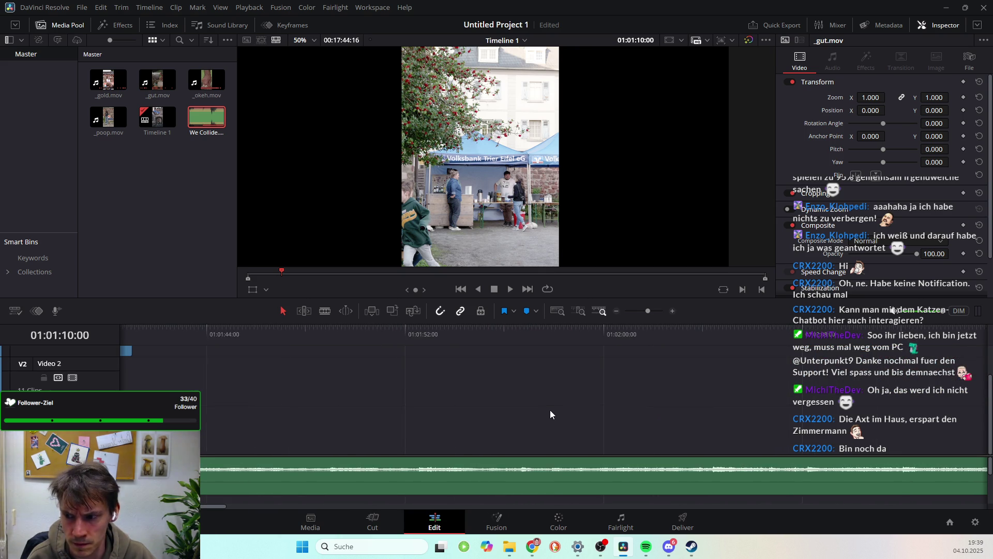
{"action": "scroll", "coordinate": [548, 415], "scroll_direction": "down", "scroll_amount": 5}
{"action": "key", "text": "ctrl+z"}
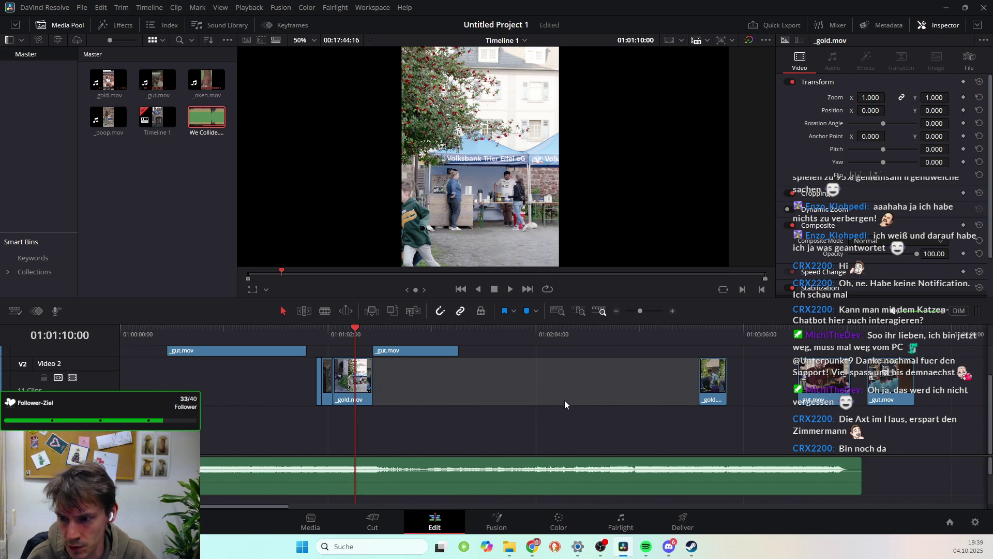
Undo two more edits to restore the removed clips and close the gaps
{"action": "key", "text": "ctrl+z"}
{"action": "key", "text": "ctrl+z"}
{"action": "key", "text": "ctrl+z"}
{"action": "key", "text": "ctrl+z"}
{"action": "key", "text": "ctrl+z"}
{"action": "key", "text": "ctrl+z"}
{"action": "key", "text": "ctrl+z"}
{"action": "key", "text": "ctrl+z"}
{"action": "key", "text": "ctrl+z"}
{"action": "key", "text": "ctrl+z"}
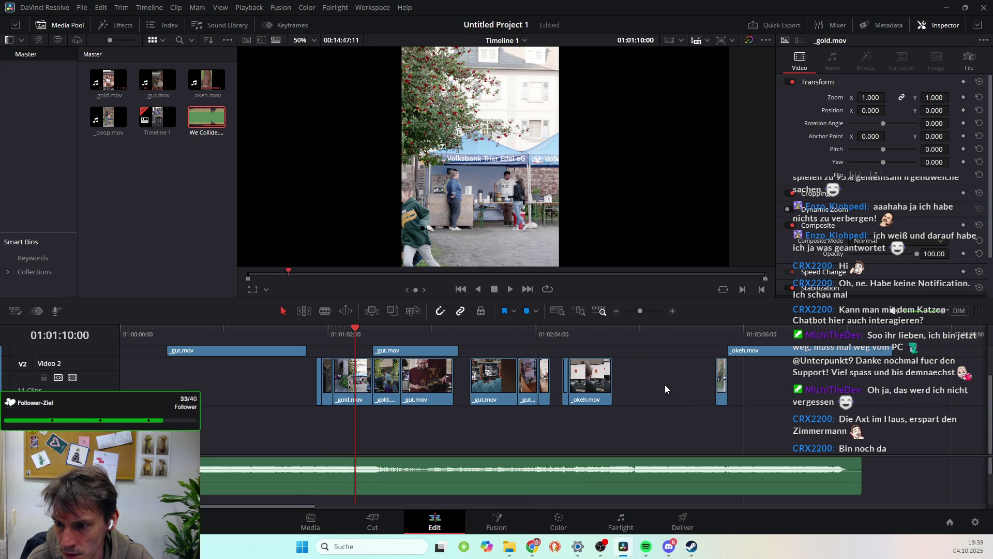
{"action": "key", "text": "ctrl+z"}
{"action": "key", "text": "ctrl+z"}
{"action": "key", "text": "ctrl+z"}
{"action": "scroll", "coordinate": [669, 393], "scroll_direction": "down", "scroll_amount": 1}
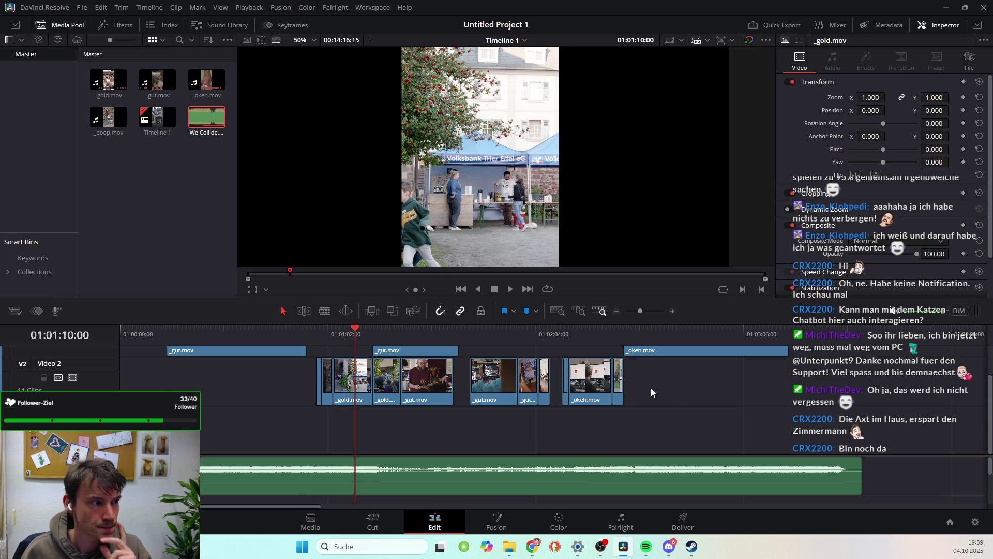
{"action": "scroll", "coordinate": [430, 377], "scroll_direction": "up", "scroll_amount": 1}
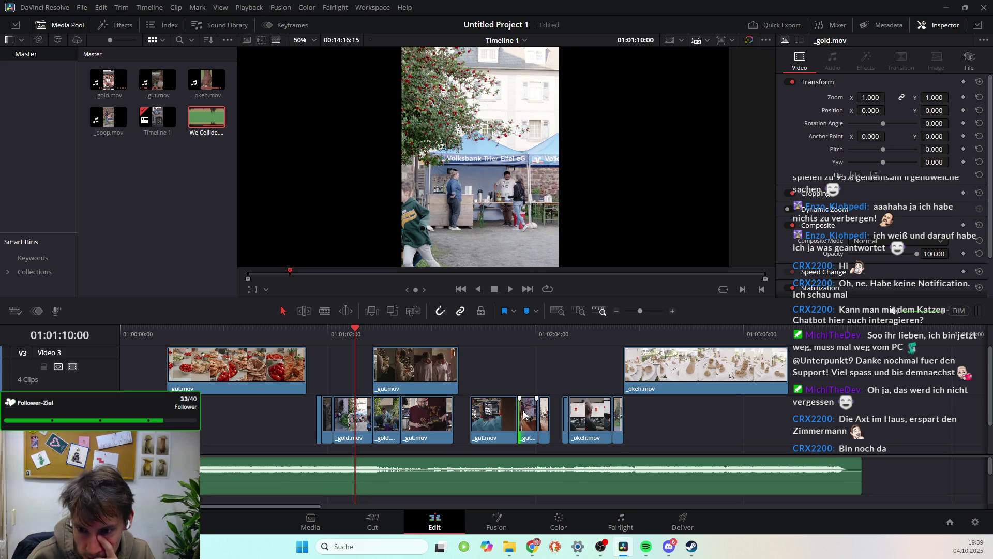
Move the food clip from the upper track down onto Video 1 after the party clips
{"action": "double_click", "coordinate": [505, 414]}
{"action": "left_click_drag", "start_coordinate": [534, 414], "coordinate": [202, 427]}
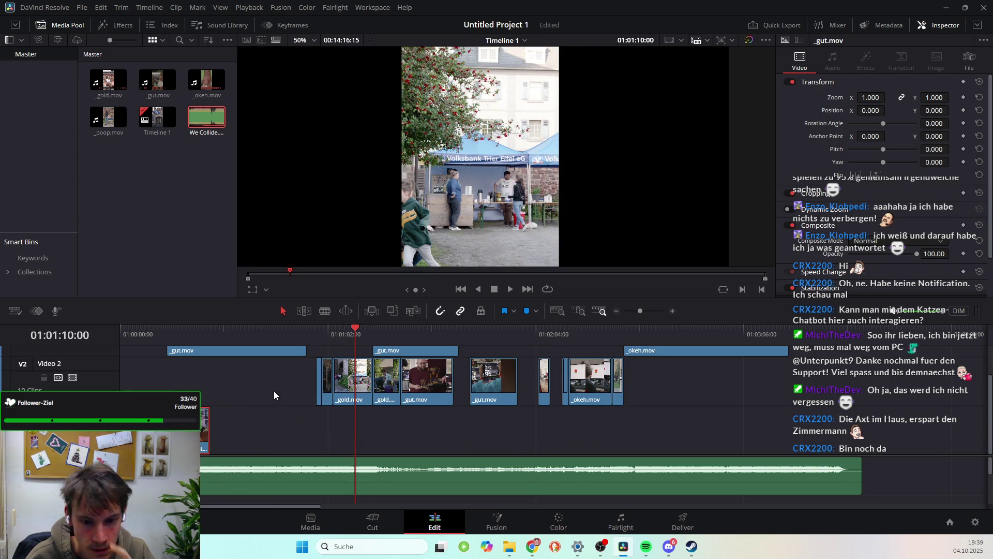
{"action": "double_click", "coordinate": [249, 352]}
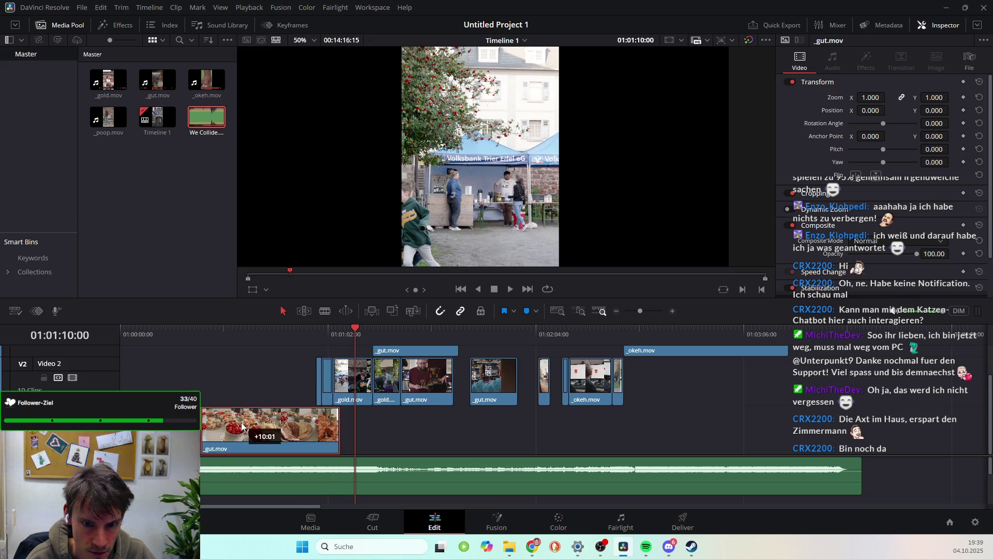
{"action": "left_click_drag", "start_coordinate": [206, 350], "coordinate": [263, 439]}
{"action": "left_click", "coordinate": [351, 329]}
{"action": "left_click_drag", "start_coordinate": [350, 330], "coordinate": [159, 383]}
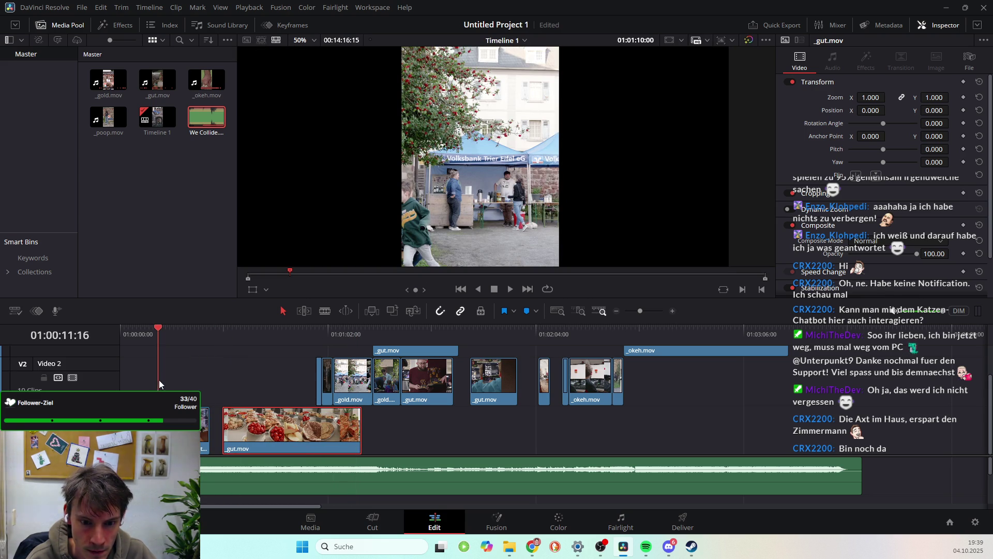
Lift the last party _gut.mov clip onto Video 2
{"action": "scroll", "coordinate": [492, 492], "scroll_direction": "up", "scroll_amount": 4}
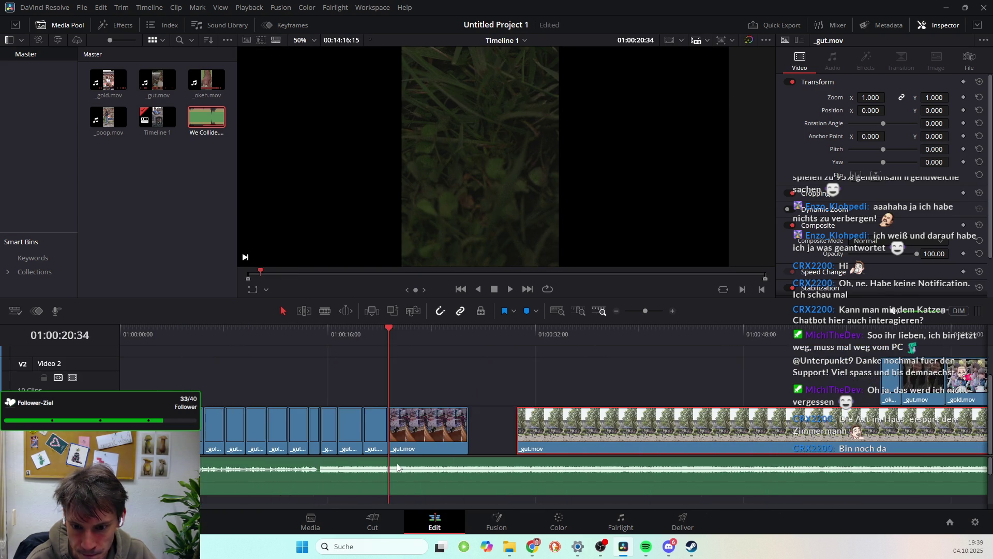
{"action": "left_click", "coordinate": [483, 440]}
{"action": "left_click_drag", "start_coordinate": [483, 440], "coordinate": [445, 389]}
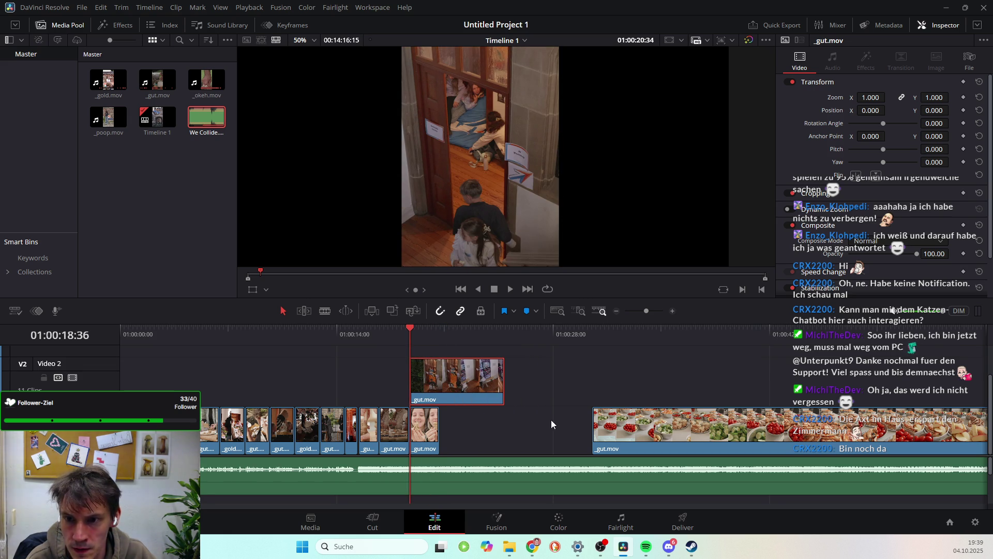
Preview the lifted party clip and trim its start and end around 01:00:24
{"action": "key", "text": "space"}
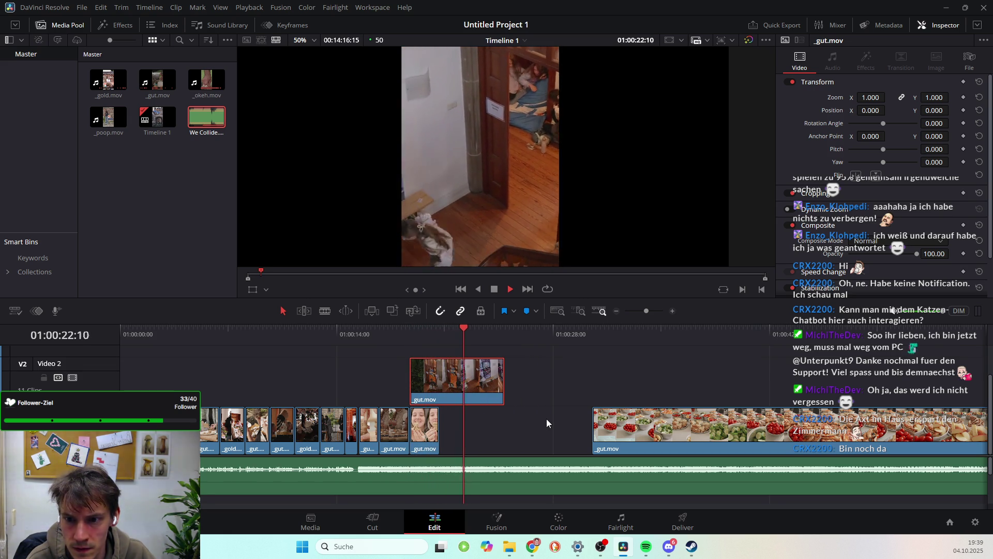
{"action": "key", "text": "space"}
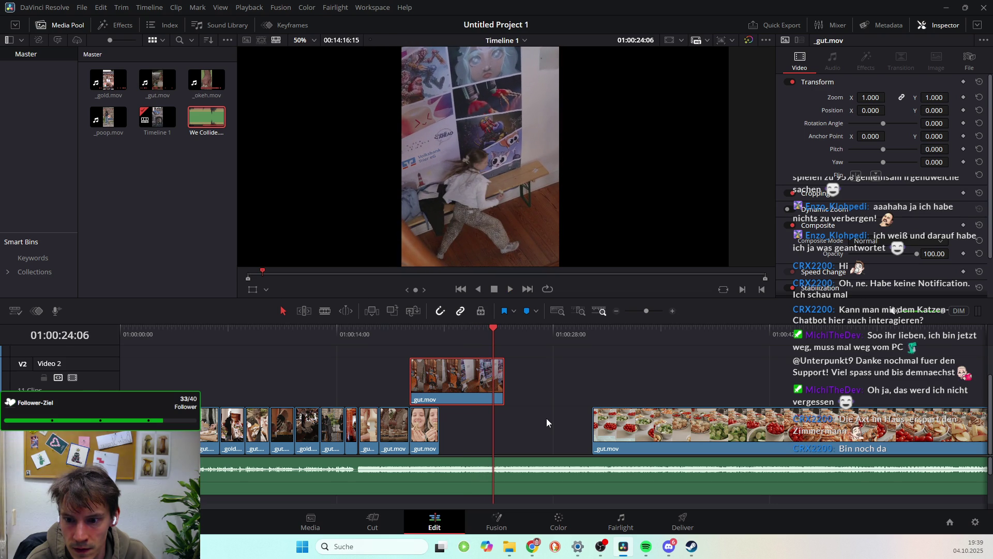
{"action": "left_click_drag", "start_coordinate": [465, 328], "coordinate": [458, 328]}
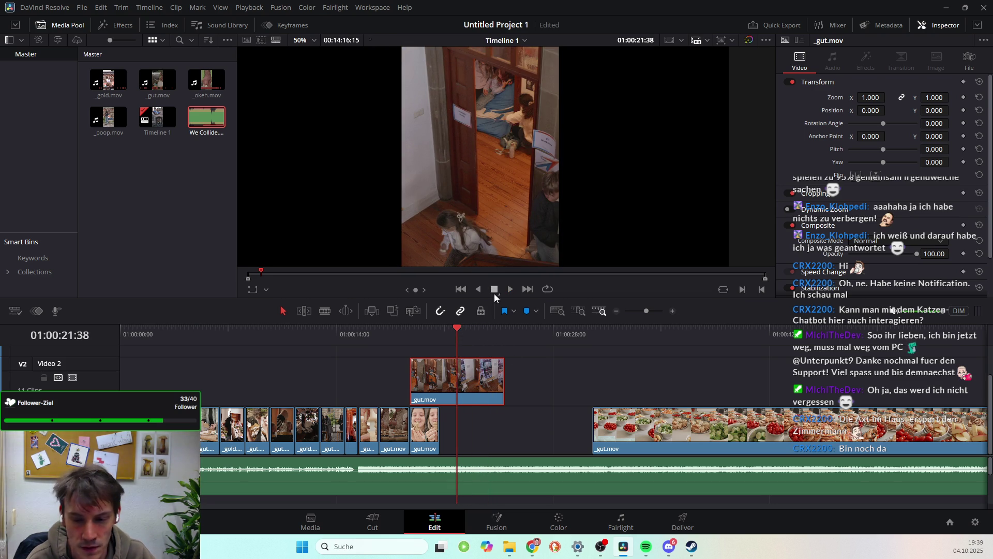
{"action": "mouse_move", "coordinate": [465, 327]}
{"action": "left_mouse_down"}
{"action": "mouse_move", "coordinate": [505, 334]}
{"action": "mouse_move", "coordinate": [497, 335]}
{"action": "left_mouse_up"}
{"action": "left_click_drag", "start_coordinate": [494, 338], "coordinate": [498, 326]}
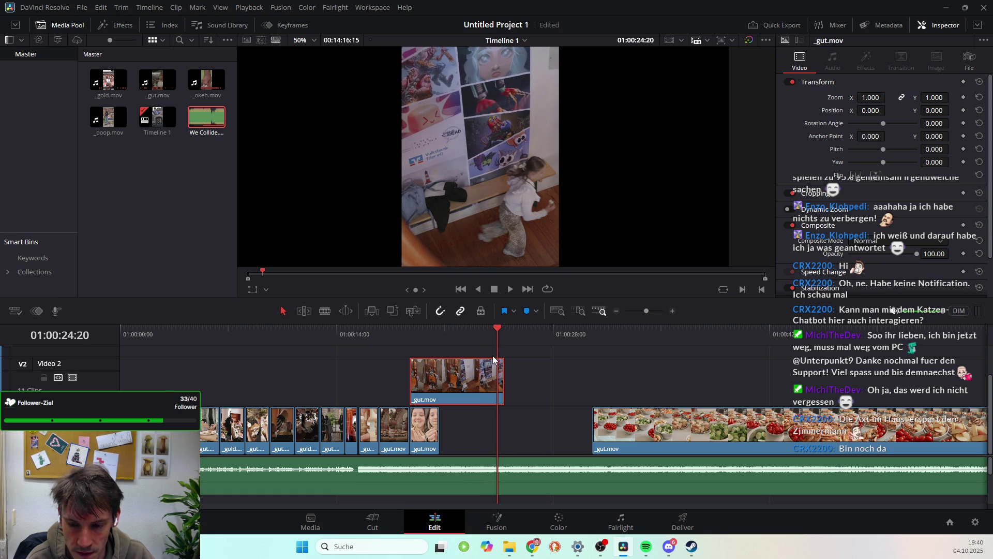
{"action": "mouse_move", "coordinate": [500, 375]}
{"action": "left_mouse_down"}
{"action": "mouse_move", "coordinate": [387, 380]}
{"action": "mouse_move", "coordinate": [411, 380]}
{"action": "left_mouse_up"}
{"action": "left_click_drag", "start_coordinate": [496, 331], "coordinate": [409, 334]}
{"action": "key", "text": "space"}
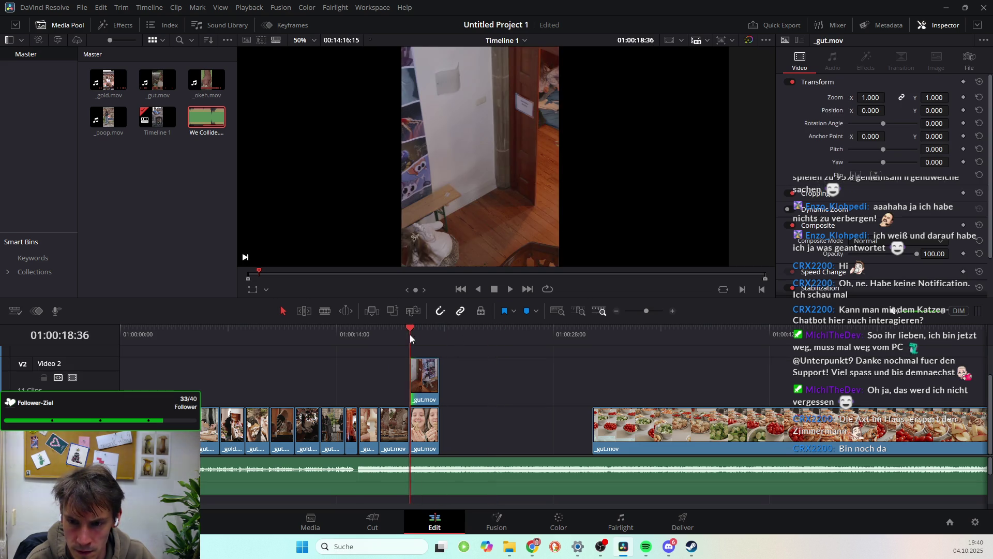
{"action": "key", "text": "space"}
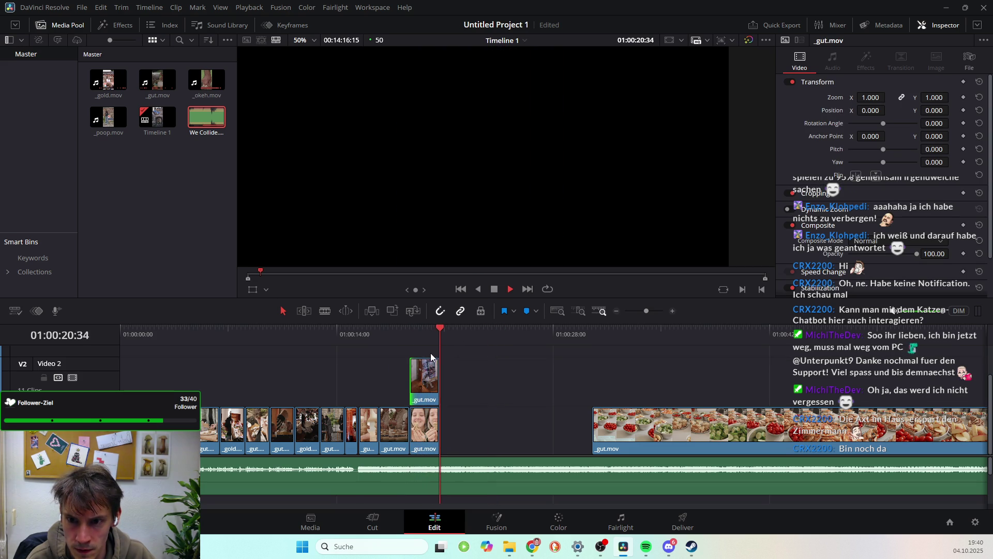
{"action": "left_click_drag", "start_coordinate": [446, 325], "coordinate": [409, 331]}
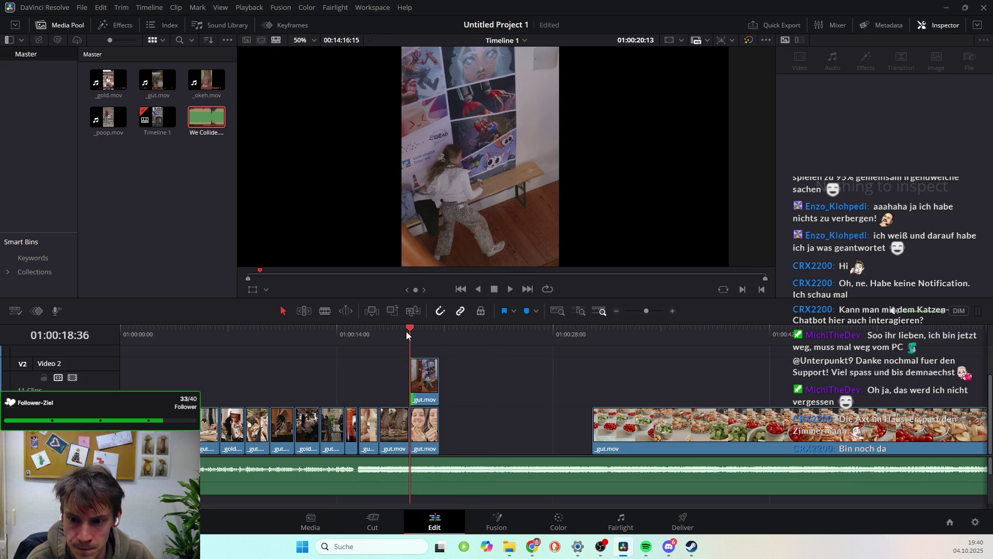
Shift the party clip slightly later, adjust its start and end, and review it
{"action": "left_click", "coordinate": [425, 381]}
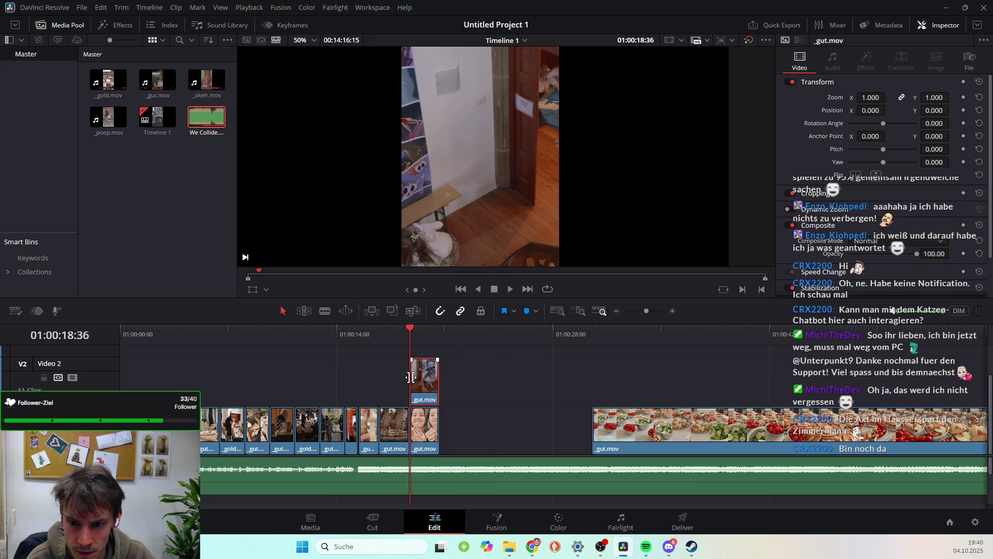
{"action": "mouse_move", "coordinate": [410, 377]}
{"action": "left_mouse_down"}
{"action": "mouse_move", "coordinate": [441, 375]}
{"action": "mouse_move", "coordinate": [430, 376]}
{"action": "left_mouse_up"}
{"action": "left_click", "coordinate": [421, 330]}
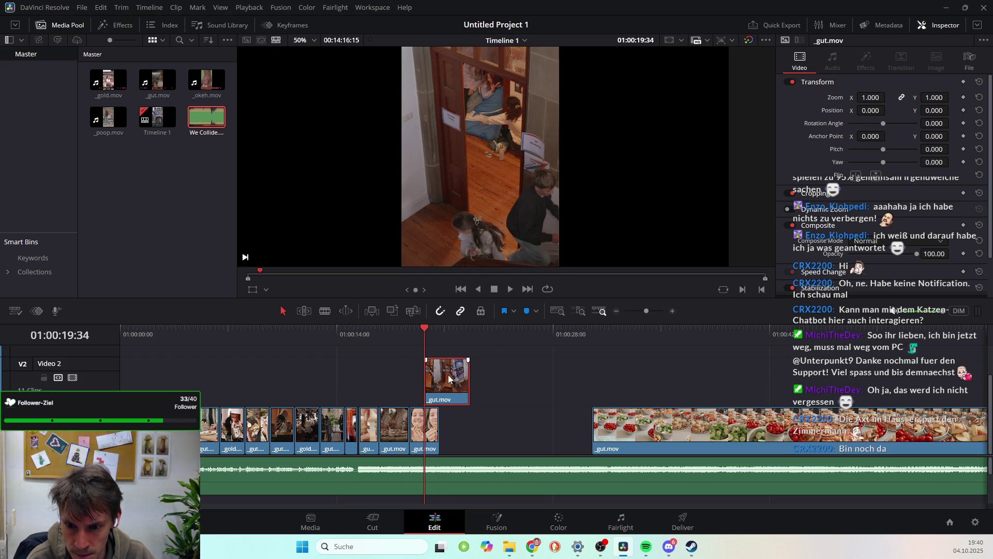
{"action": "left_click_drag", "start_coordinate": [451, 378], "coordinate": [440, 375]}
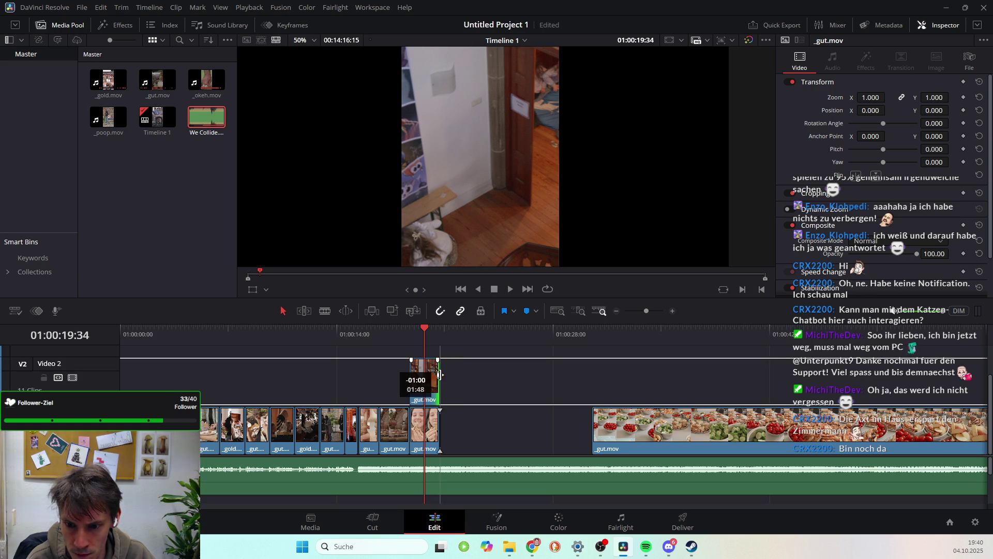
{"action": "left_click", "coordinate": [411, 328]}
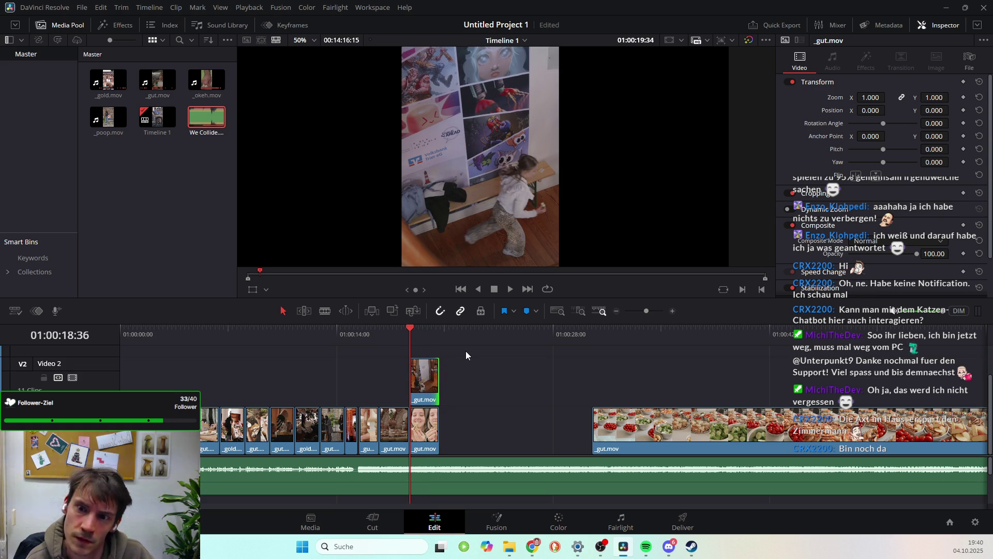
{"action": "key", "text": "space"}
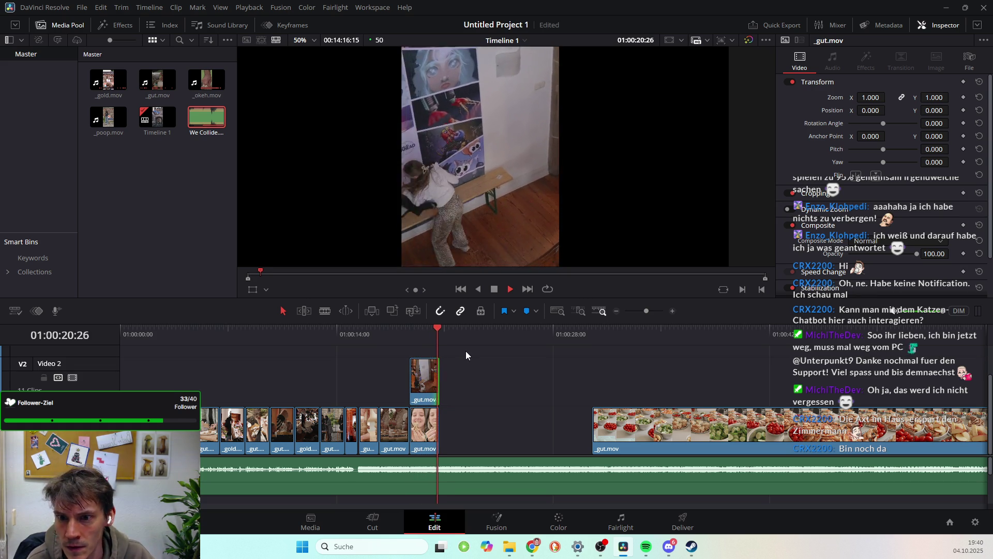
{"action": "key", "text": "space"}
Extend the party clip's start back to 01:00:17:41, shorten its end, and replay it
{"action": "left_click", "coordinate": [407, 370]}
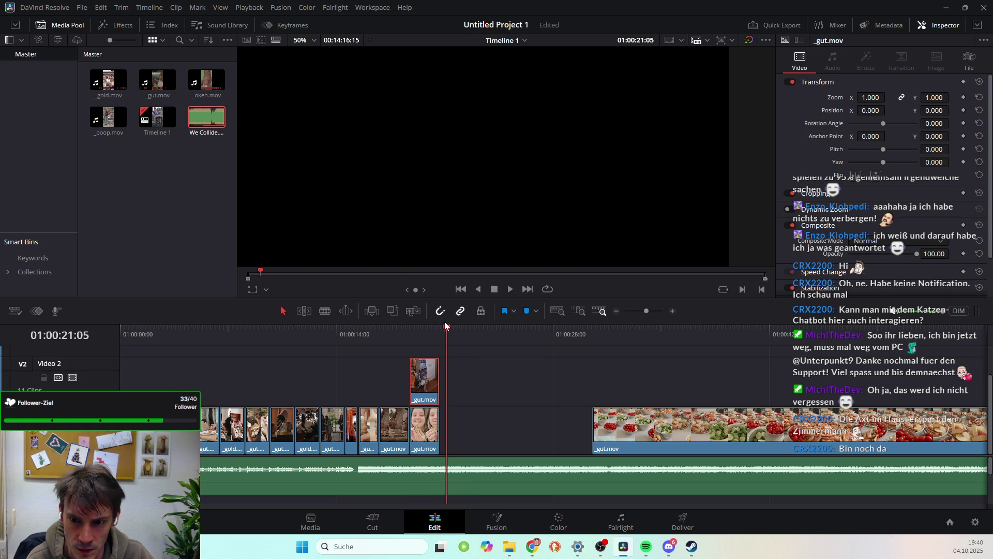
{"action": "left_click_drag", "start_coordinate": [446, 328], "coordinate": [409, 328]}
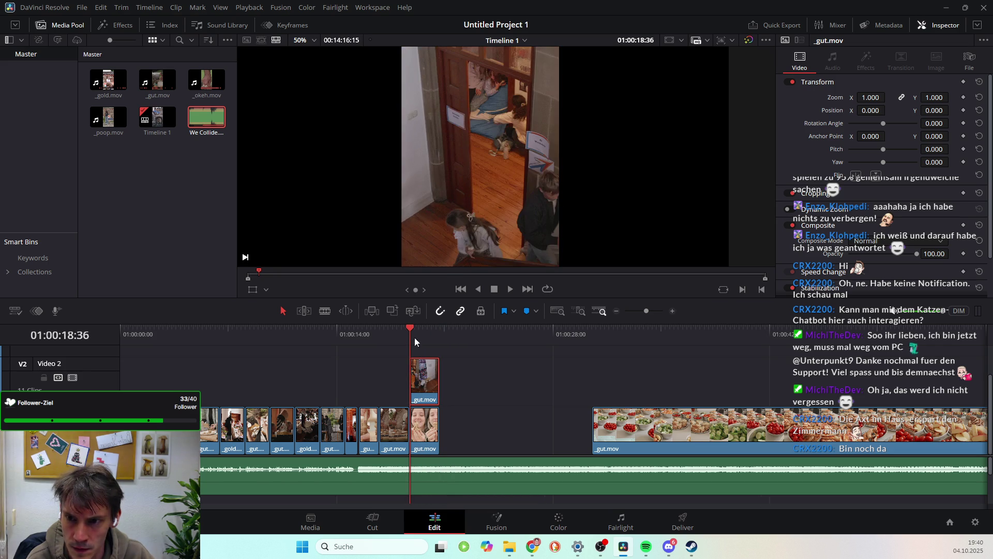
{"action": "key", "text": "j"}
{"action": "key", "text": "k"}
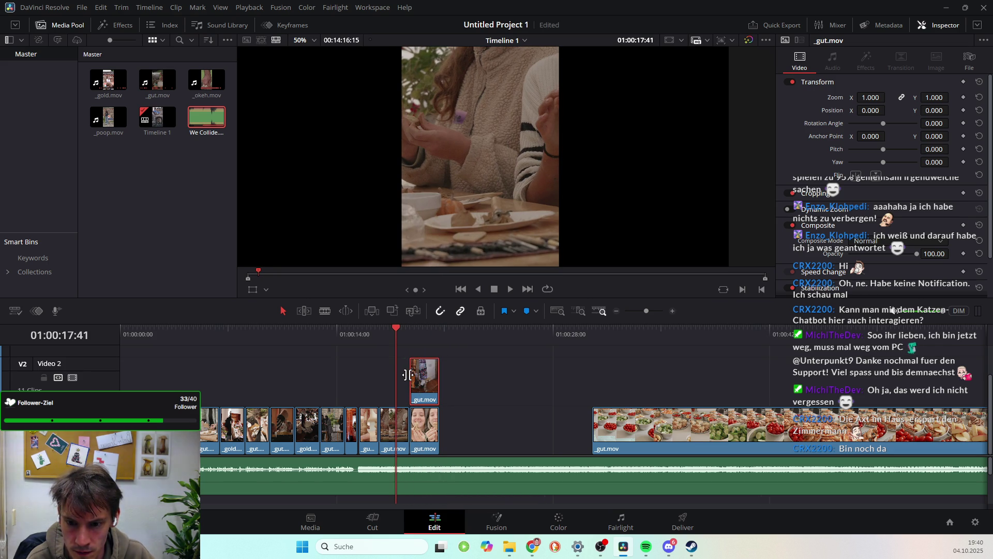
{"action": "left_click_drag", "start_coordinate": [408, 374], "coordinate": [396, 374]}
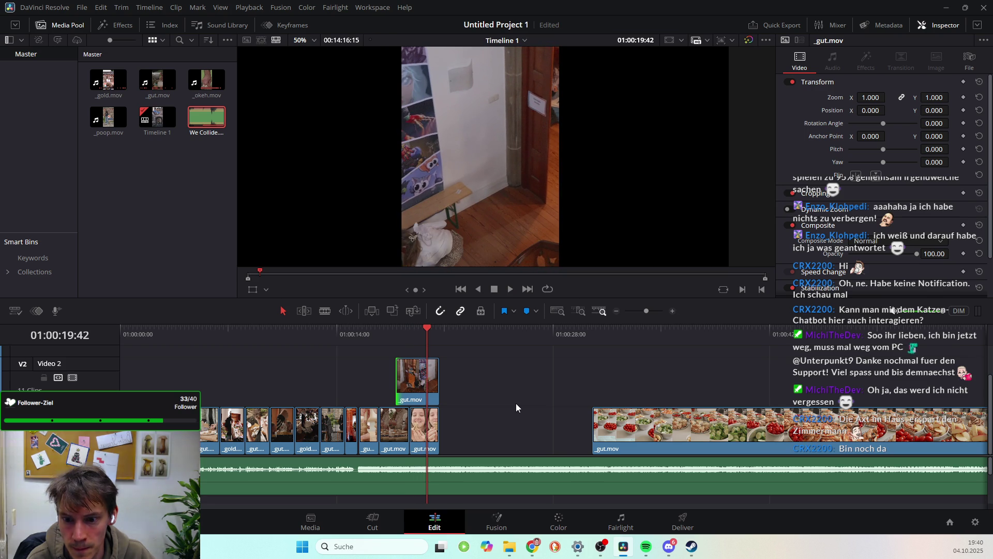
{"action": "left_click", "coordinate": [412, 385]}
{"action": "left_click_drag", "start_coordinate": [409, 380], "coordinate": [439, 381]}
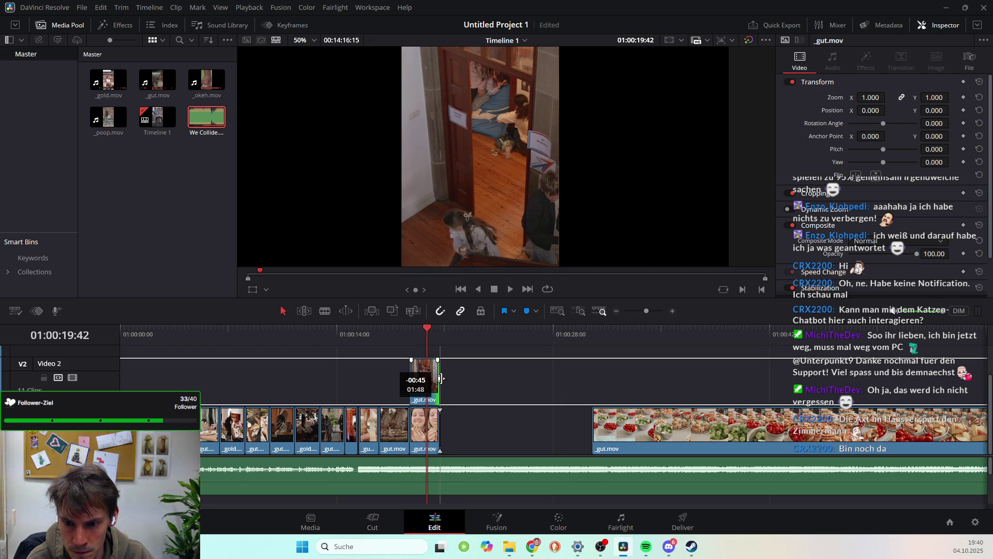
{"action": "left_click", "coordinate": [424, 329]}
{"action": "key", "text": "slash"}
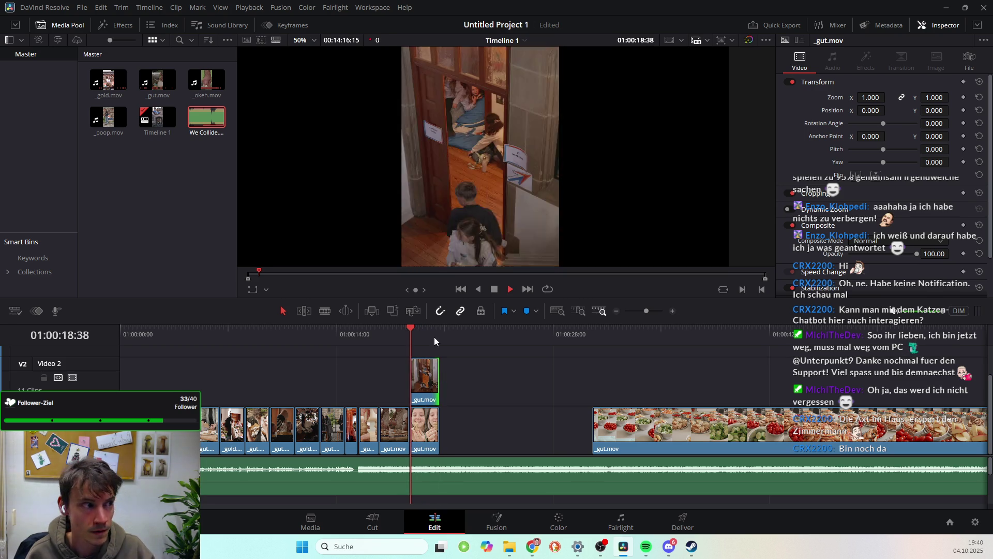
{"action": "key", "text": "space"}
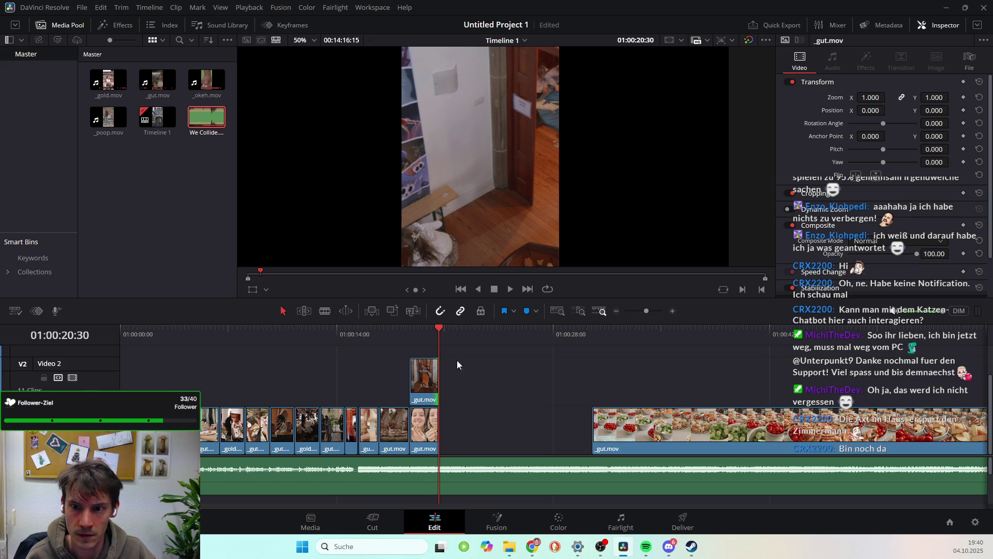
Drop the party clip at the end of Video 1 and raise the long food clip onto Video 2 after it
{"action": "left_click_drag", "start_coordinate": [429, 380], "coordinate": [457, 428]}
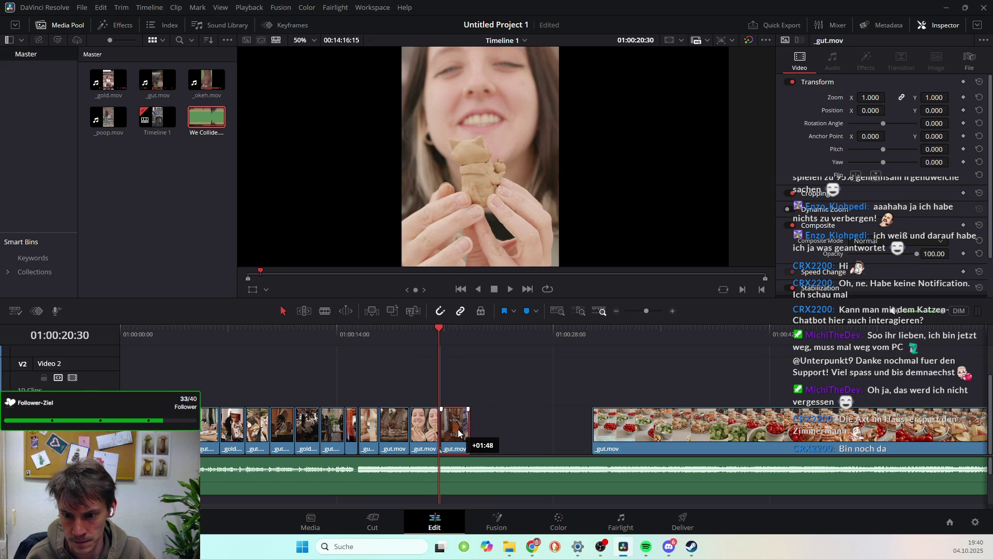
{"action": "left_click", "coordinate": [652, 421]}
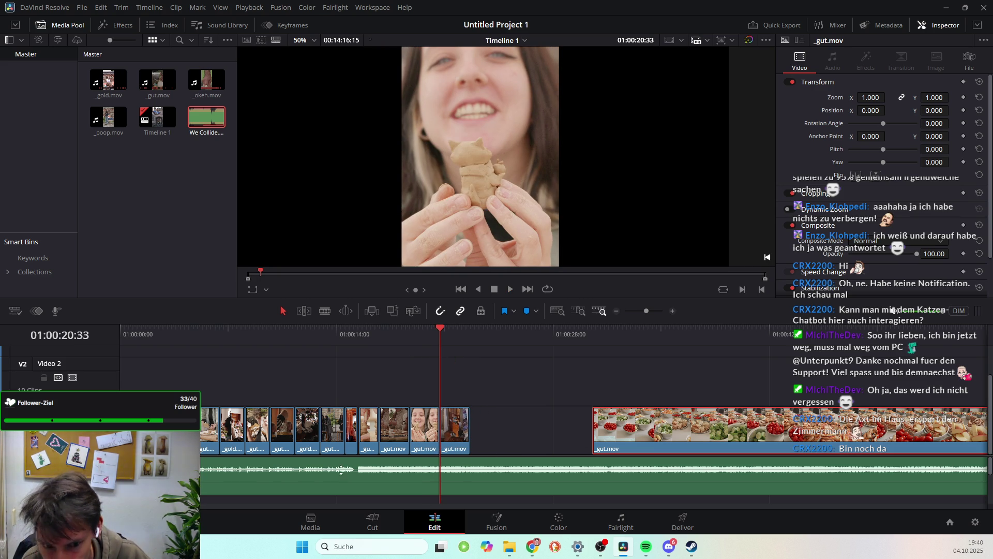
{"action": "left_click_drag", "start_coordinate": [635, 435], "coordinate": [476, 389]}
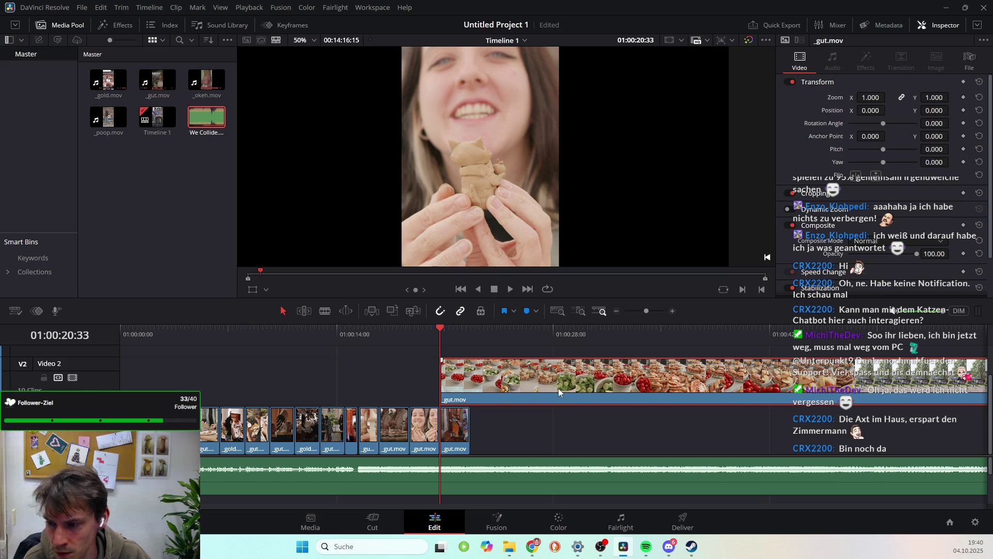
{"action": "left_click_drag", "start_coordinate": [444, 328], "coordinate": [571, 354]}
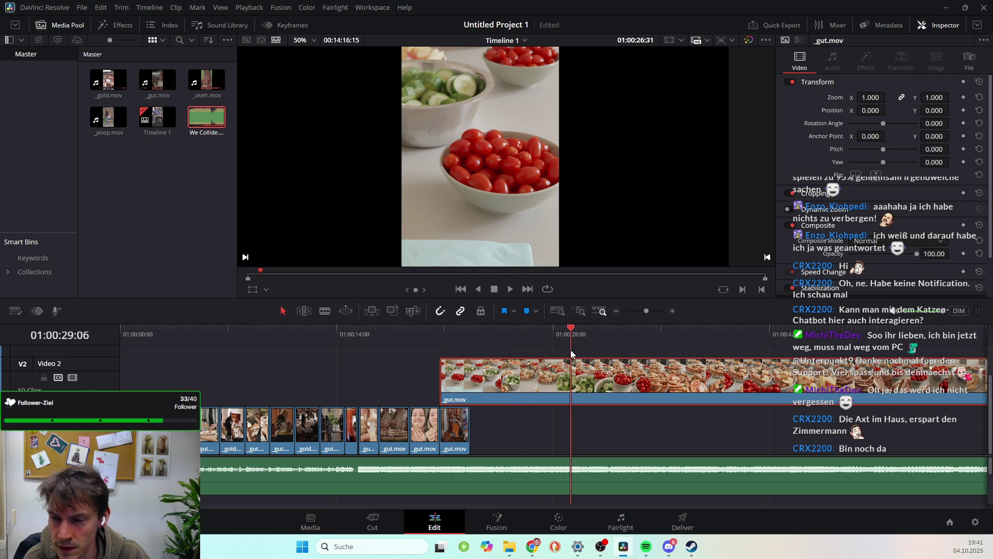
Preview the long food clip from its start to find where the cut should go
{"action": "key", "text": "space"}
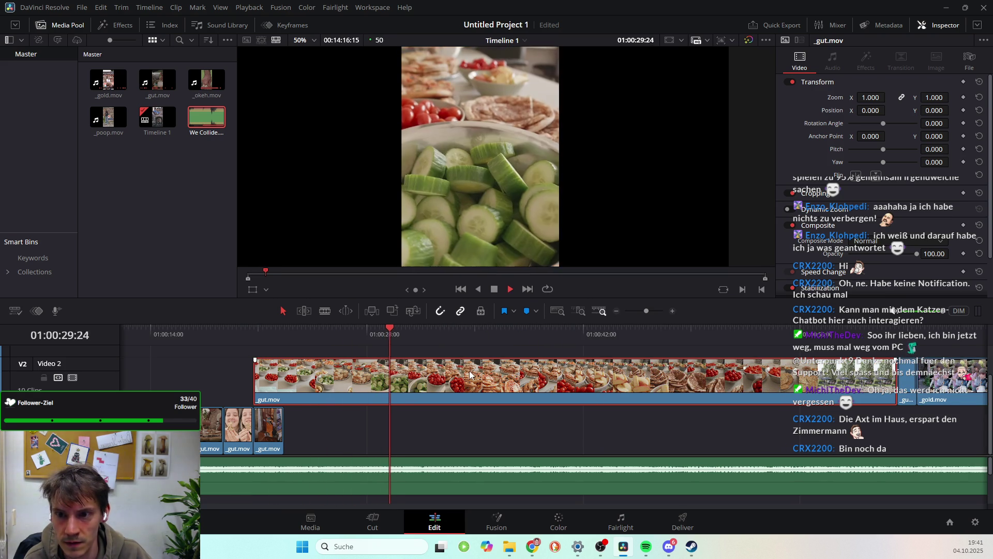
{"action": "left_click_drag", "start_coordinate": [398, 330], "coordinate": [307, 336]}
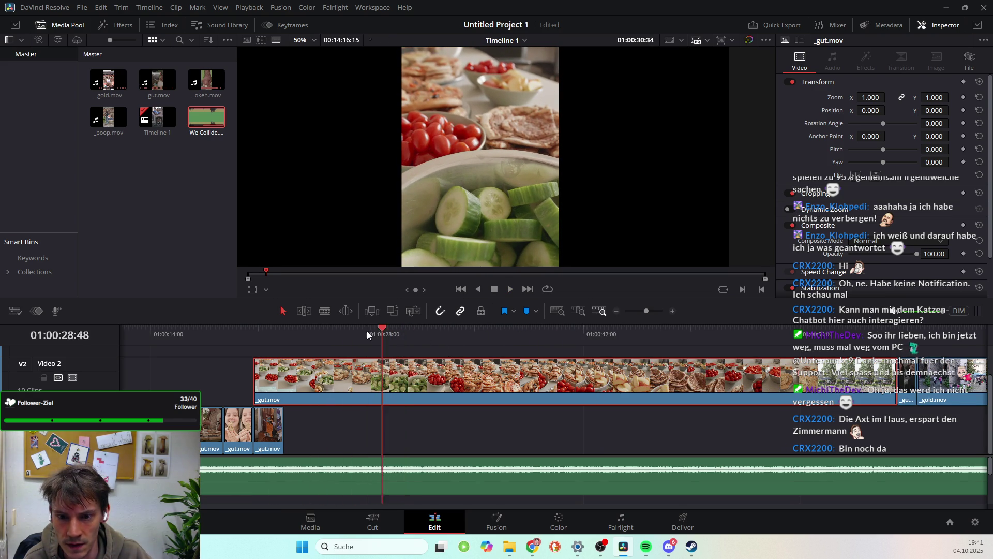
{"action": "left_click", "coordinate": [302, 332]}
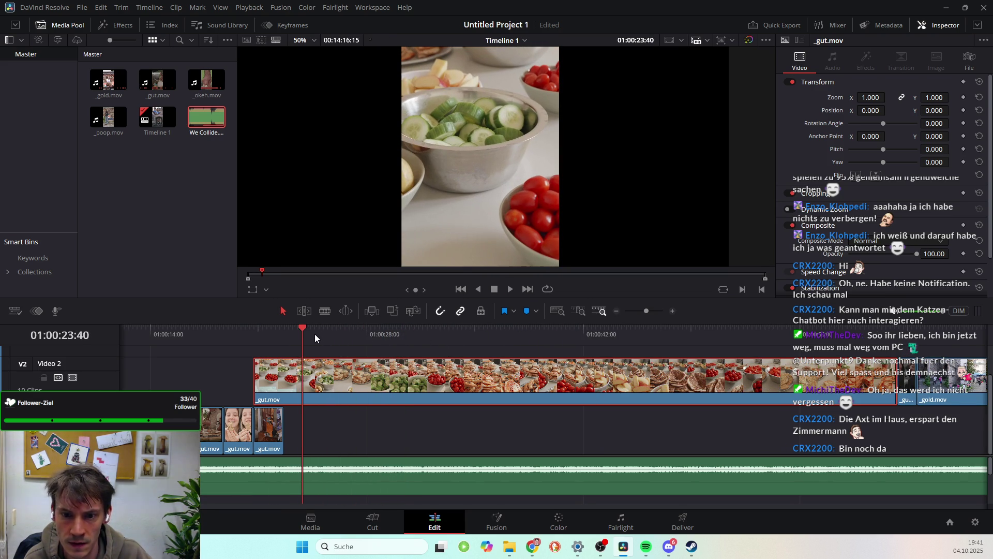
{"action": "left_click_drag", "start_coordinate": [301, 334], "coordinate": [256, 335]}
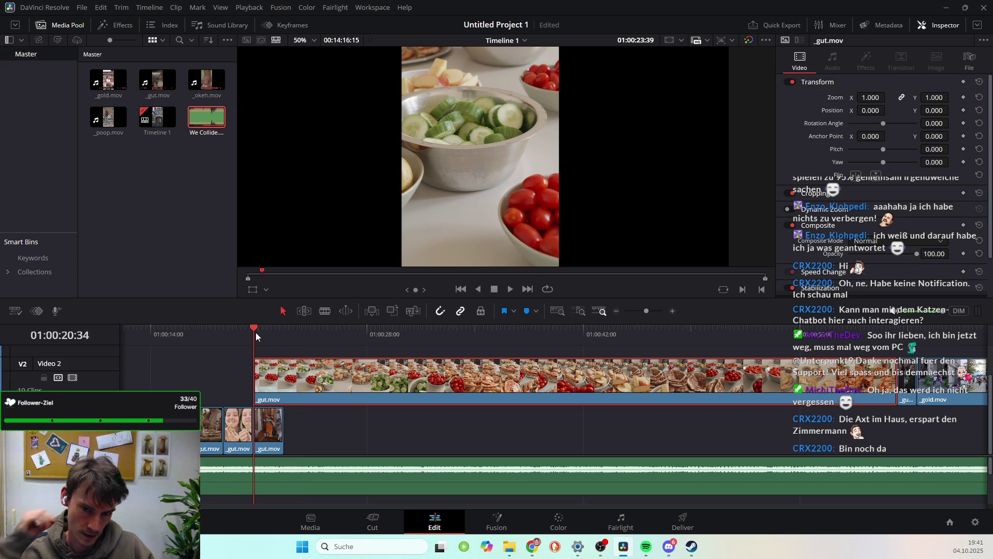
{"action": "key", "text": "space"}
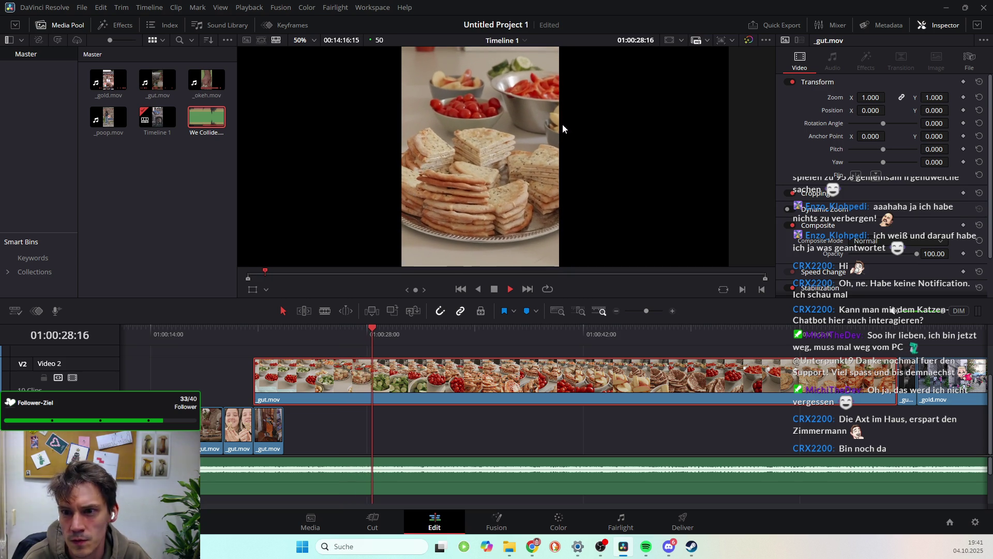
{"action": "key", "text": "space"}
{"action": "key", "text": "space"}
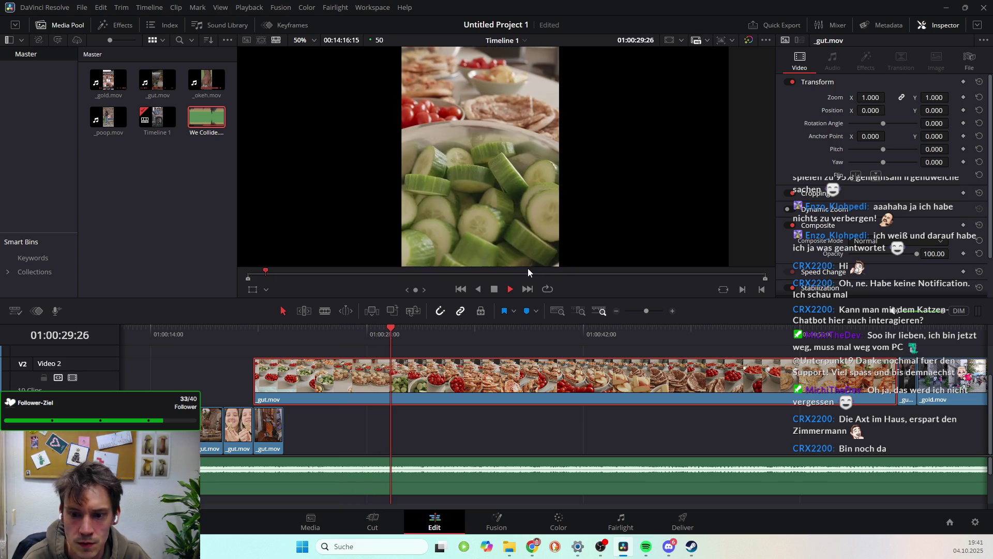
{"action": "key", "text": "space"}
Trim the food clip's left edge to the playhead at about 01:00:29:16 and play it back
{"action": "left_click", "coordinate": [393, 328]}
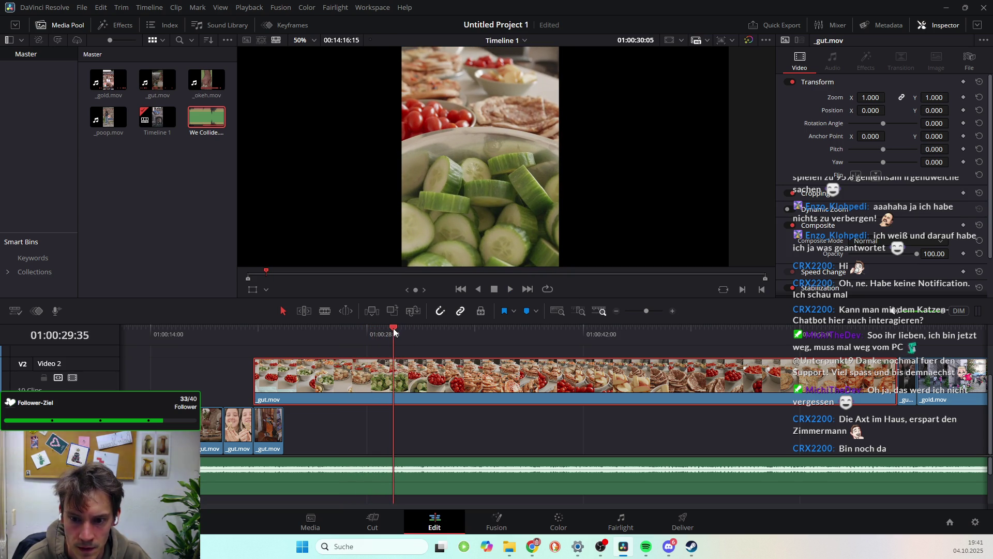
{"action": "left_click_drag", "start_coordinate": [392, 328], "coordinate": [392, 334]}
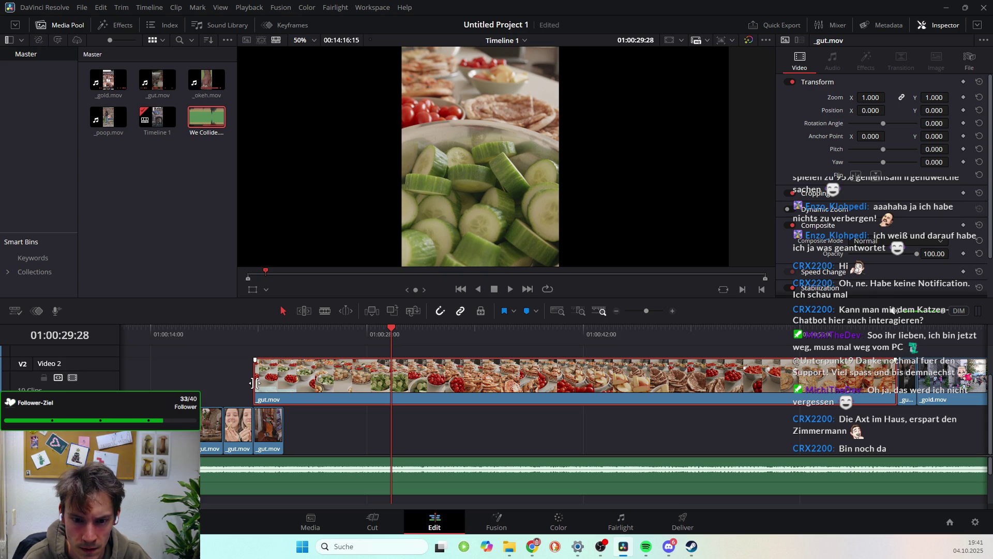
{"action": "left_click_drag", "start_coordinate": [260, 383], "coordinate": [396, 381]}
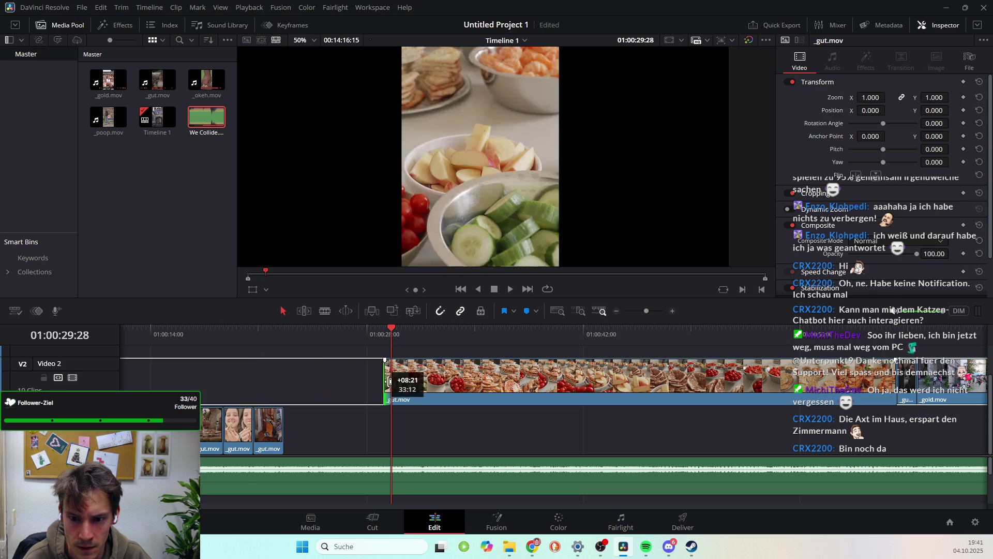
{"action": "key", "text": "space"}
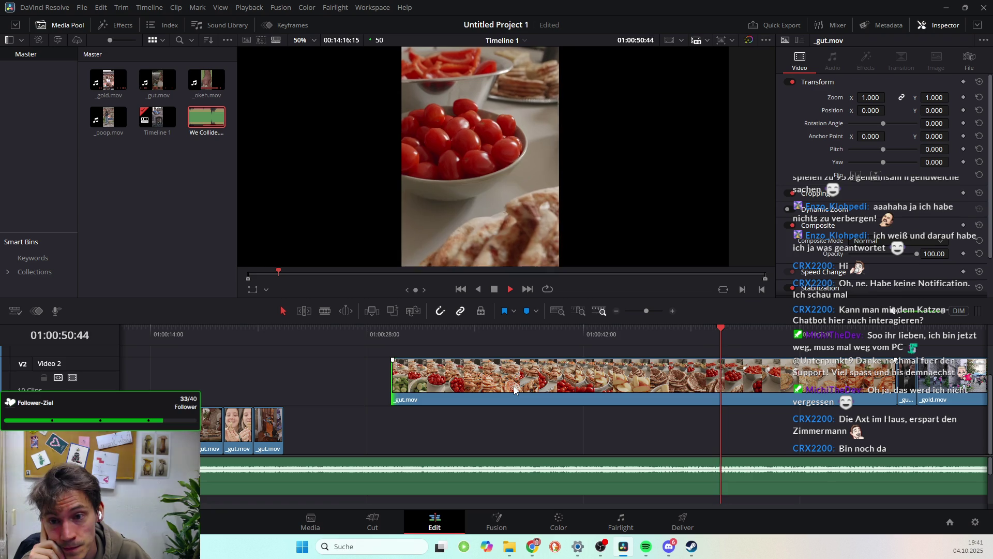
Trim more off the food clip's start near 01:00:31:00 and cut its end down substantially
{"action": "key", "text": "space"}
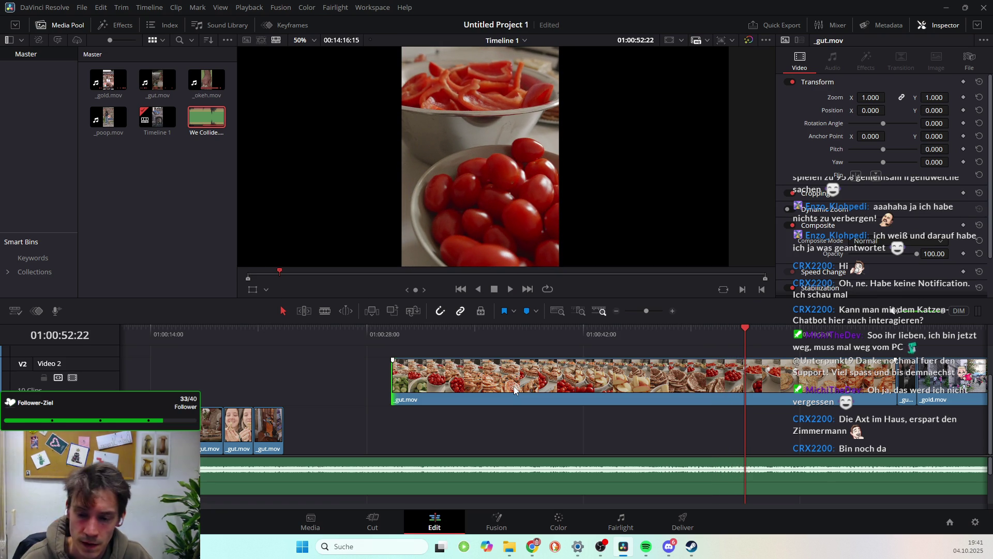
{"action": "left_click", "coordinate": [507, 402]}
{"action": "left_click_drag", "start_coordinate": [402, 338], "coordinate": [417, 337]}
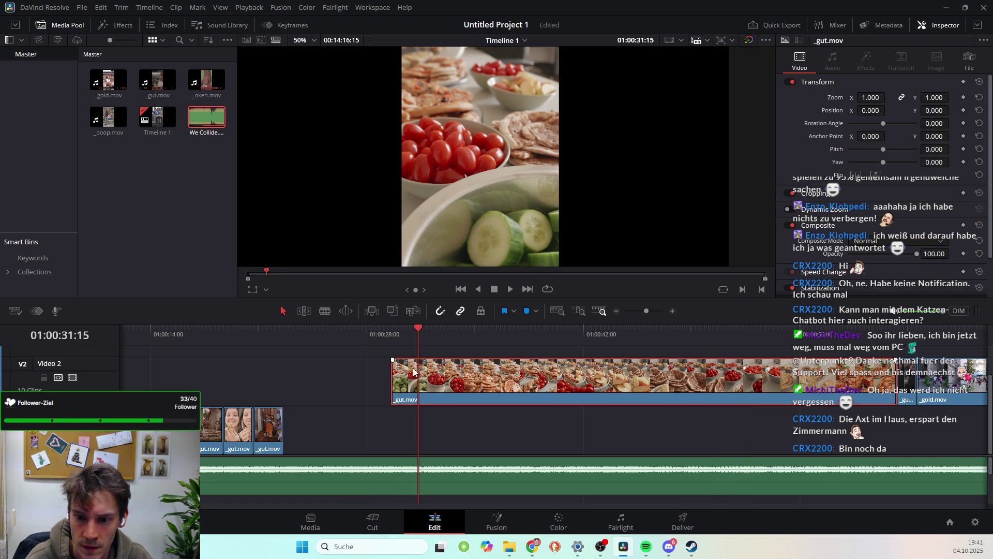
{"action": "mouse_move", "coordinate": [418, 338]}
{"action": "left_mouse_down"}
{"action": "mouse_move", "coordinate": [411, 327]}
{"action": "mouse_move", "coordinate": [420, 330]}
{"action": "left_mouse_up"}
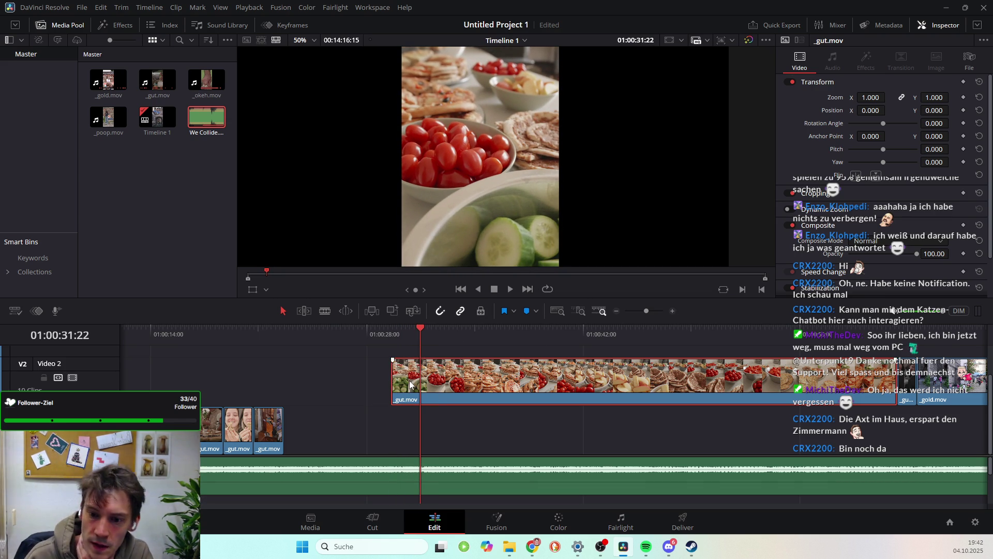
{"action": "mouse_move", "coordinate": [392, 373]}
{"action": "left_mouse_down"}
{"action": "mouse_move", "coordinate": [419, 373]}
{"action": "mouse_move", "coordinate": [305, 383]}
{"action": "left_mouse_up"}
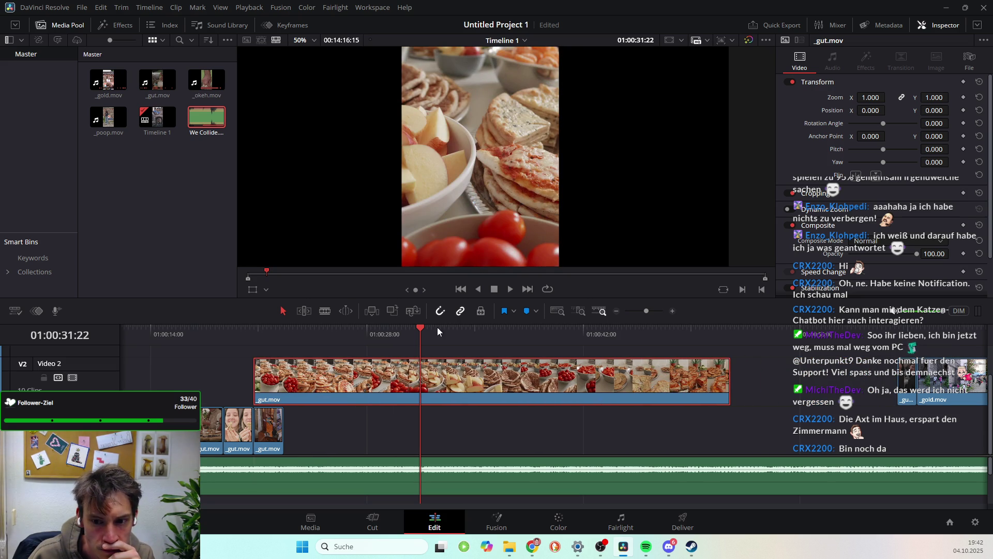
{"action": "mouse_move", "coordinate": [419, 331]}
{"action": "left_mouse_down"}
{"action": "mouse_move", "coordinate": [269, 337]}
{"action": "mouse_move", "coordinate": [565, 341]}
{"action": "mouse_move", "coordinate": [284, 367]}
{"action": "left_mouse_up"}
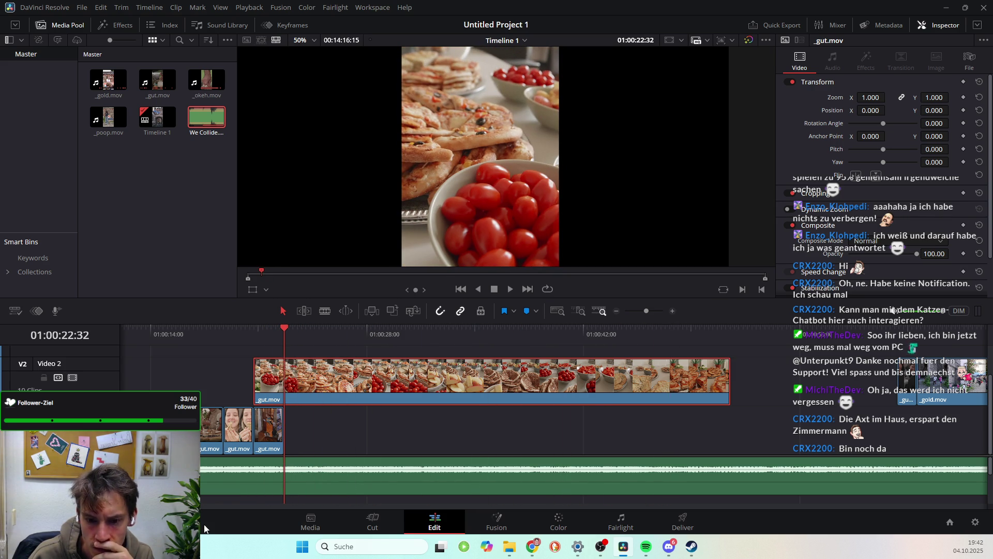
{"action": "mouse_move", "coordinate": [735, 379]}
{"action": "left_mouse_down"}
{"action": "mouse_move", "coordinate": [287, 399]}
{"action": "mouse_move", "coordinate": [337, 431]}
{"action": "left_mouse_up"}
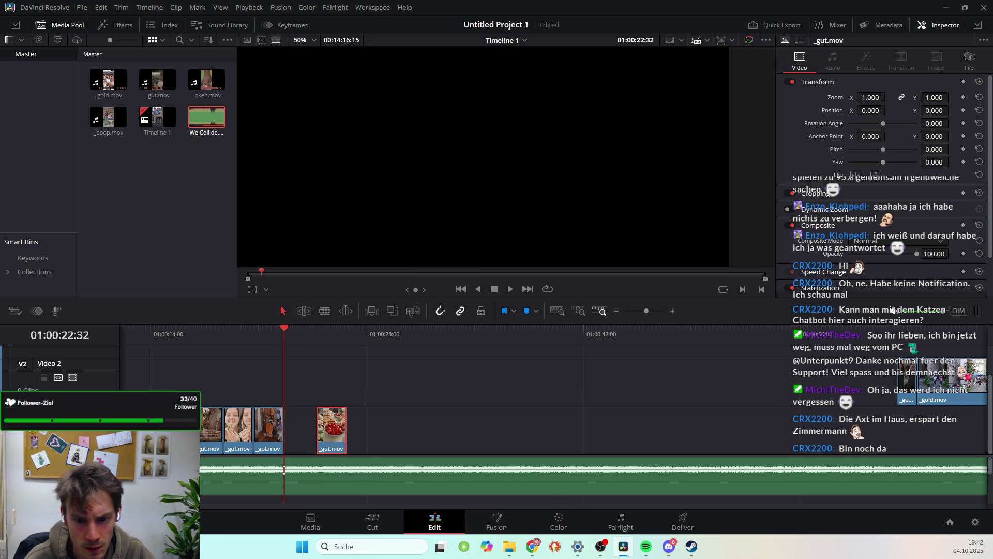
Shorten the end of the _gut.mov clip
{"action": "scroll", "coordinate": [311, 476], "scroll_direction": "up", "scroll_amount": 2}
{"action": "scroll", "coordinate": [355, 487], "scroll_direction": "up", "scroll_amount": 2}
{"action": "scroll", "coordinate": [637, 476], "scroll_direction": "up", "scroll_amount": 2}
{"action": "scroll", "coordinate": [534, 473], "scroll_direction": "up", "scroll_amount": 2}
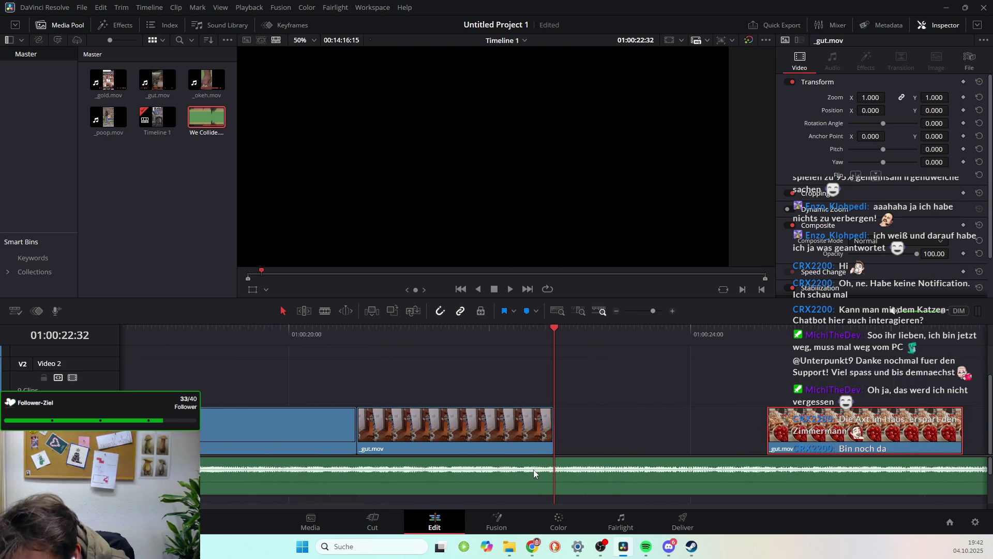
{"action": "scroll", "coordinate": [535, 478], "scroll_direction": "up", "scroll_amount": 1}
{"action": "scroll", "coordinate": [537, 478], "scroll_direction": "up", "scroll_amount": 1}
{"action": "scroll", "coordinate": [537, 478], "scroll_direction": "up", "scroll_amount": 1}
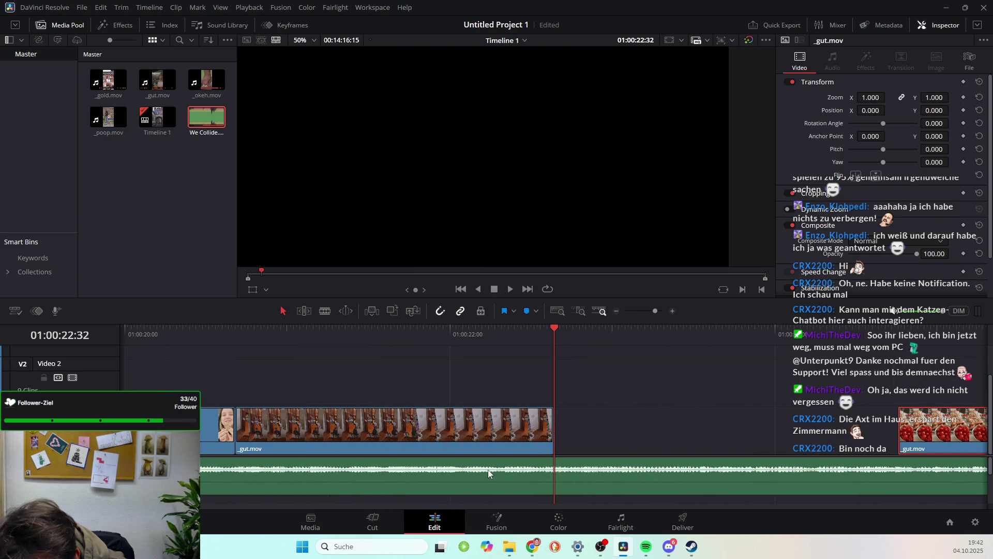
{"action": "left_click", "coordinate": [549, 424]}
{"action": "left_click_drag", "start_coordinate": [551, 425], "coordinate": [501, 459]}
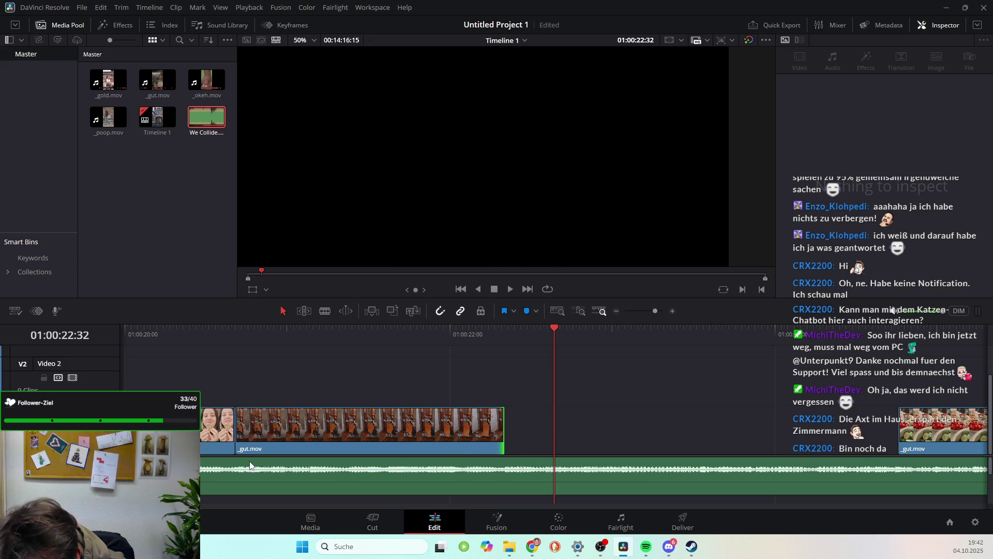
Slide the tomato clip left against the _gut.mov clip and fit the whole edit in view
{"action": "left_click_drag", "start_coordinate": [938, 450], "coordinate": [544, 458]}
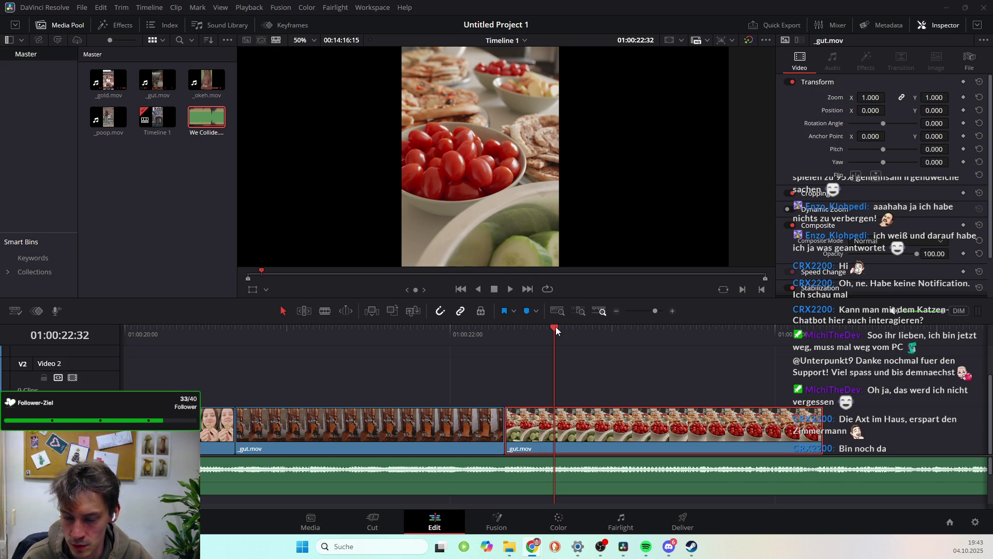
{"action": "scroll", "coordinate": [727, 392], "scroll_direction": "right", "scroll_amount": 3}
{"action": "scroll", "coordinate": [727, 392], "scroll_direction": "right", "scroll_amount": 3}
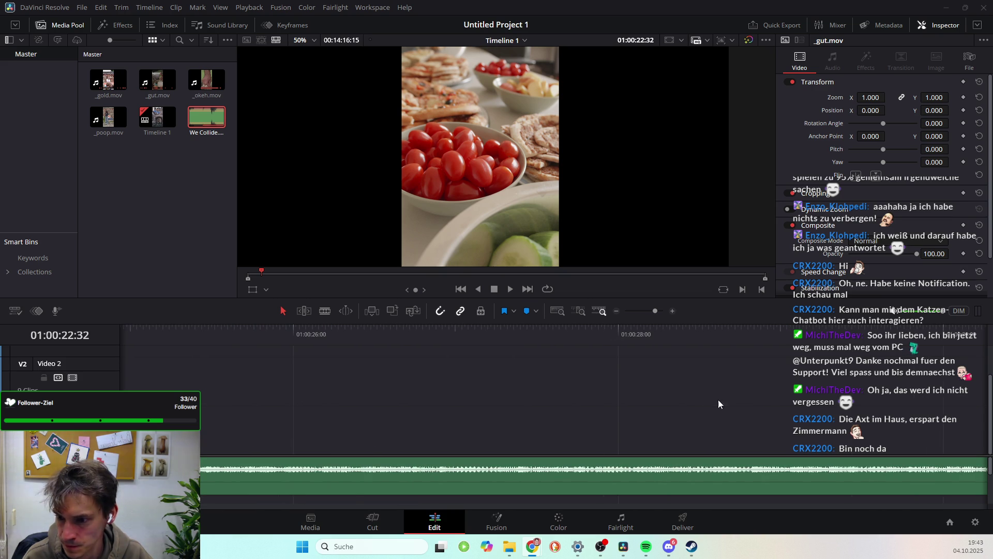
{"action": "scroll", "coordinate": [603, 425], "scroll_direction": "right", "scroll_amount": 3}
{"action": "scroll", "coordinate": [603, 426], "scroll_direction": "right", "scroll_amount": 2}
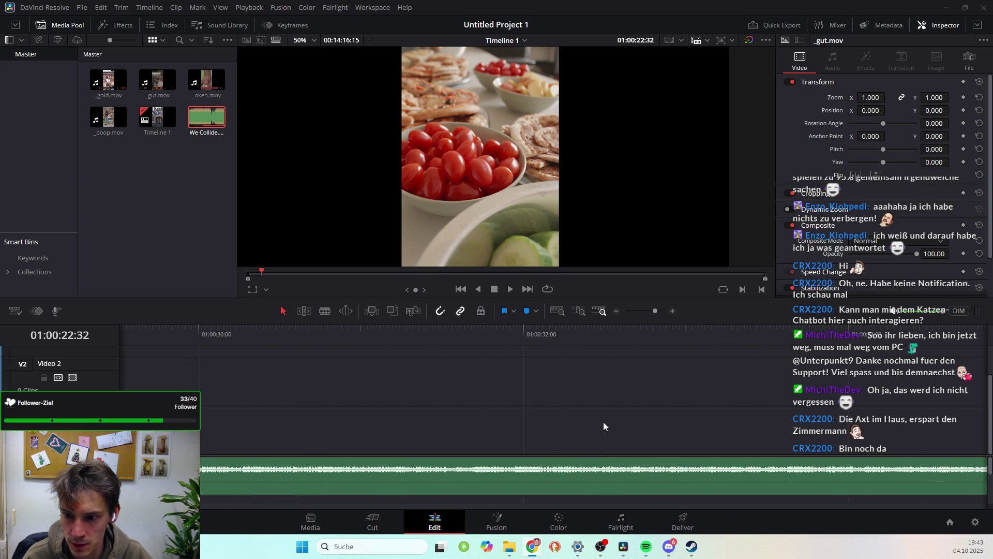
{"action": "key", "text": "shift+z"}
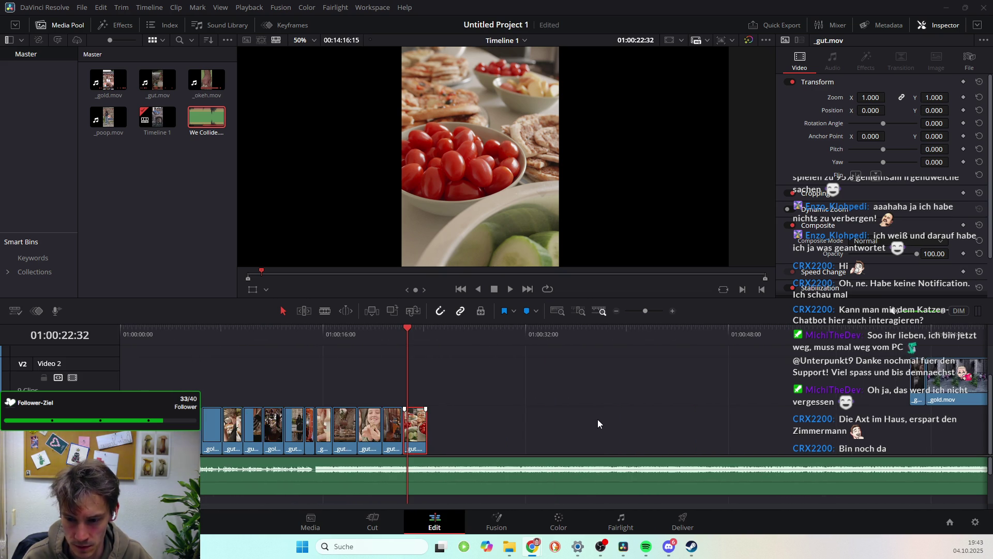
Enlarge the preview slightly and play the montage from the very start to the last clip
{"action": "left_click_drag", "start_coordinate": [405, 327], "coordinate": [120, 331]}
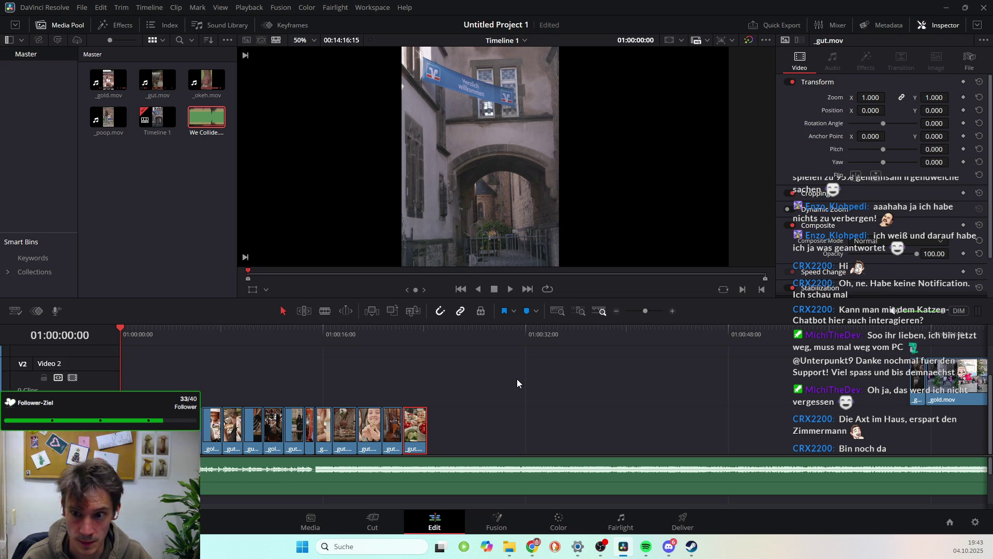
{"action": "left_click_drag", "start_coordinate": [525, 324], "coordinate": [525, 329]}
{"action": "key", "text": "space"}
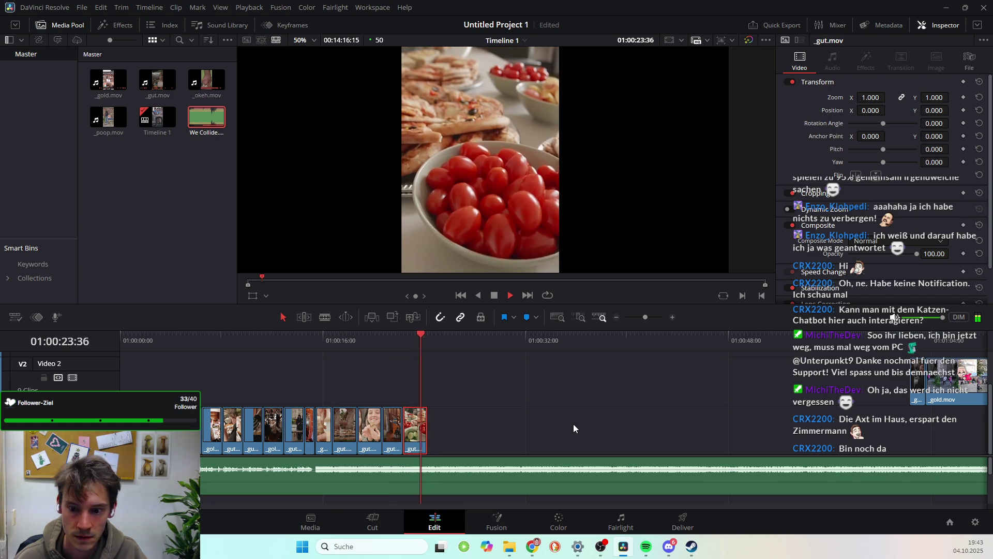
{"action": "key", "text": "space"}
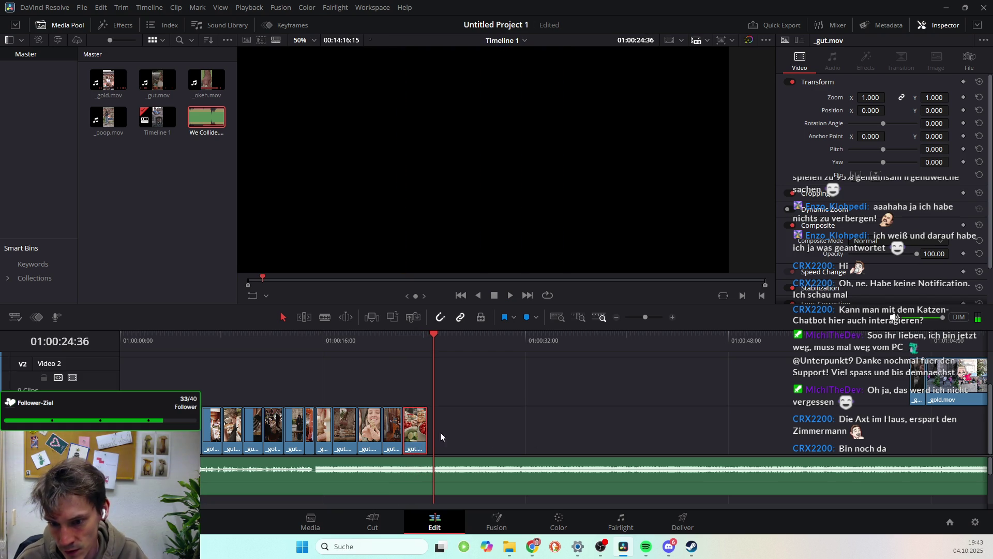
Lengthen the last clip's end slightly and replay the ending of the montage
{"action": "left_click", "coordinate": [429, 429]}
{"action": "left_click_drag", "start_coordinate": [429, 429], "coordinate": [432, 429]}
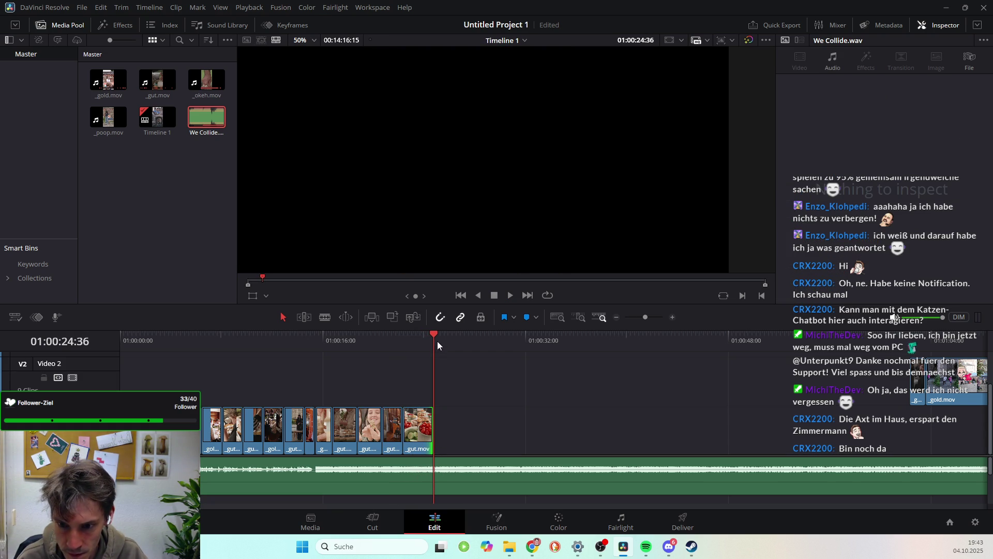
{"action": "left_click_drag", "start_coordinate": [434, 336], "coordinate": [405, 336]}
{"action": "key", "text": "space"}
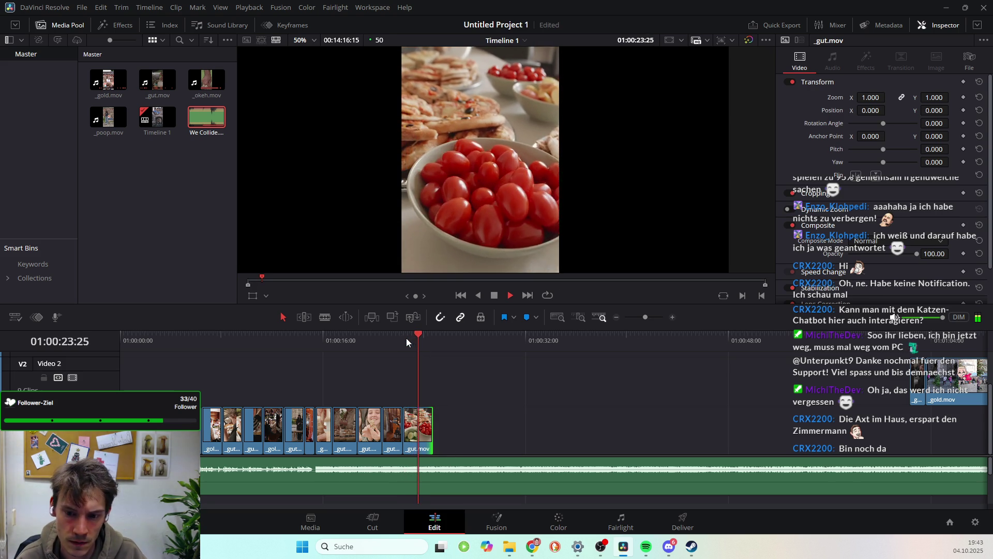
{"action": "key", "text": "space"}
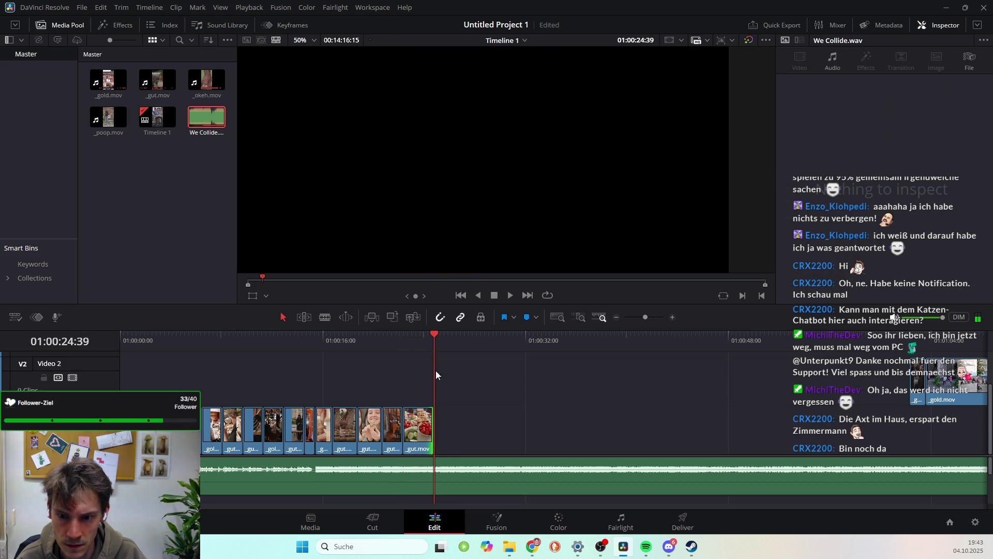
Zoom in on the end and extend the tomato clip a little further, then scrub the later footage
{"action": "left_click", "coordinate": [420, 445]}
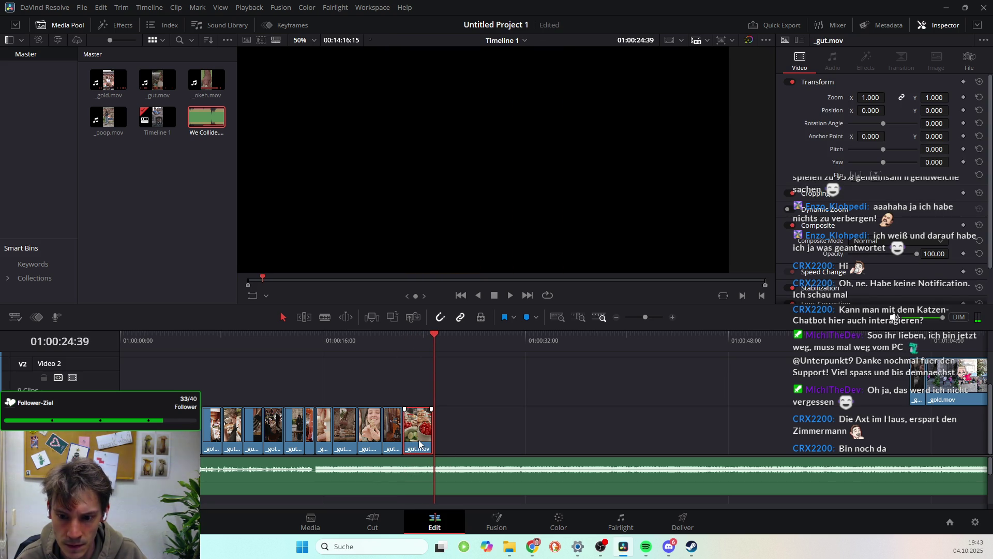
{"action": "key", "text": "ctrl+equal"}
{"action": "key", "text": "ctrl+equal"}
{"action": "key", "text": "ctrl+equal"}
{"action": "key", "text": "ctrl+equal"}
{"action": "key", "text": "ctrl+equal"}
{"action": "key", "text": "ctrl+equal"}
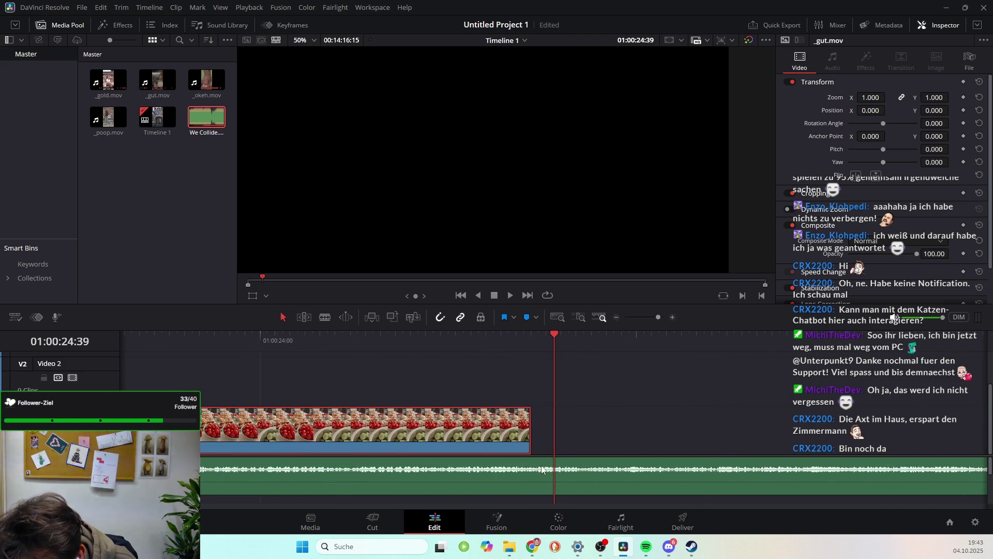
{"action": "left_click_drag", "start_coordinate": [532, 446], "coordinate": [540, 485]}
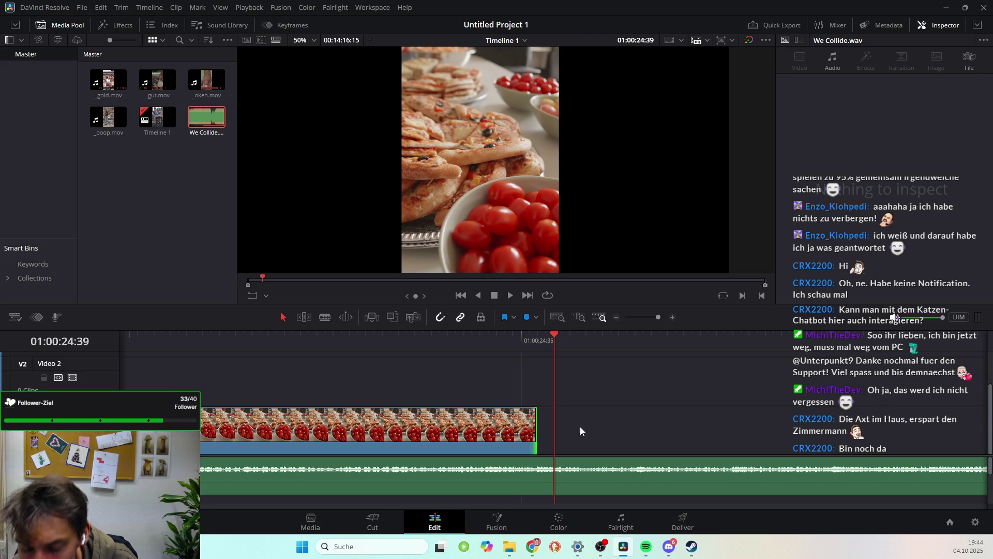
{"action": "scroll", "coordinate": [589, 448], "scroll_direction": "right", "scroll_amount": 3}
{"action": "scroll", "coordinate": [556, 430], "scroll_direction": "up", "scroll_amount": 5}
{"action": "scroll", "coordinate": [555, 430], "scroll_direction": "down", "scroll_amount": 8}
{"action": "scroll", "coordinate": [560, 445], "scroll_direction": "up", "scroll_amount": 4}
{"action": "left_click_drag", "start_coordinate": [576, 337], "coordinate": [578, 337]}
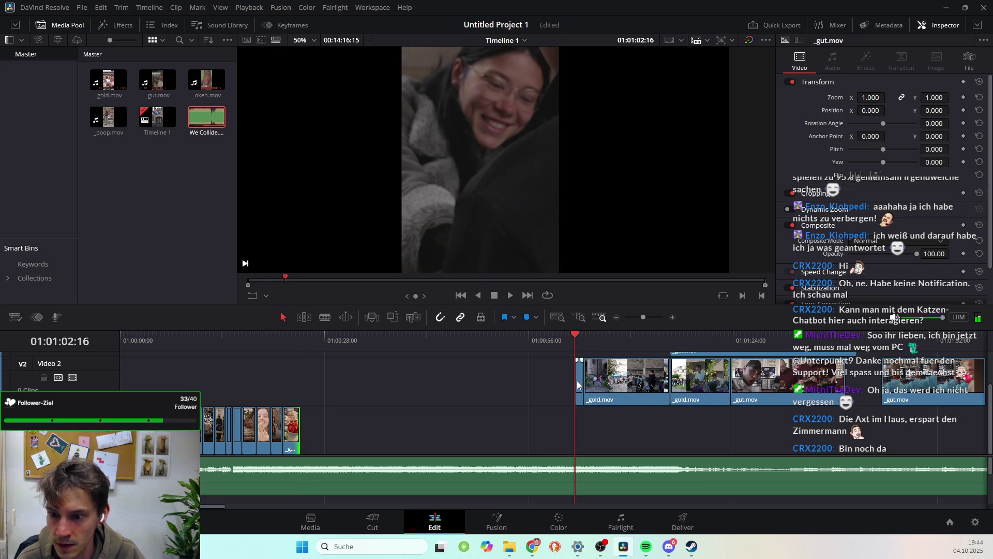
Drag the short Video 2 clip to an earlier position and jump to the _gold.mov clip's start
{"action": "left_click_drag", "start_coordinate": [579, 376], "coordinate": [485, 384]}
{"action": "left_click_drag", "start_coordinate": [483, 346], "coordinate": [486, 334]}
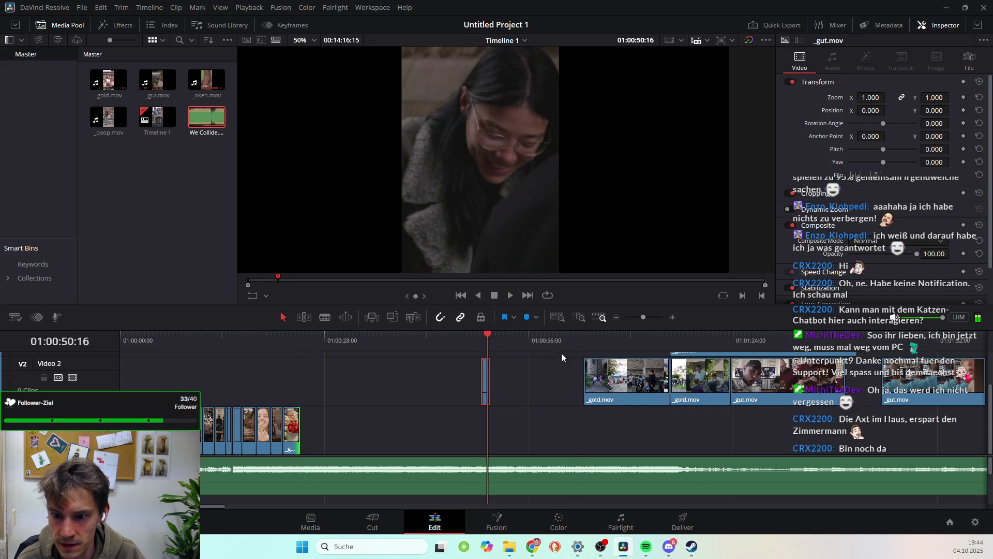
{"action": "key", "text": "Down"}
{"action": "scroll", "coordinate": [672, 363], "scroll_direction": "up", "scroll_amount": 2}
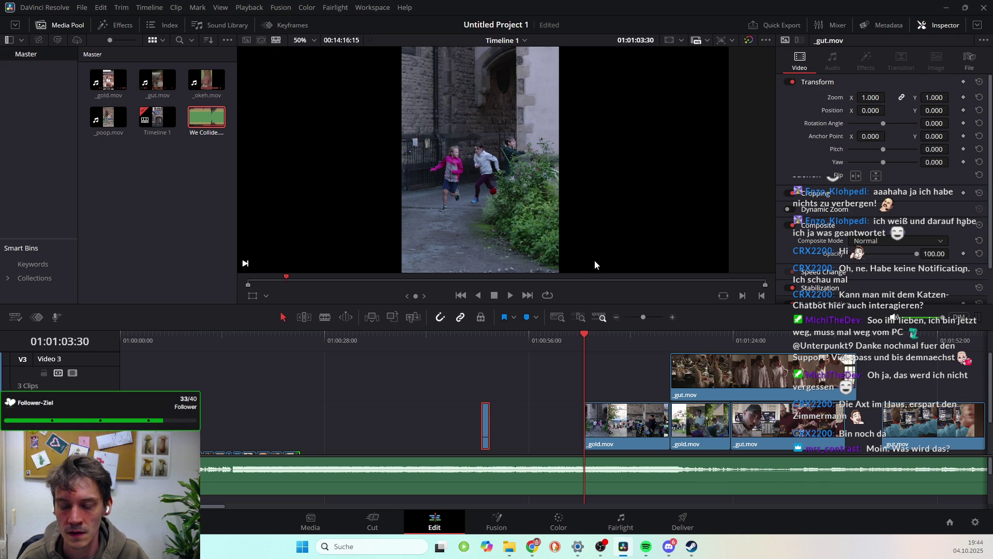
{"action": "scroll", "coordinate": [474, 420], "scroll_direction": "down", "scroll_amount": 2}
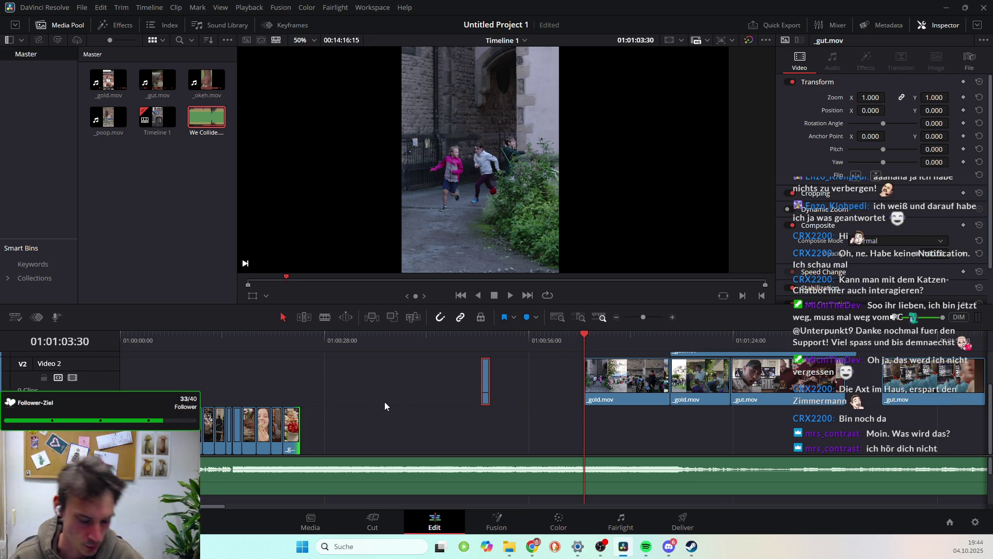
{"action": "key", "text": "alt+Tab"}
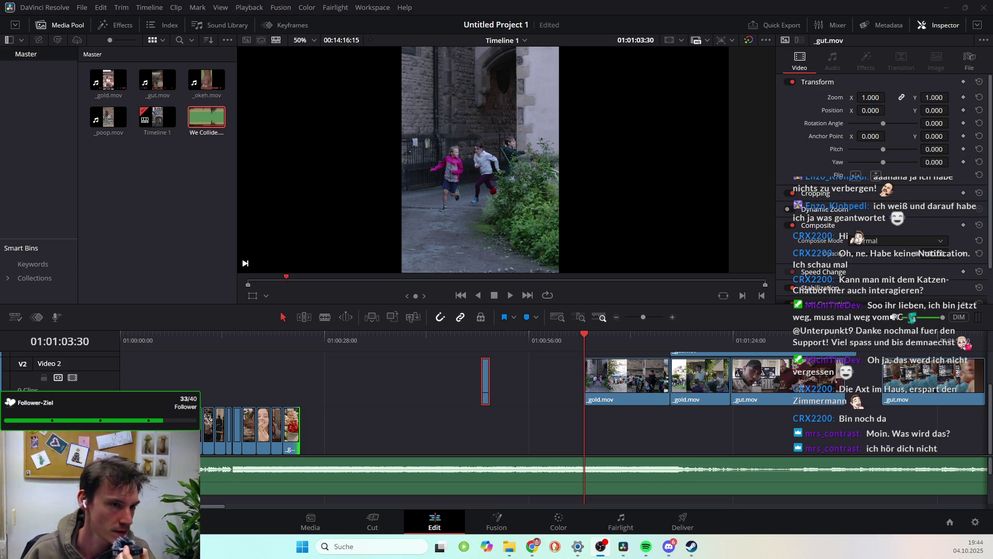
{"action": "key", "text": "alt+Tab"}
{"action": "key", "text": "alt+Tab"}
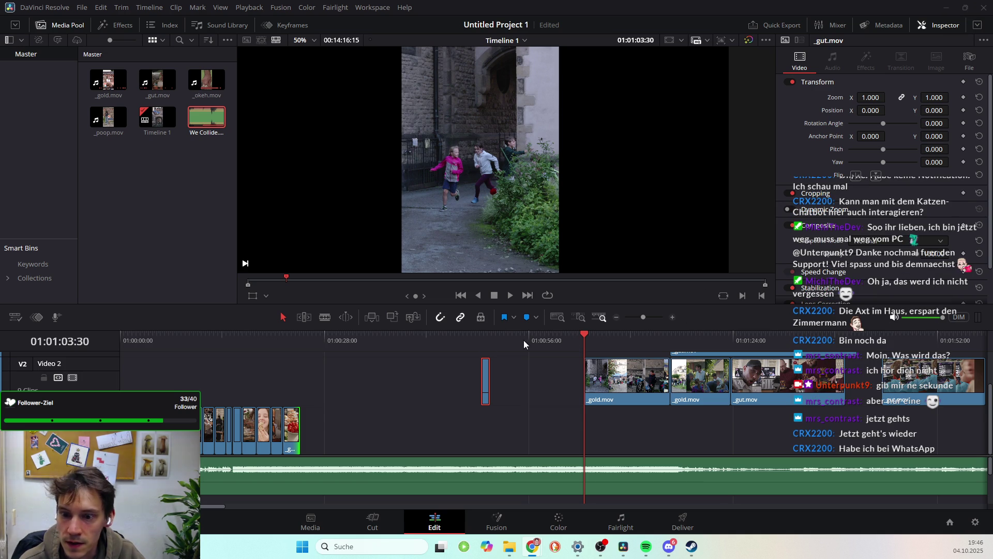
Park the playhead at 01:00:34:08, then minimize DaVinci Resolve to show the desktop
{"action": "left_click", "coordinate": [369, 341]}
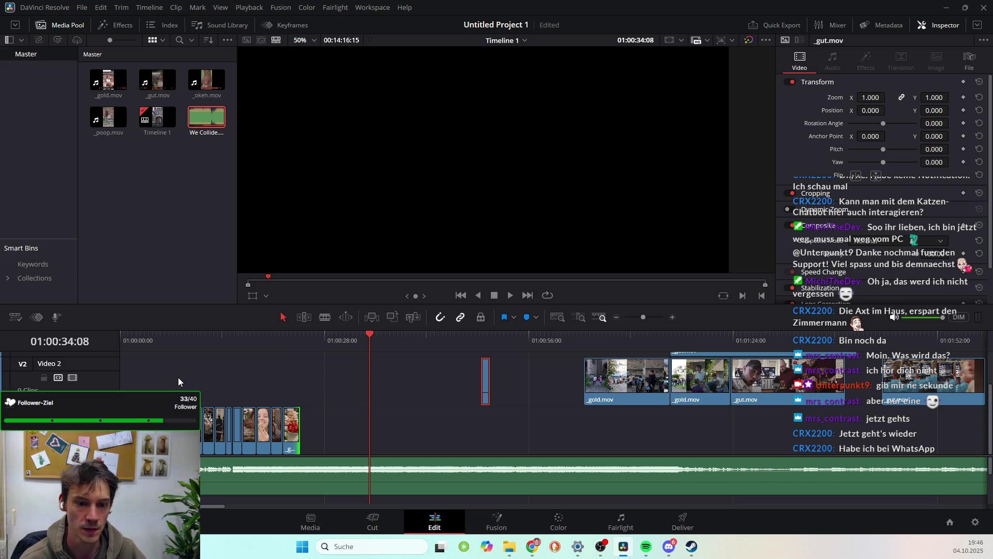
{"action": "scroll", "coordinate": [782, 409], "scroll_direction": "up", "scroll_amount": 2}
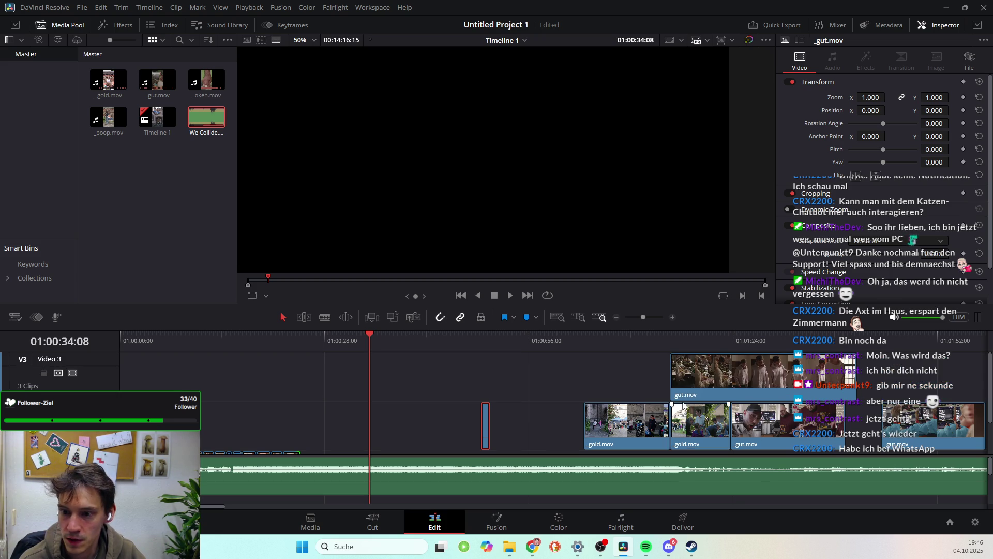
{"action": "scroll", "coordinate": [683, 405], "scroll_direction": "down", "scroll_amount": 2}
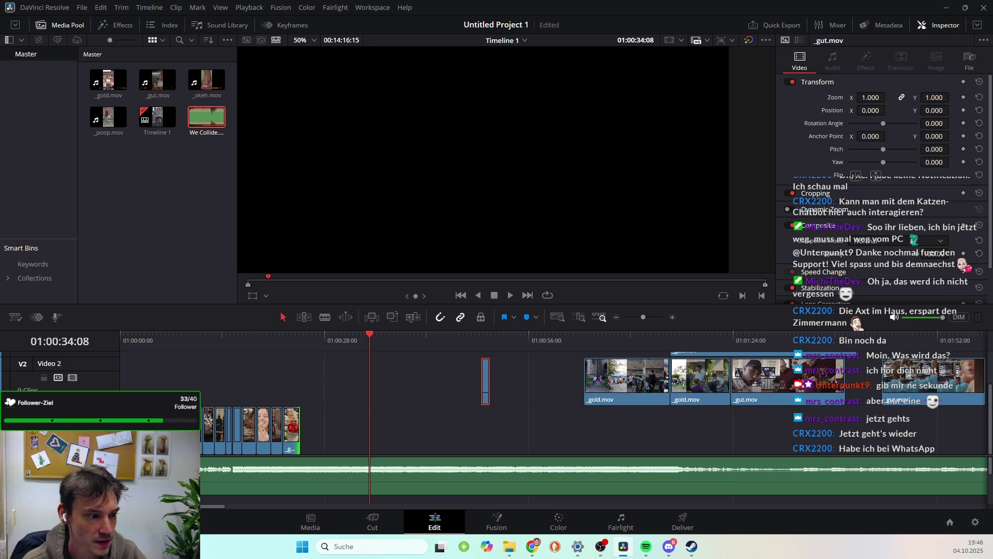
{"action": "left_click", "coordinate": [946, 7]}
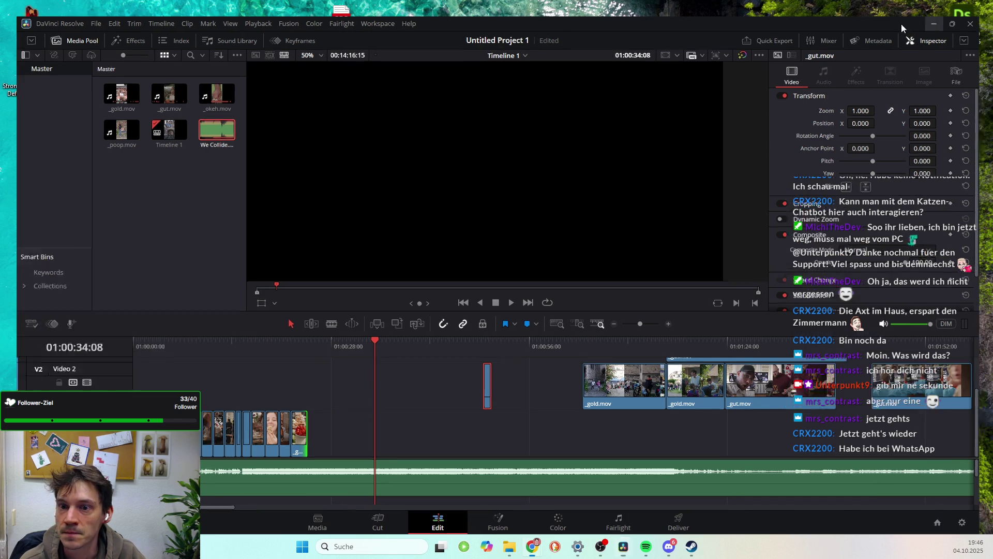
Bring up the Instagram profile and view, then close, the Techno & Töpfern post
{"action": "mouse_move", "coordinate": [533, 543]}
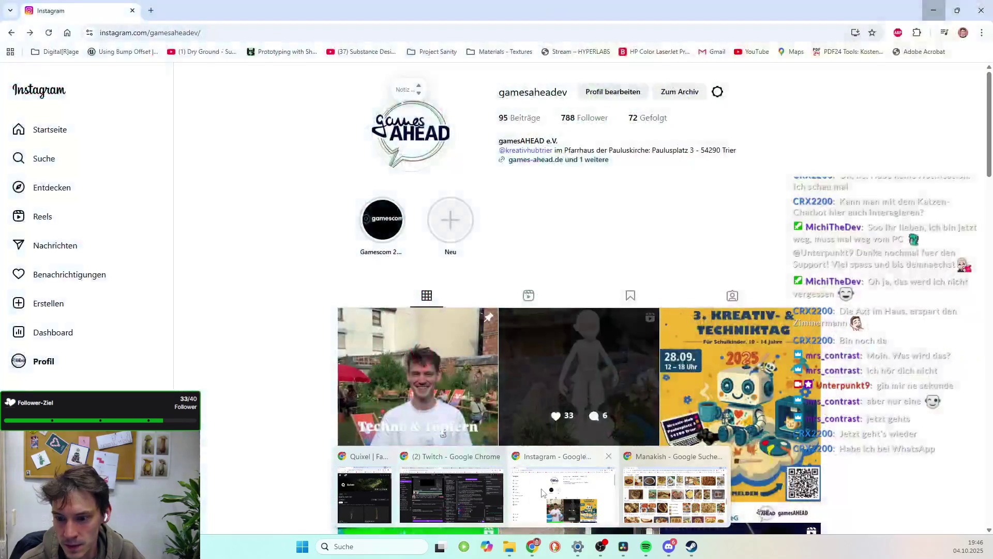
{"action": "left_click", "coordinate": [557, 499]}
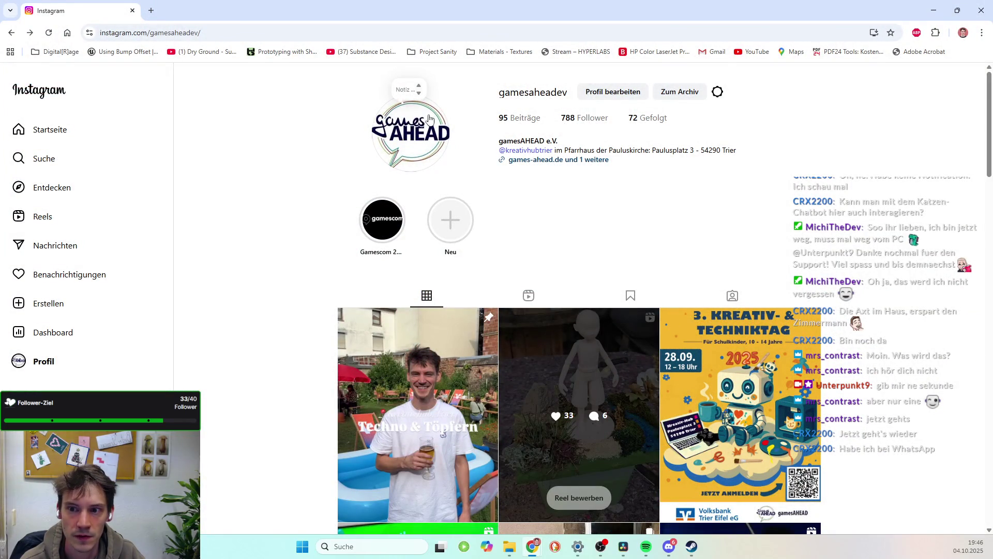
{"action": "scroll", "coordinate": [466, 166], "scroll_direction": "down", "scroll_amount": 2}
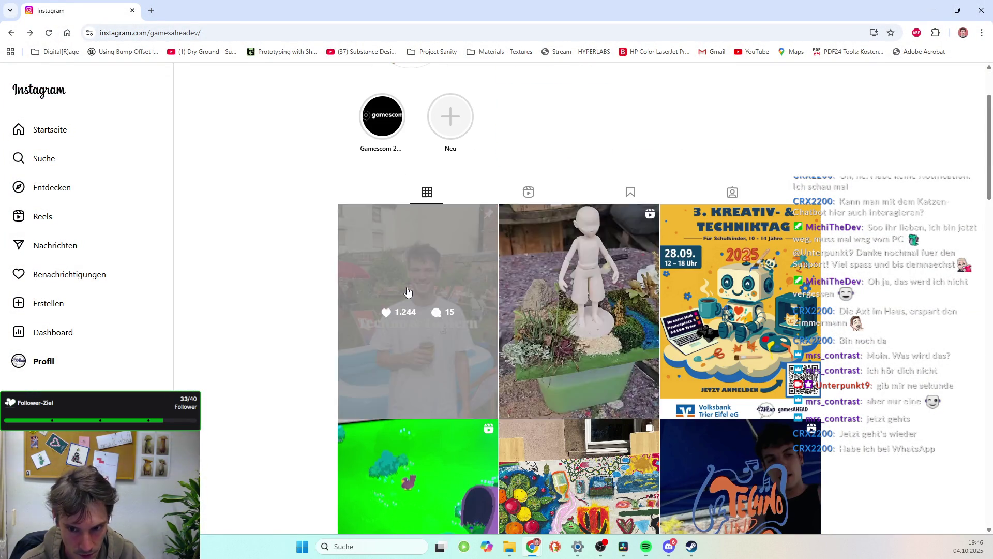
{"action": "left_click", "coordinate": [408, 292]}
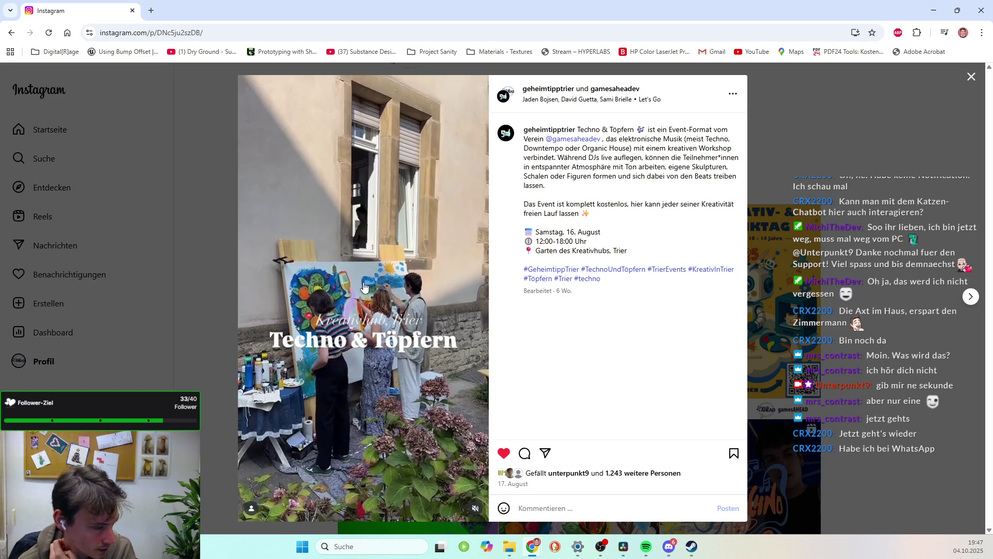
{"action": "left_click", "coordinate": [971, 76]}
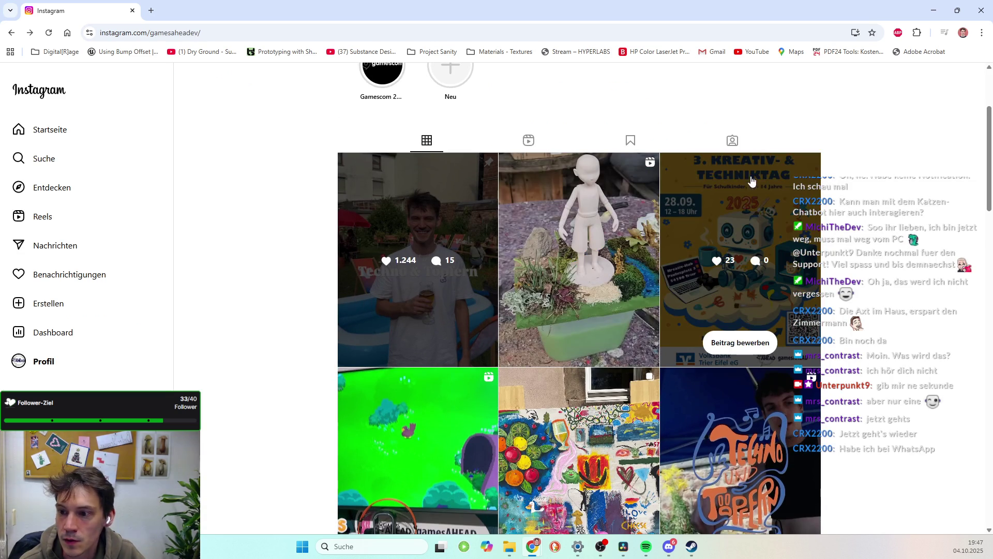
Read the 3. Kreativ- & Techniktag post's caption, close it and minimise Chrome
{"action": "left_click", "coordinate": [755, 199]}
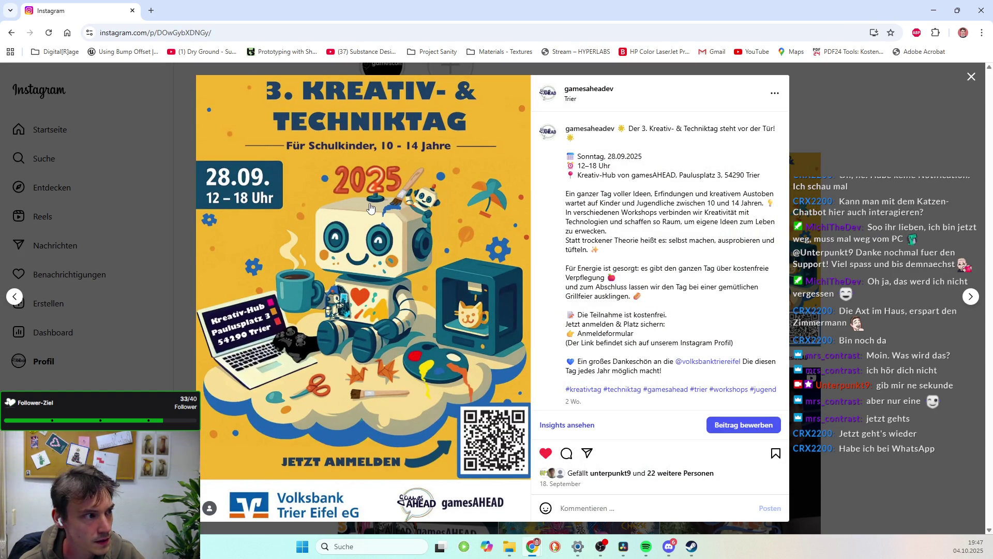
{"action": "scroll", "coordinate": [610, 188], "scroll_direction": "down", "scroll_amount": 1}
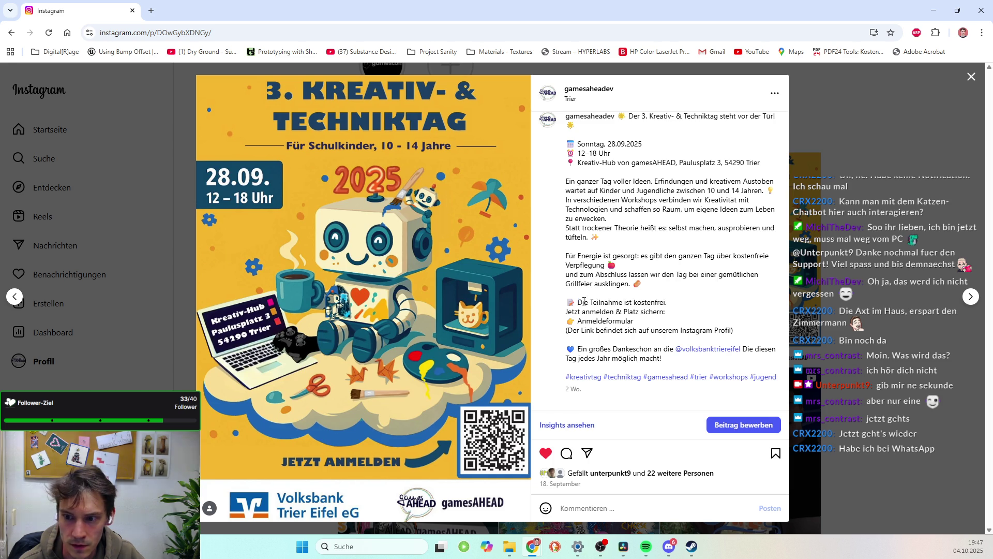
{"action": "left_click_drag", "start_coordinate": [579, 301], "coordinate": [723, 309]}
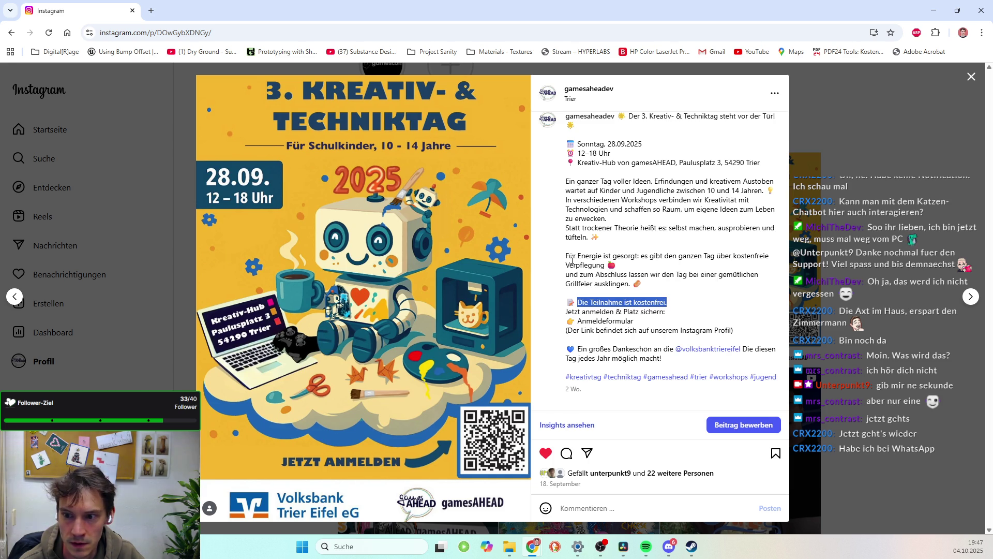
{"action": "left_click_drag", "start_coordinate": [566, 271], "coordinate": [677, 293]}
{"action": "left_click", "coordinate": [677, 293]}
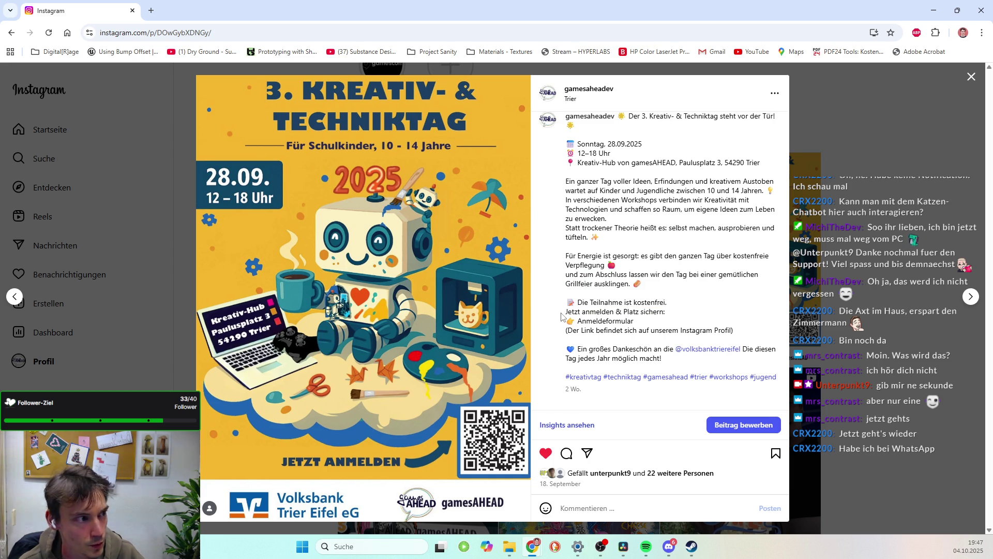
{"action": "left_click", "coordinate": [972, 77]}
{"action": "left_click", "coordinate": [934, 11]}
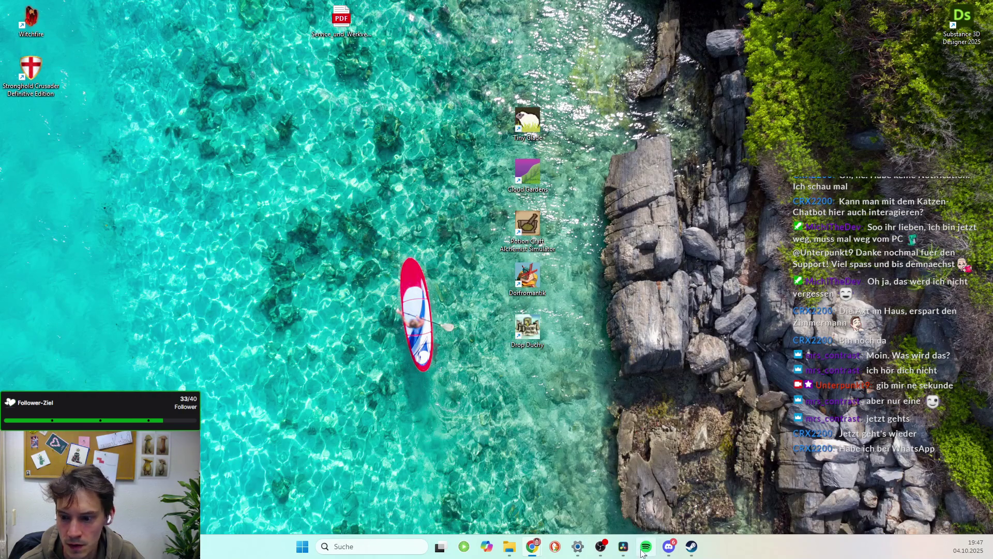
Back in Resolve, make the viewer slightly taller and play the montage from the timeline start past the last clip
{"action": "left_click", "coordinate": [623, 546]}
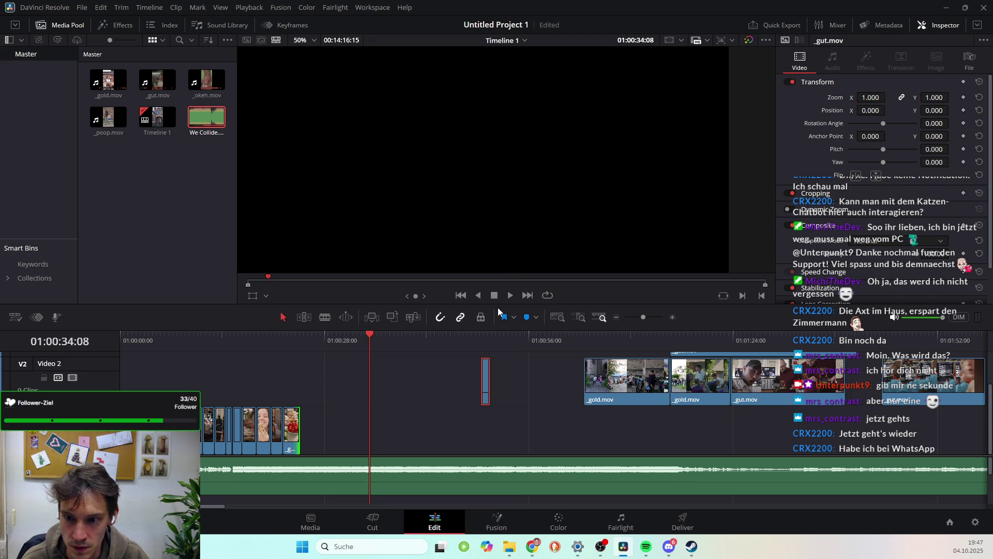
{"action": "left_click_drag", "start_coordinate": [498, 305], "coordinate": [500, 316]}
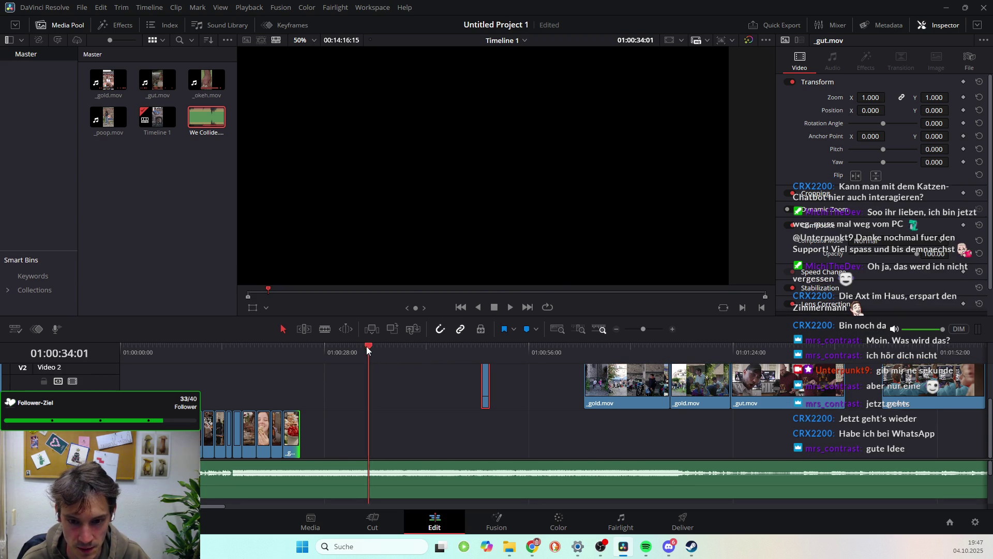
{"action": "key", "text": "Home"}
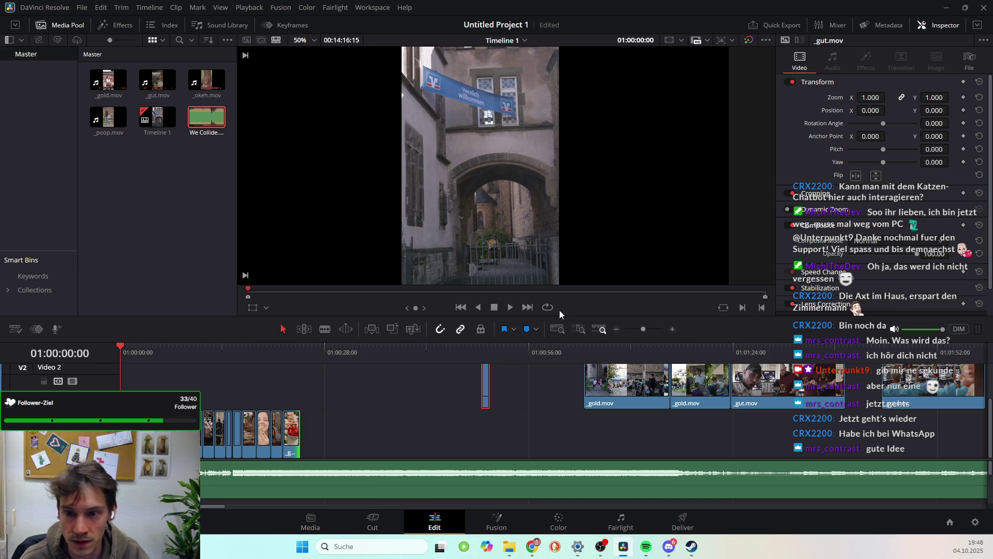
{"action": "key", "text": "space"}
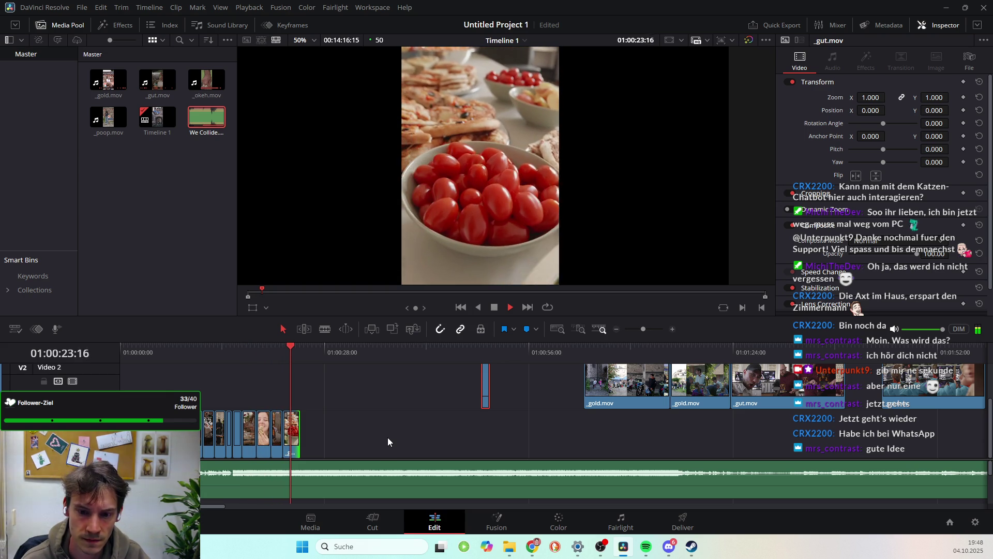
{"action": "key", "text": "space"}
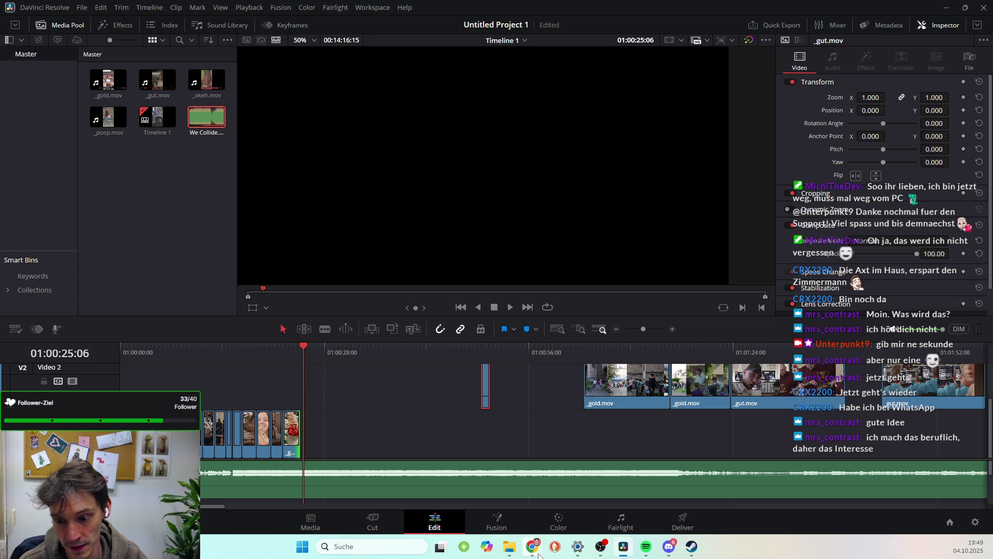
In a new Chrome tab, search 'gamesahead' and open the games-ahead.de site
{"action": "mouse_move", "coordinate": [532, 546]}
{"action": "mouse_move", "coordinate": [676, 492]}
{"action": "left_click", "coordinate": [564, 494]}
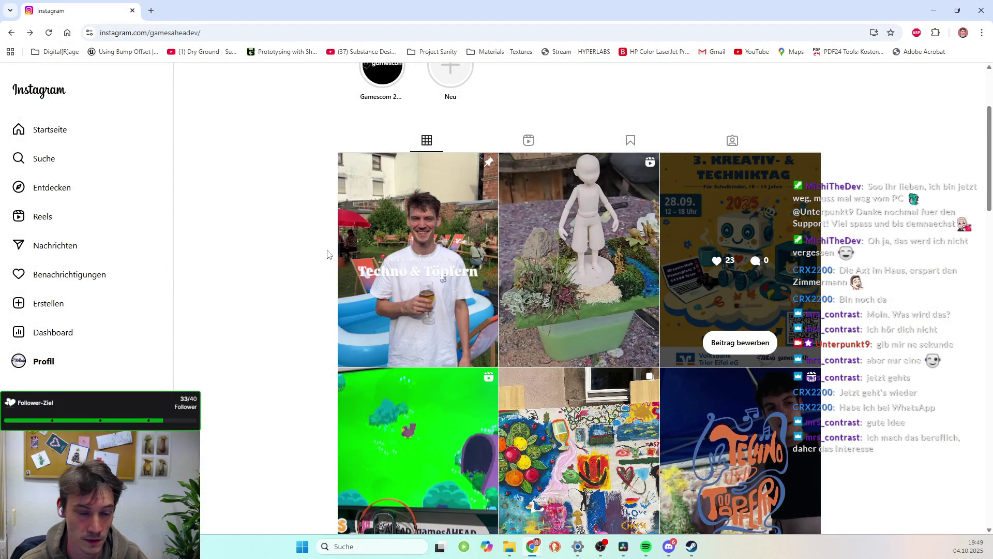
{"action": "scroll", "coordinate": [310, 282], "scroll_direction": "up", "scroll_amount": 3}
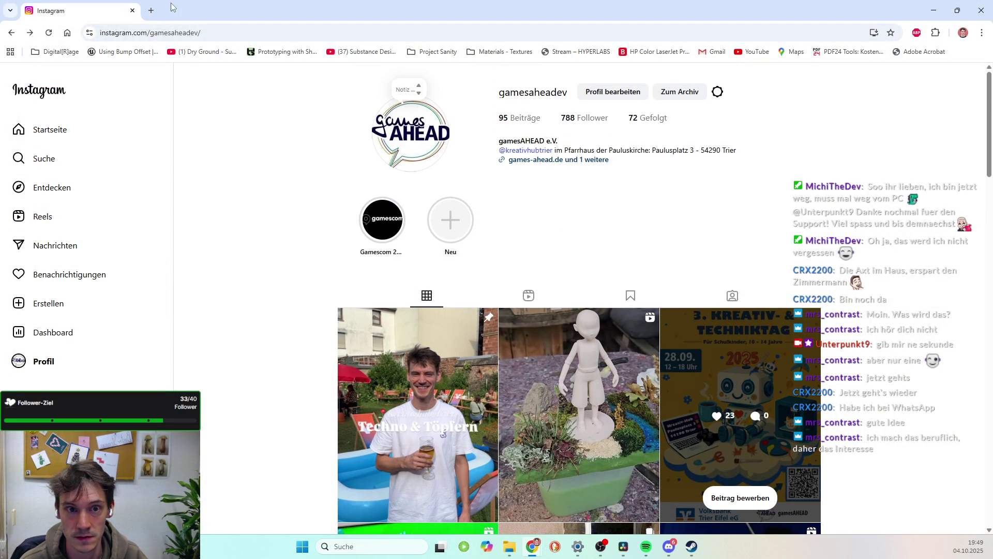
{"action": "left_click", "coordinate": [153, 11]}
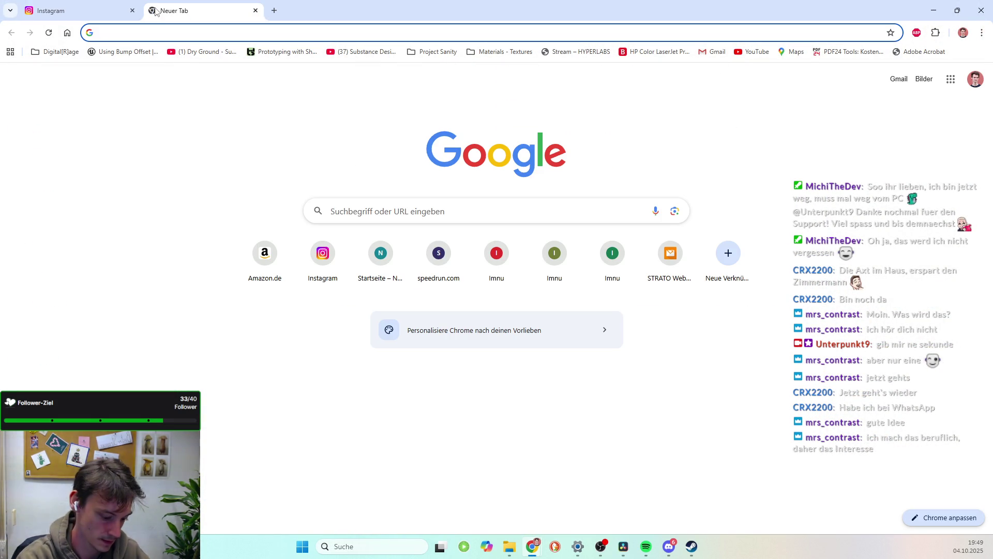
{"action": "type", "text": "gamesahead"}
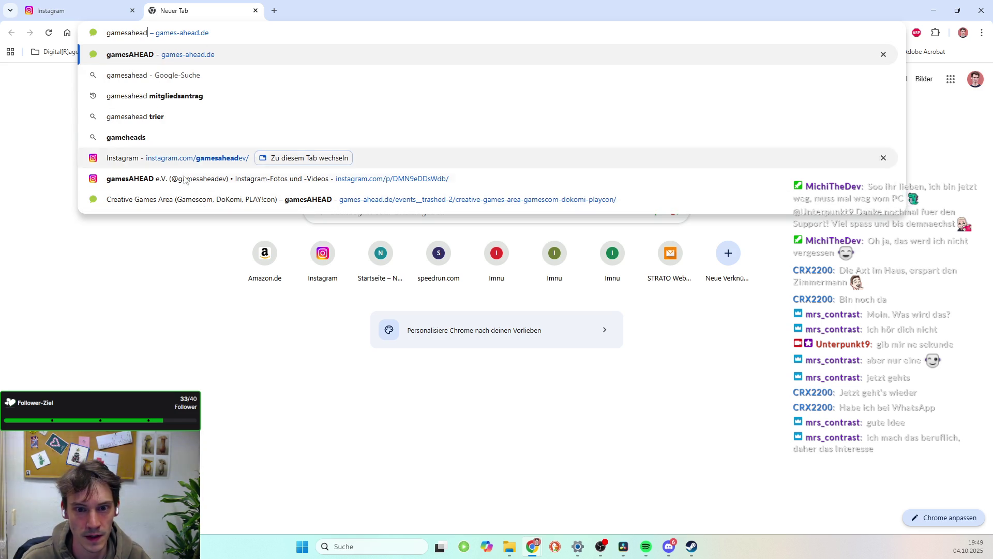
{"action": "left_click", "coordinate": [160, 59]}
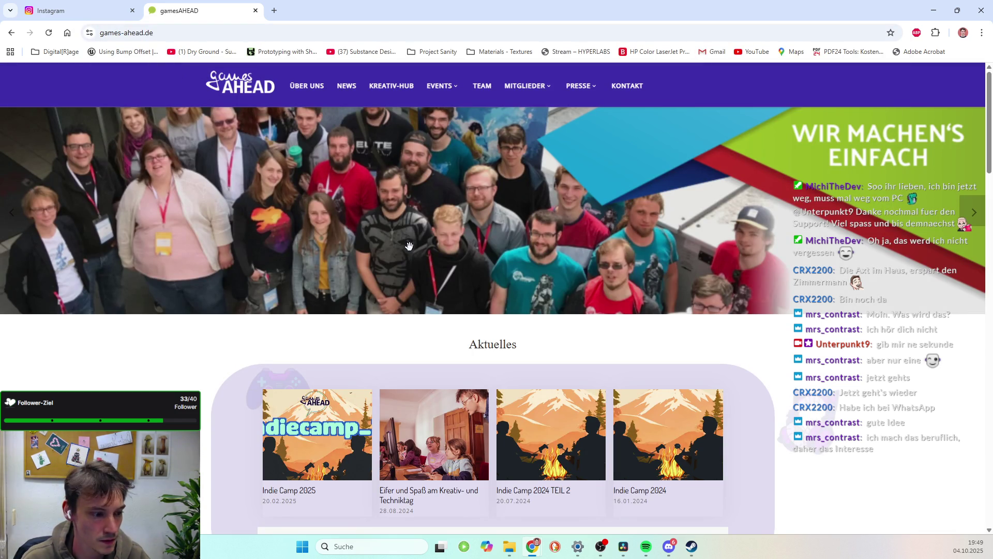
Scroll through the gamesAHEAD homepage to look over its content
{"action": "scroll", "coordinate": [554, 288], "scroll_direction": "down", "scroll_amount": 3}
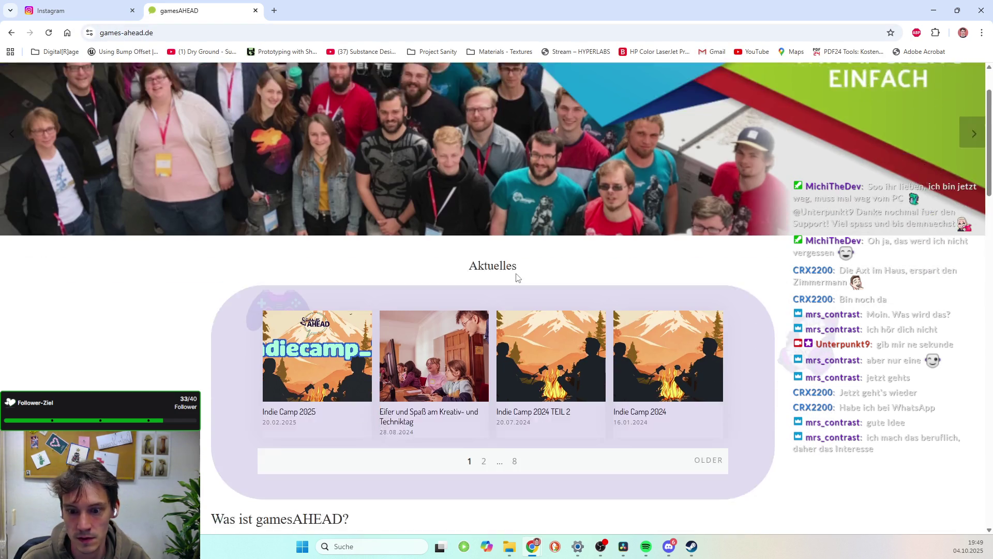
{"action": "scroll", "coordinate": [396, 251], "scroll_direction": "down", "scroll_amount": 4}
{"action": "scroll", "coordinate": [362, 269], "scroll_direction": "down", "scroll_amount": 5}
{"action": "scroll", "coordinate": [310, 290], "scroll_direction": "down", "scroll_amount": 5}
{"action": "scroll", "coordinate": [243, 314], "scroll_direction": "down", "scroll_amount": 3}
{"action": "scroll", "coordinate": [249, 300], "scroll_direction": "up", "scroll_amount": 6}
{"action": "scroll", "coordinate": [263, 266], "scroll_direction": "down", "scroll_amount": 4}
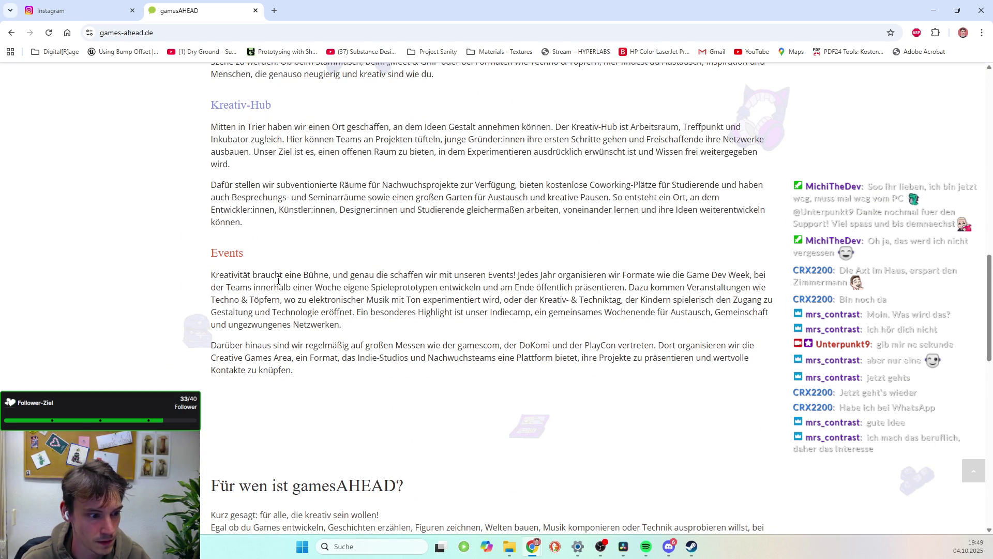
{"action": "scroll", "coordinate": [279, 281], "scroll_direction": "down", "scroll_amount": 2}
{"action": "scroll", "coordinate": [285, 233], "scroll_direction": "down", "scroll_amount": 1}
{"action": "scroll", "coordinate": [291, 189], "scroll_direction": "down", "scroll_amount": 3}
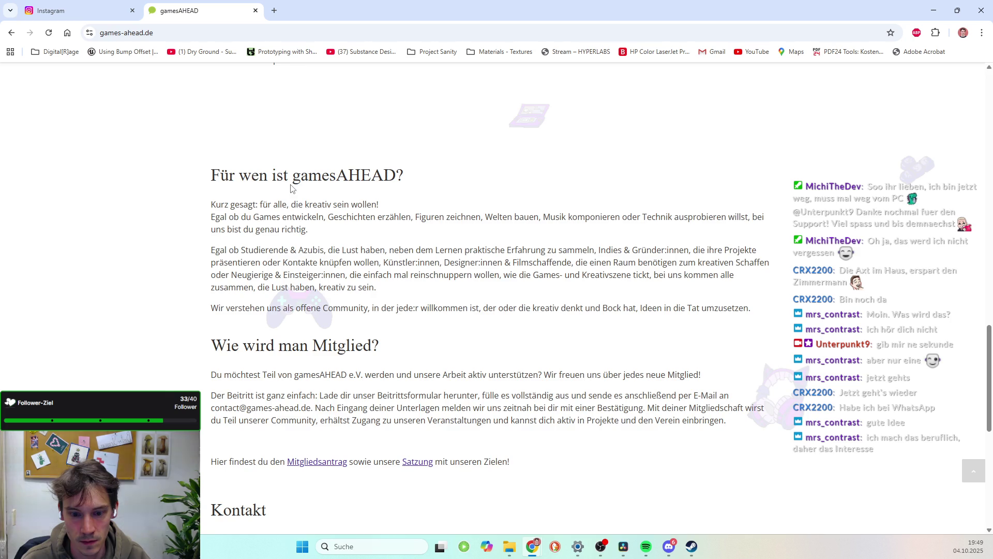
{"action": "scroll", "coordinate": [280, 207], "scroll_direction": "up", "scroll_amount": 4}
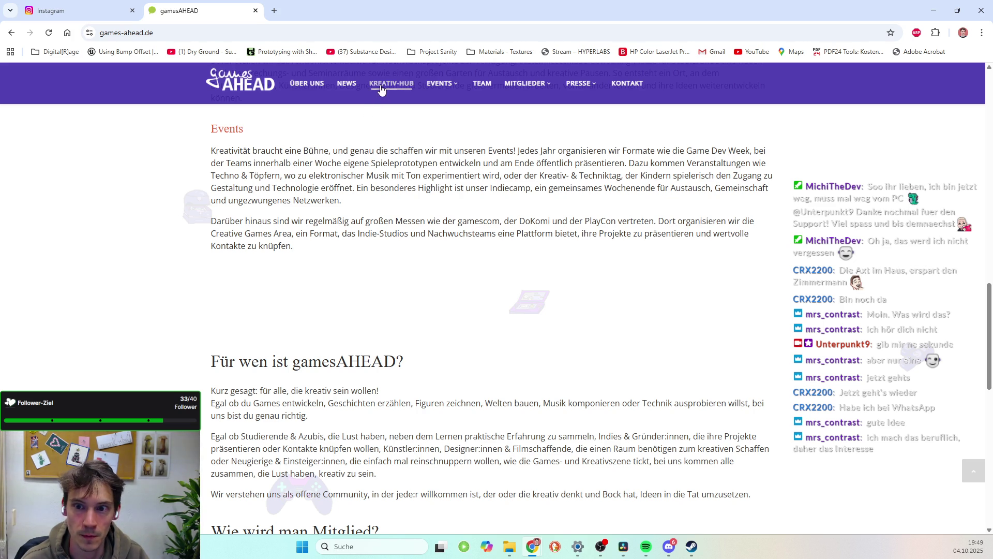
Open the Game Dev Week page from the Events menu and read its title and intro
{"action": "mouse_move", "coordinate": [439, 85]}
{"action": "left_click", "coordinate": [455, 101]}
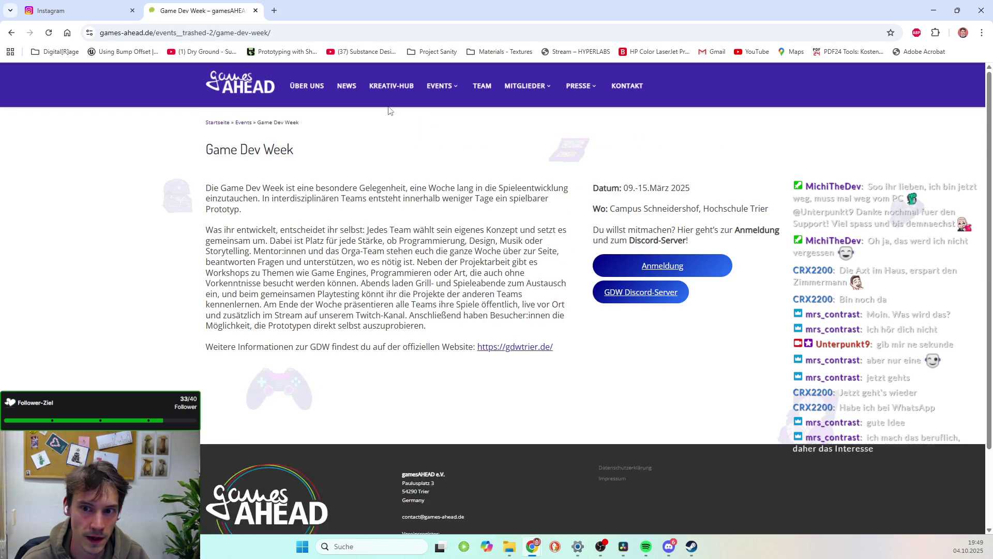
{"action": "left_click_drag", "start_coordinate": [207, 150], "coordinate": [429, 262]}
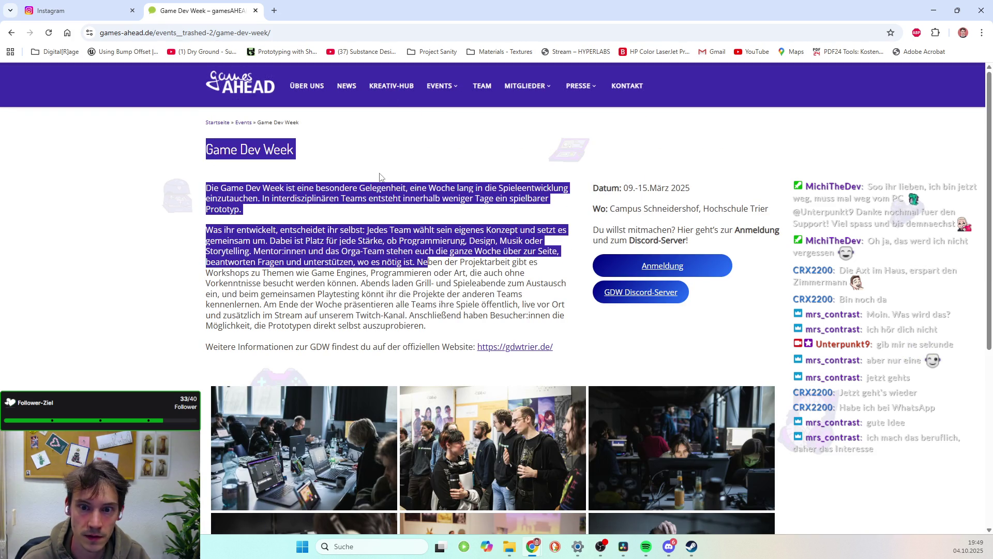
{"action": "left_click", "coordinate": [253, 177]}
Go to the KREATIV-HUB page and scroll through it
{"action": "mouse_move", "coordinate": [437, 92]}
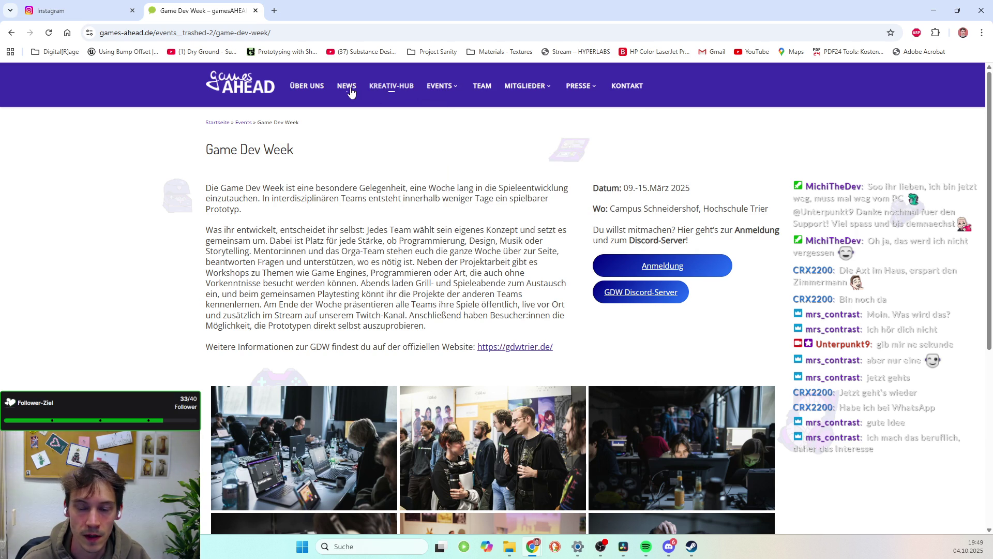
{"action": "left_click", "coordinate": [406, 94]}
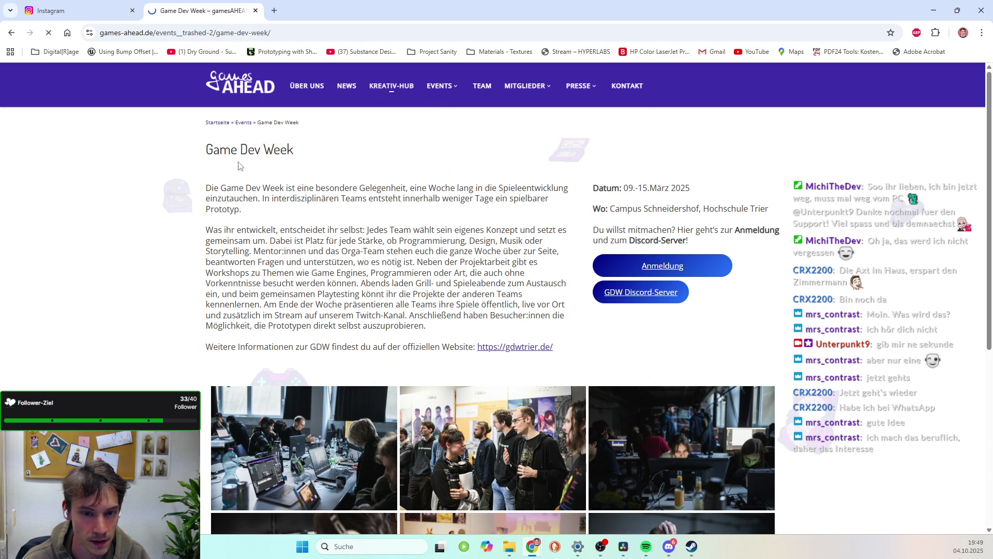
{"action": "scroll", "coordinate": [362, 269], "scroll_direction": "down", "scroll_amount": 4}
{"action": "scroll", "coordinate": [375, 282], "scroll_direction": "down", "scroll_amount": 10}
{"action": "scroll", "coordinate": [466, 223], "scroll_direction": "down", "scroll_amount": 4}
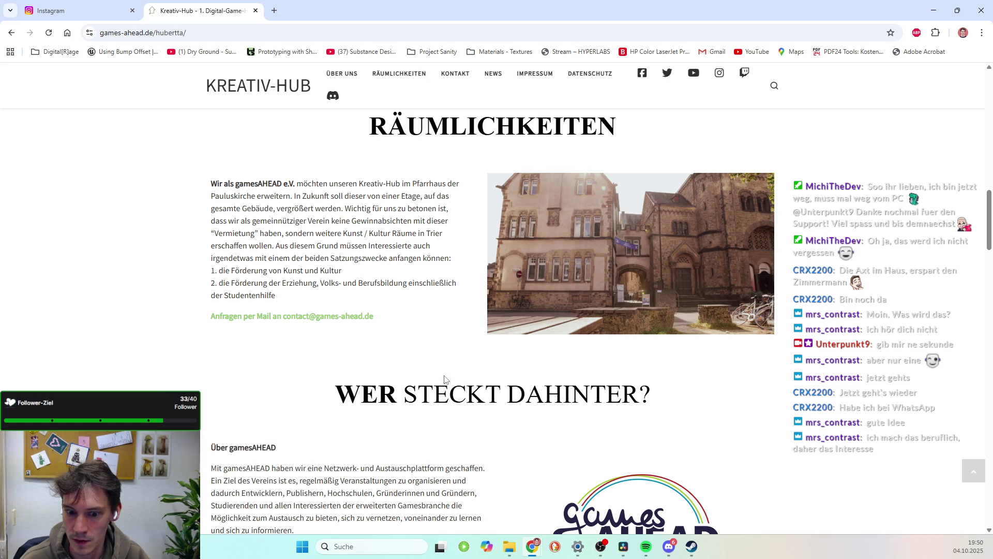
{"action": "scroll", "coordinate": [475, 368], "scroll_direction": "up", "scroll_amount": 3}
{"action": "scroll", "coordinate": [455, 357], "scroll_direction": "up", "scroll_amount": 5}
{"action": "scroll", "coordinate": [409, 144], "scroll_direction": "up", "scroll_amount": 5}
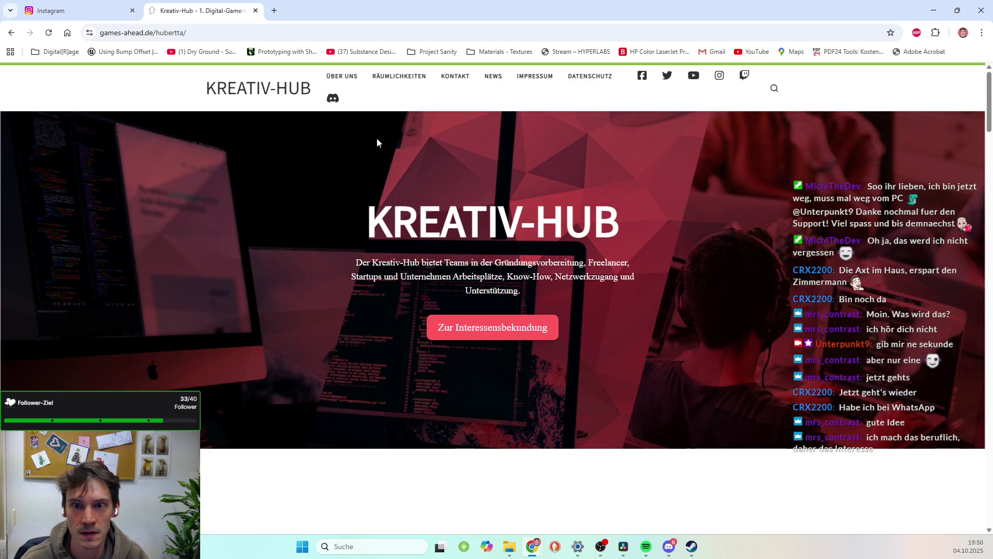
Return to Game Dev Week, open the footer Impressum page, then switch back to DaVinci Resolve
{"action": "key", "text": "alt+Left"}
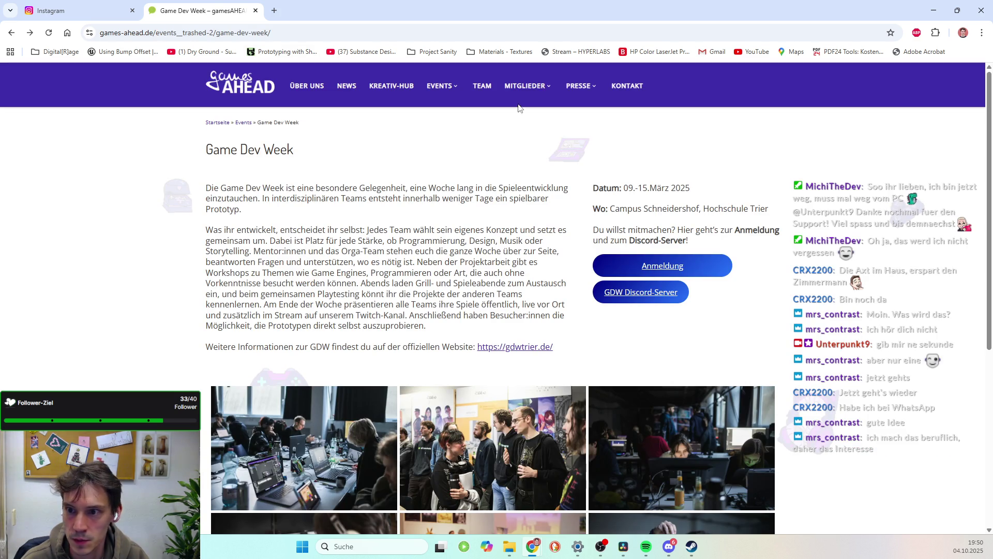
{"action": "scroll", "coordinate": [379, 321], "scroll_direction": "down", "scroll_amount": 4}
{"action": "scroll", "coordinate": [455, 171], "scroll_direction": "up", "scroll_amount": 6}
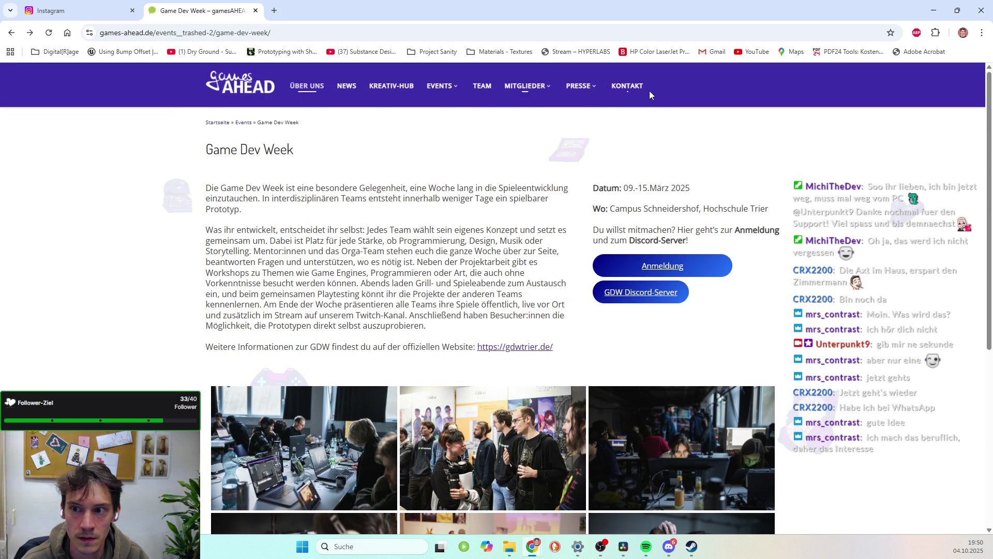
{"action": "scroll", "coordinate": [406, 452], "scroll_direction": "down", "scroll_amount": 5}
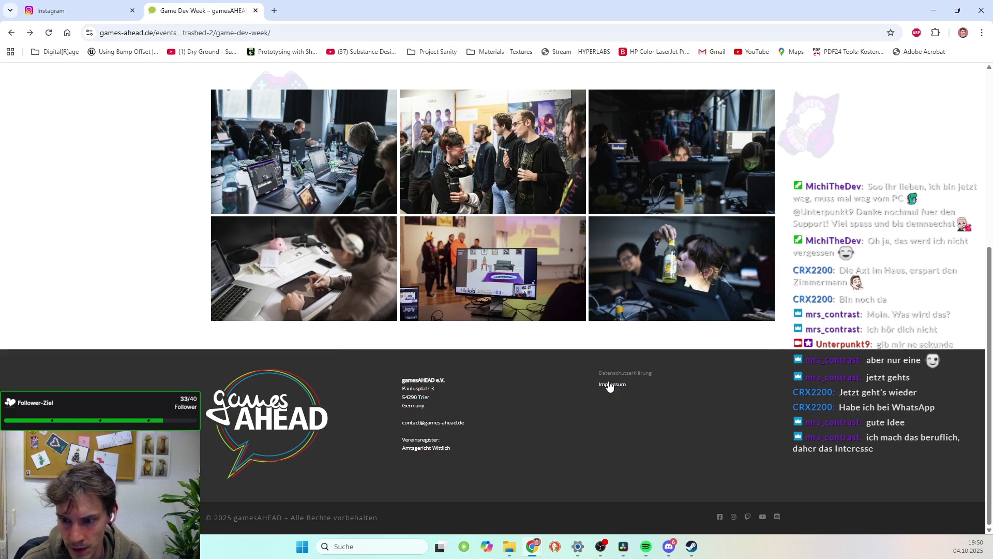
{"action": "left_click", "coordinate": [612, 384]}
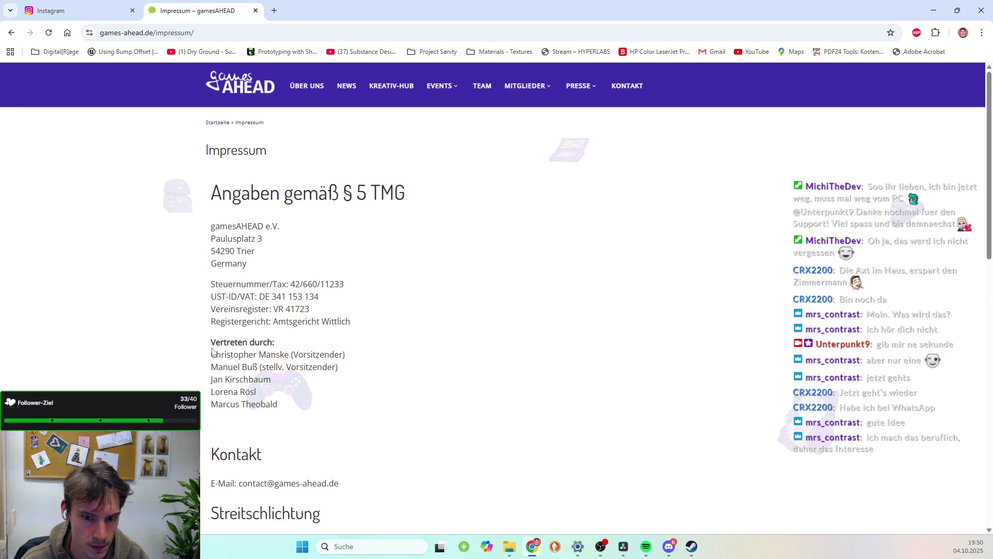
{"action": "triple_click", "coordinate": [341, 354]}
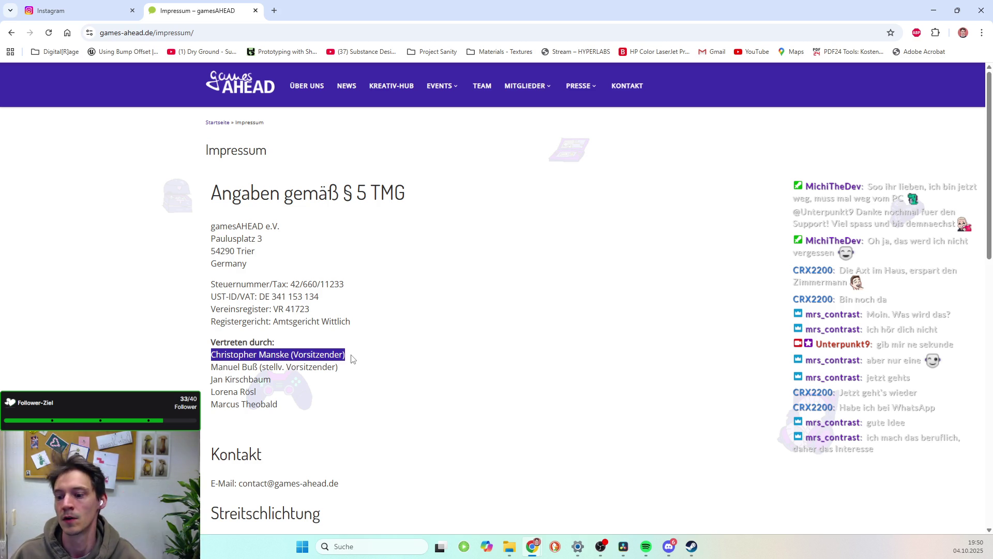
{"action": "mouse_move", "coordinate": [634, 546]}
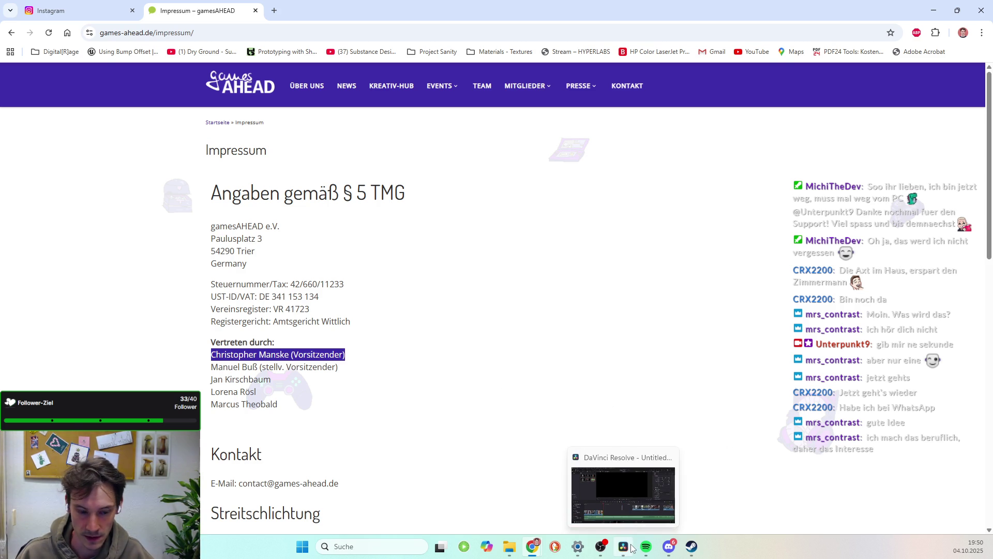
{"action": "left_click", "coordinate": [616, 494]}
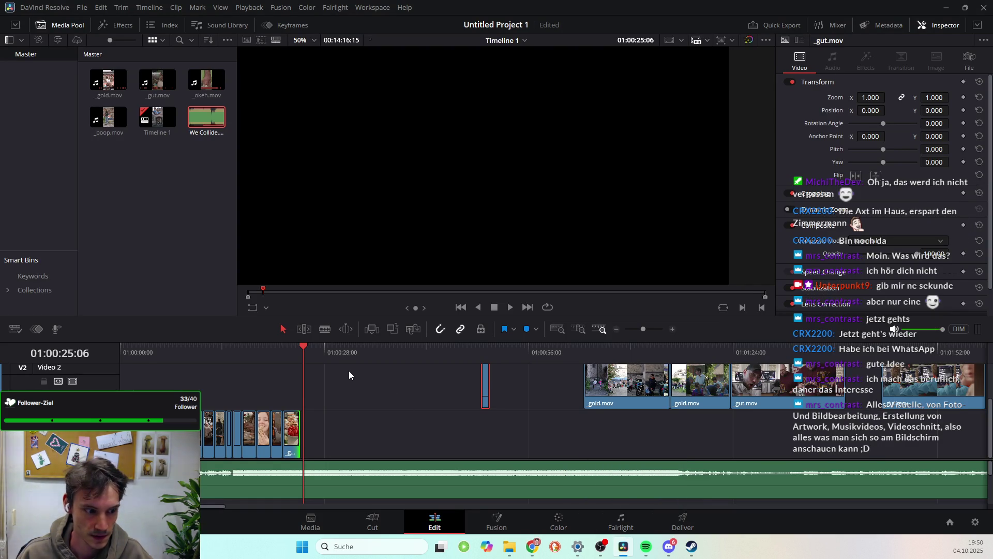